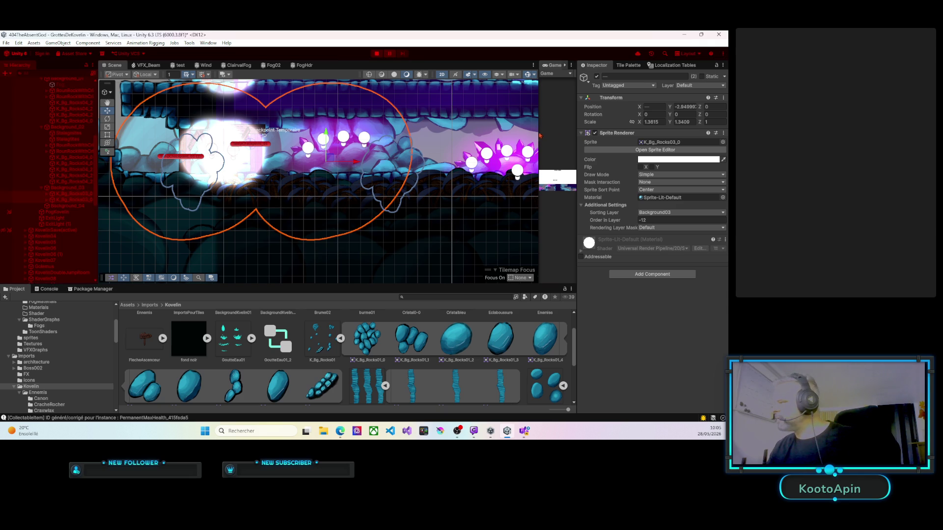
Step: In a widened Game view, run the character left and right through the cave, then exit Play mode
drag(538, 132, 174, 123)
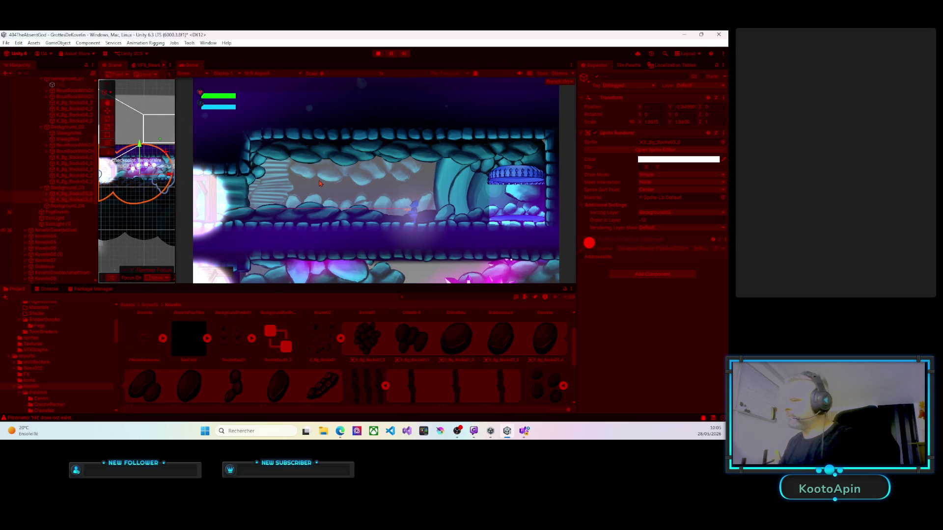
key(Left)
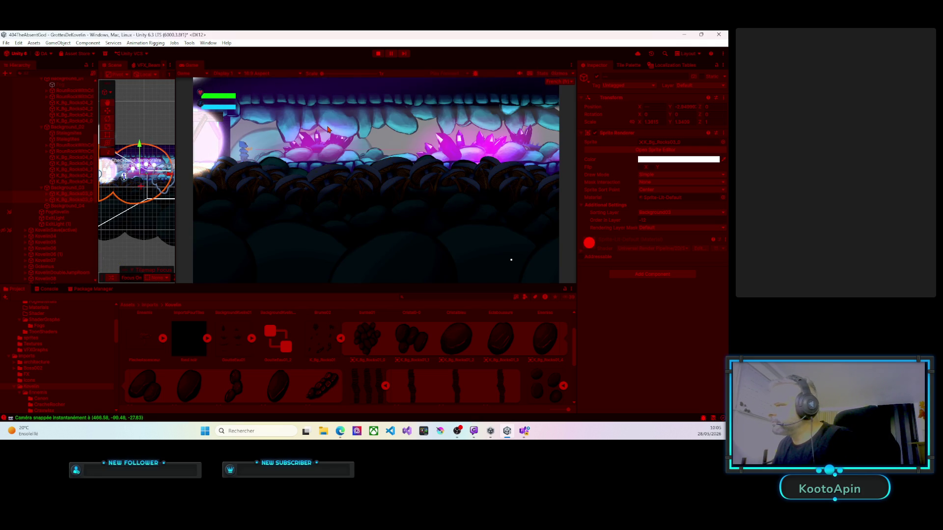
key(d)
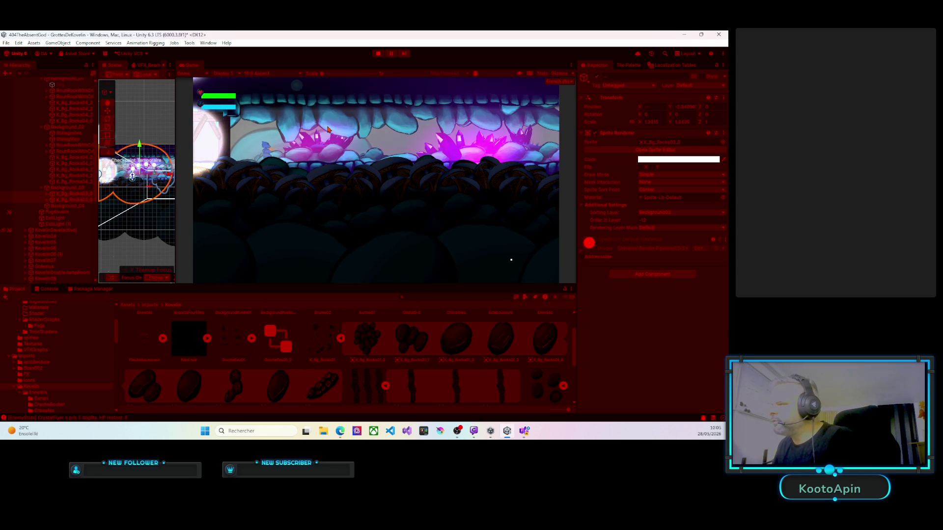
key(d)
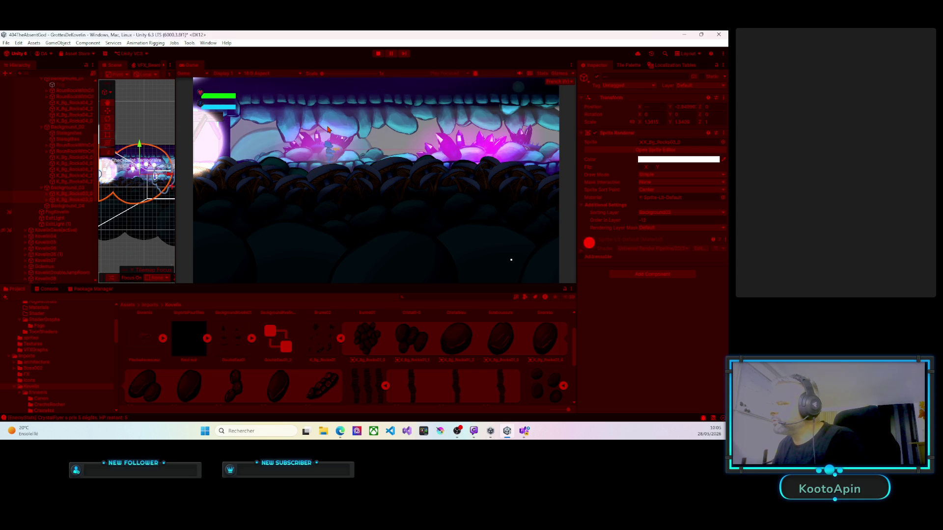
key(d)
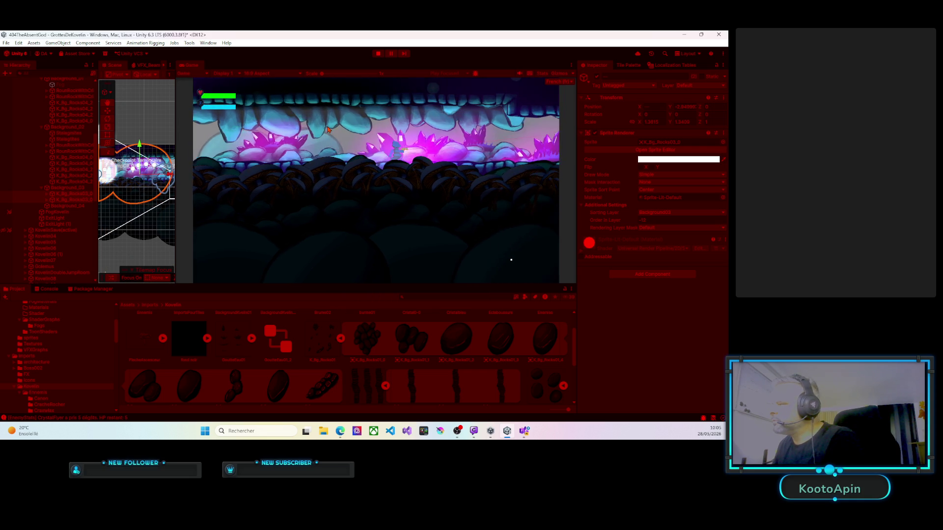
key(a)
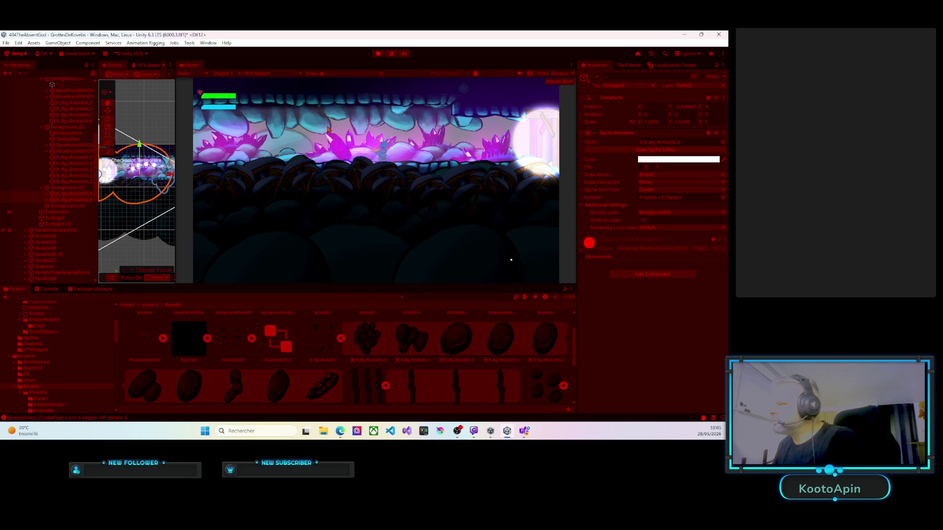
key(a)
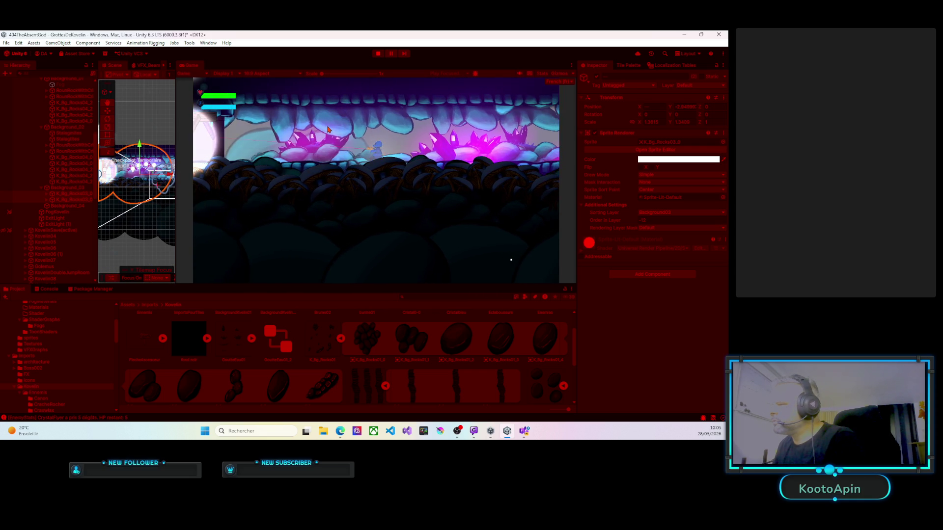
key(d)
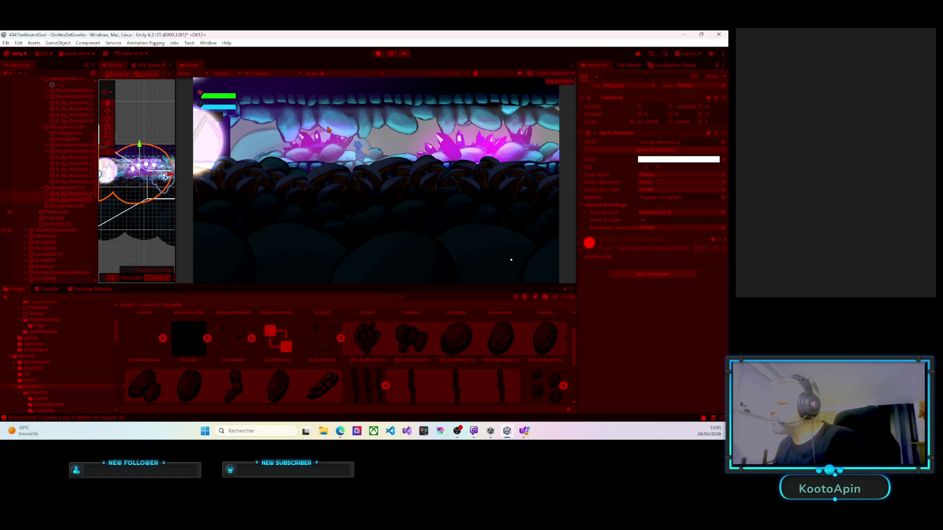
key(d)
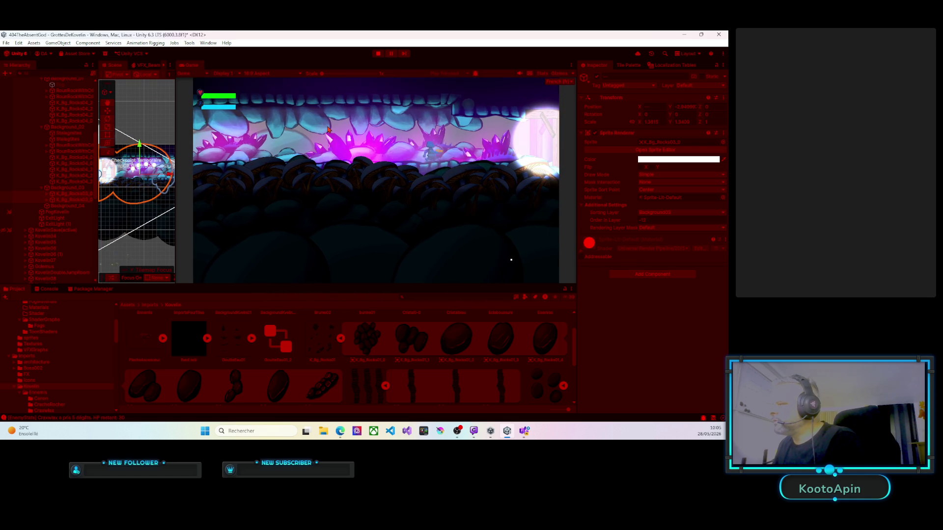
key(a)
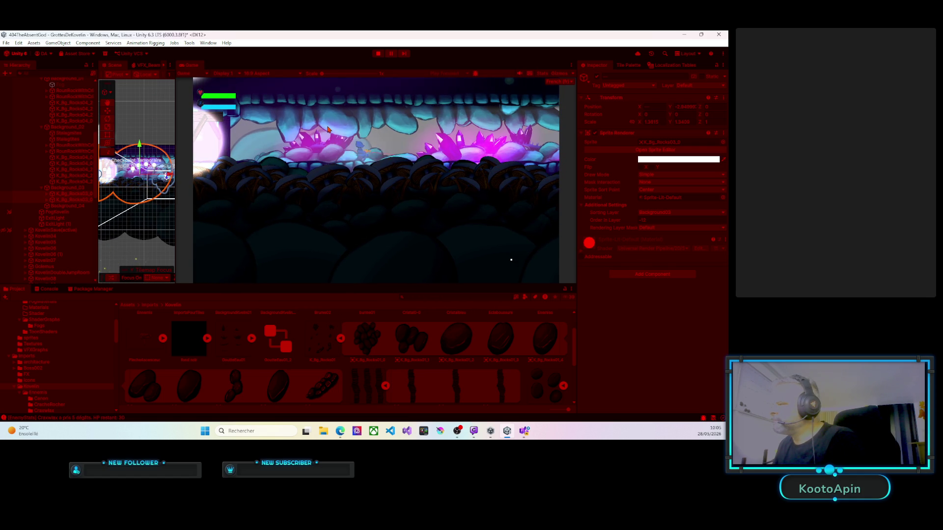
key(d)
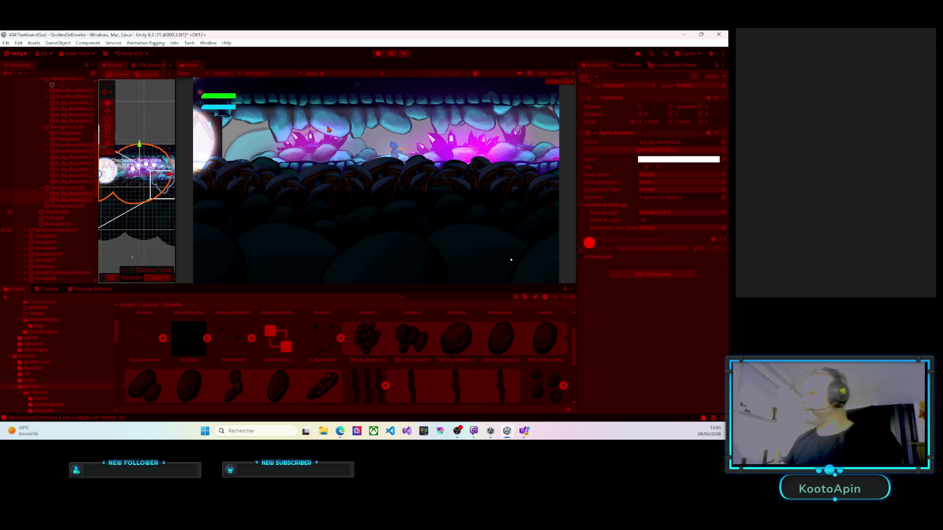
key(ctrl+p)
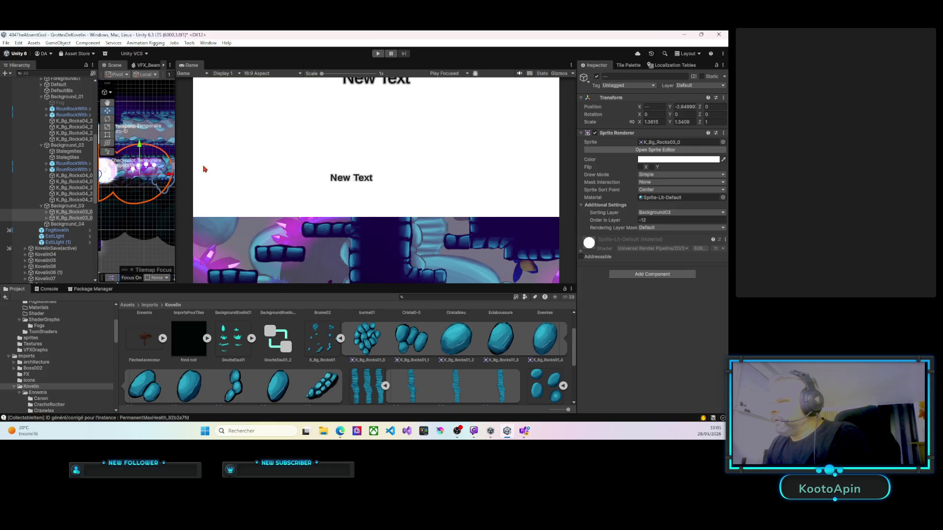
Step: Shift the two rocks slightly left, duplicate them, and move the copies right across the cave
drag(176, 177, 538, 177)
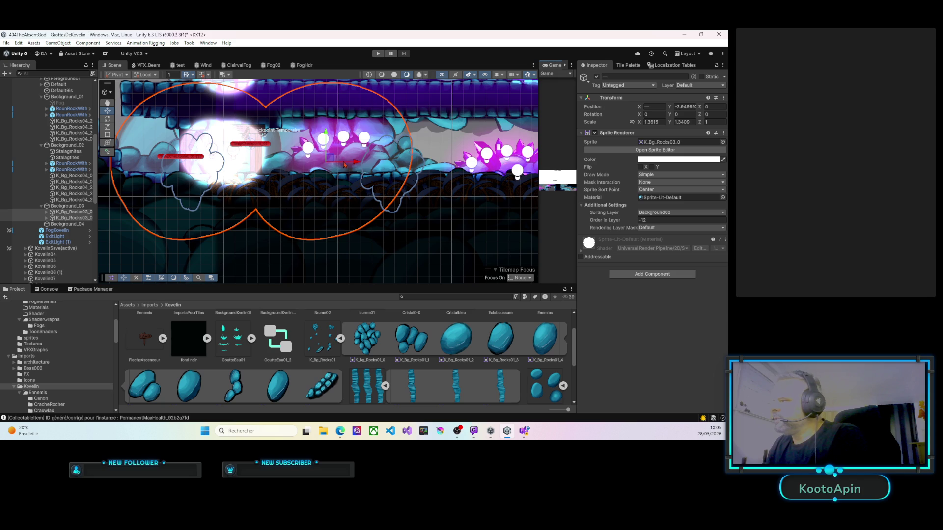
drag(356, 164, 316, 164)
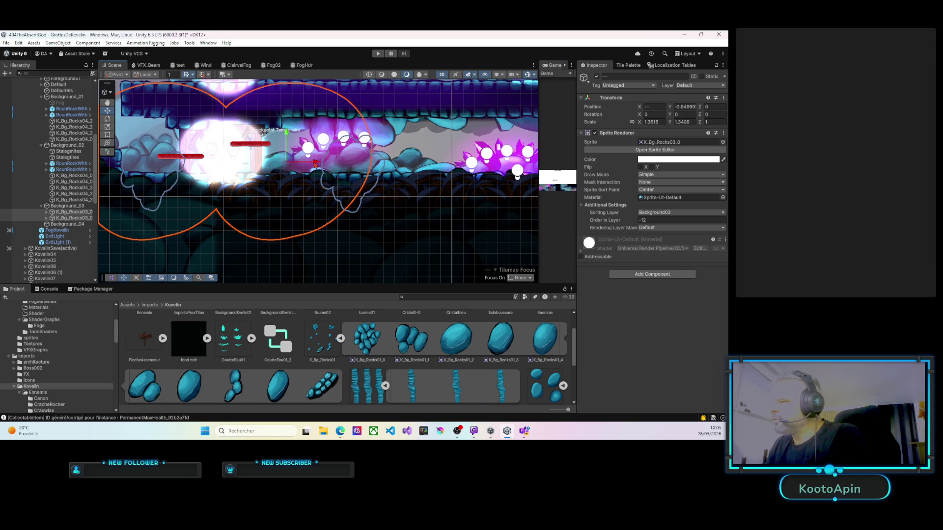
scroll(308, 165, down, 5)
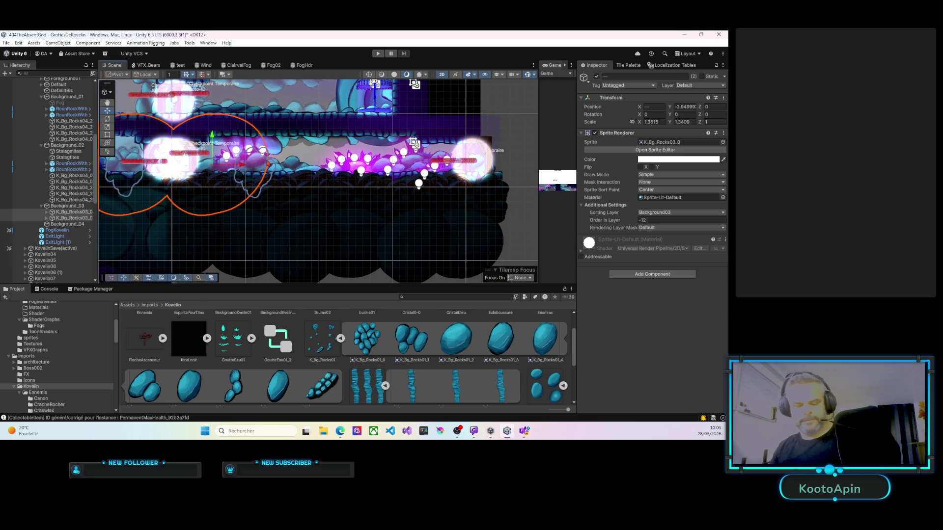
key(ctrl+d)
drag(158, 165, 439, 166)
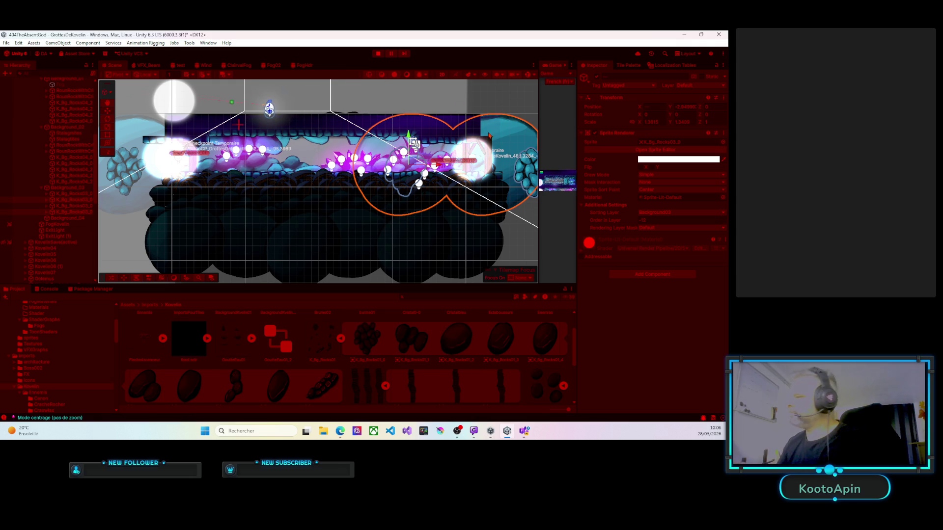
Step: Watch the play test in a widened Game view, inspect FogKovelin's settings, then stop Play mode
drag(539, 145, 142, 146)
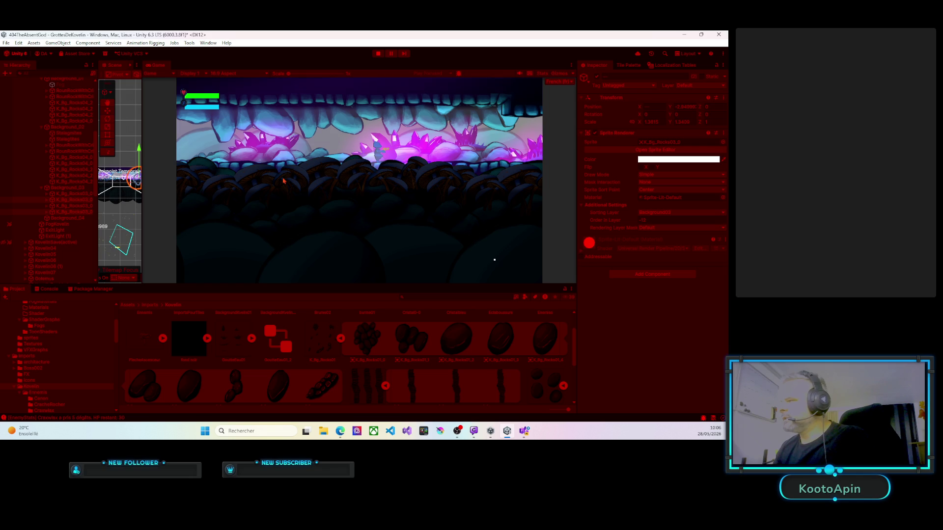
click(60, 225)
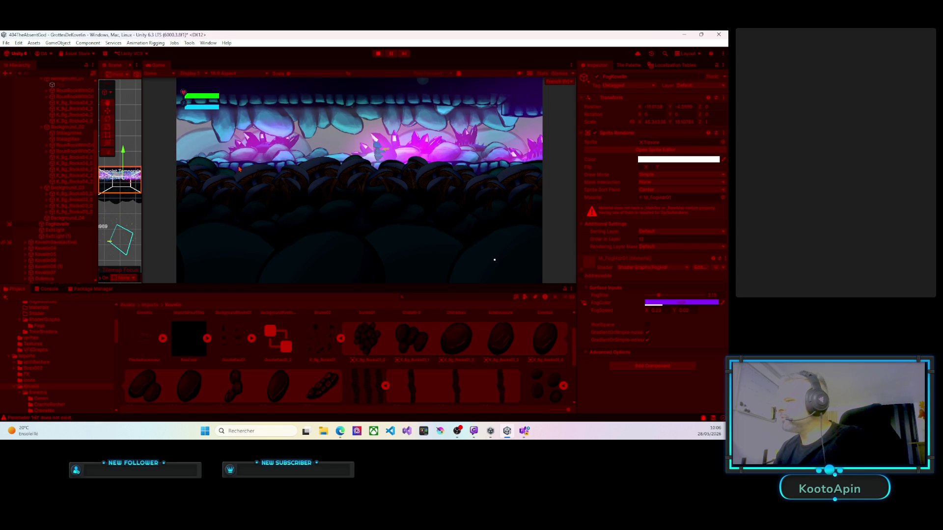
click(376, 56)
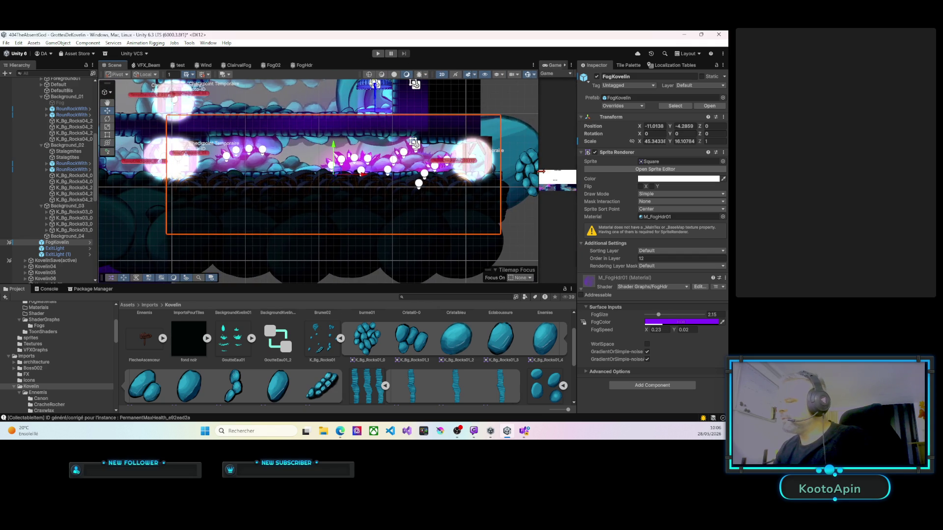
Step: Reframe the cave, widen the Hierarchy to show long names, and select the Layers group
drag(298, 162, 312, 170)
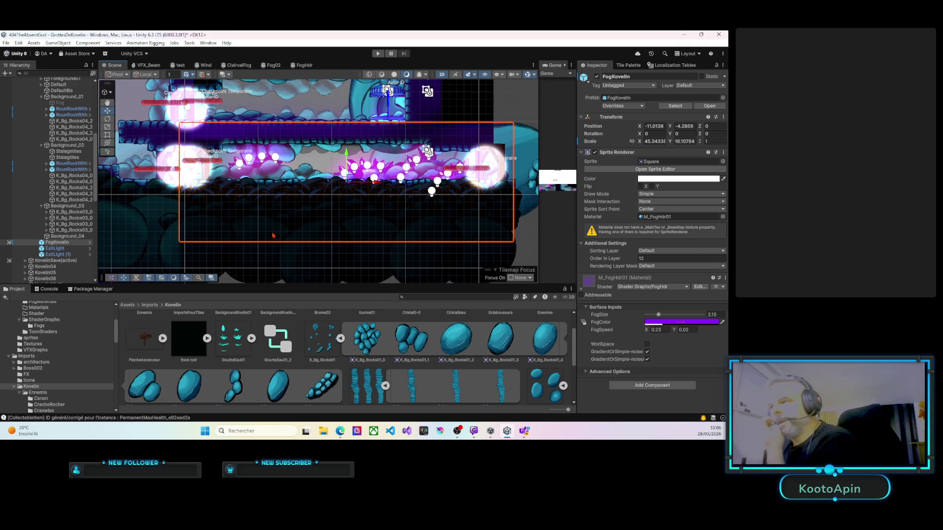
drag(97, 192, 169, 192)
scroll(90, 198, up, 2)
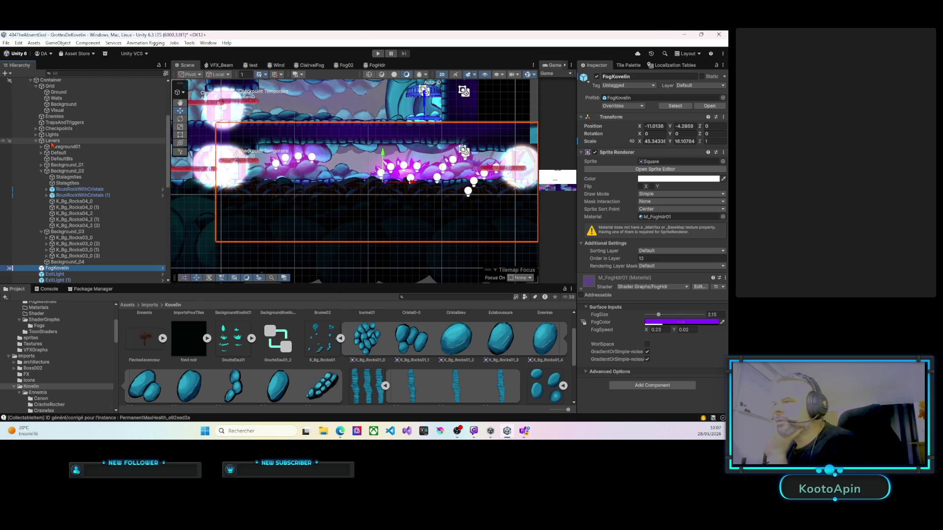
click(52, 141)
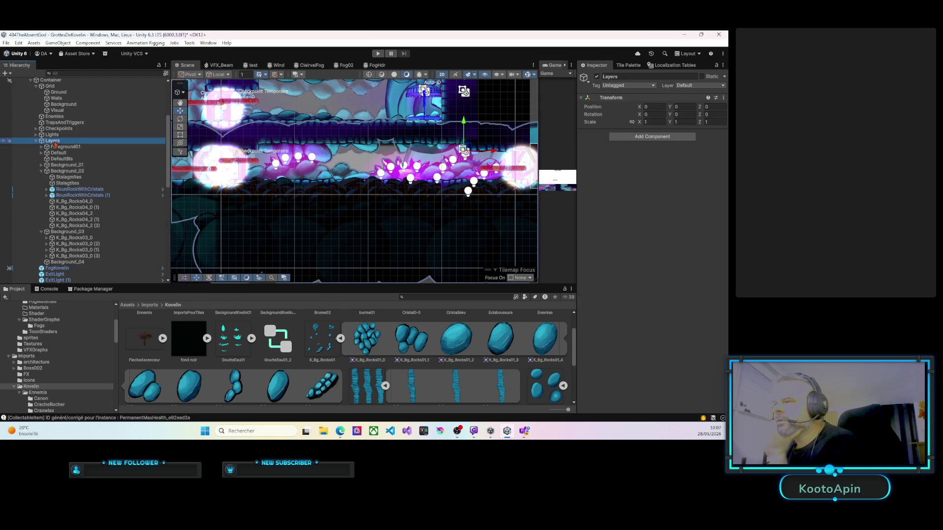
Step: Create an empty ForeGround02 object under Layers, place it above Foreground01, and expand Foreground01
right_click(55, 145)
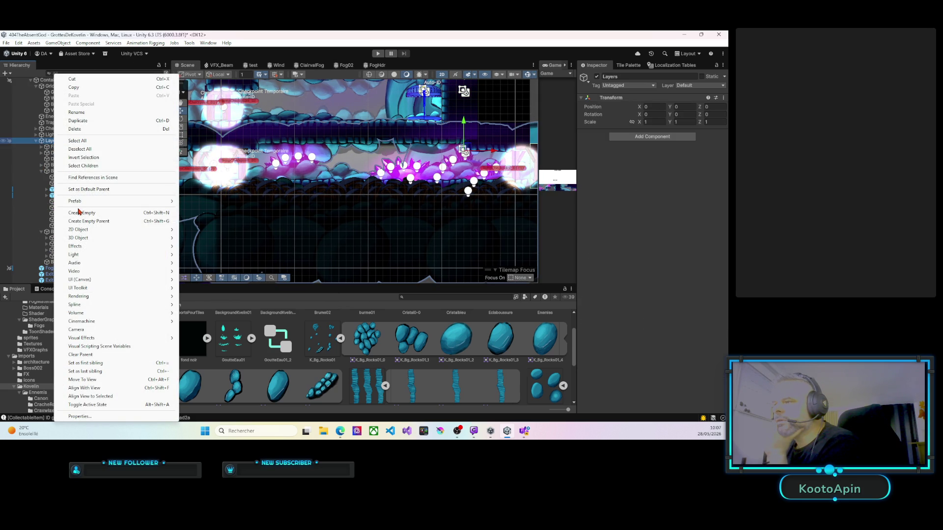
click(83, 214)
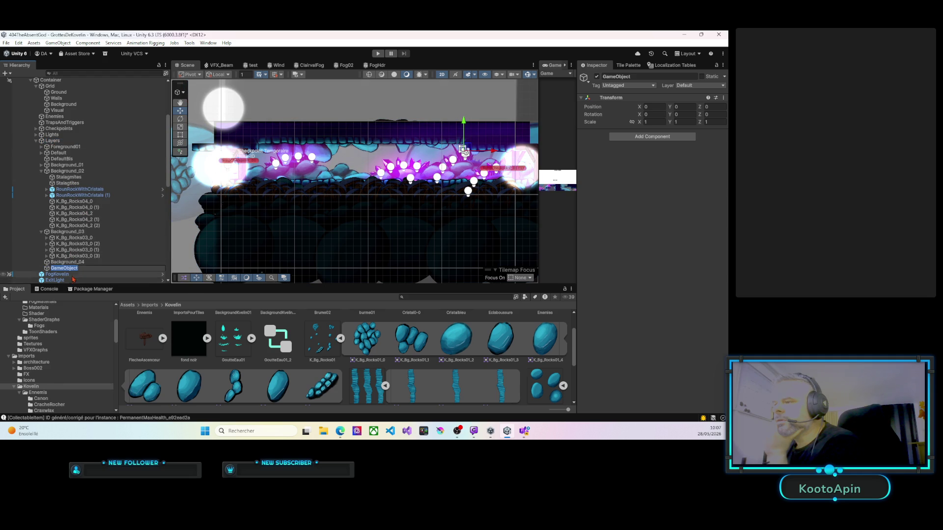
text(Forgro)
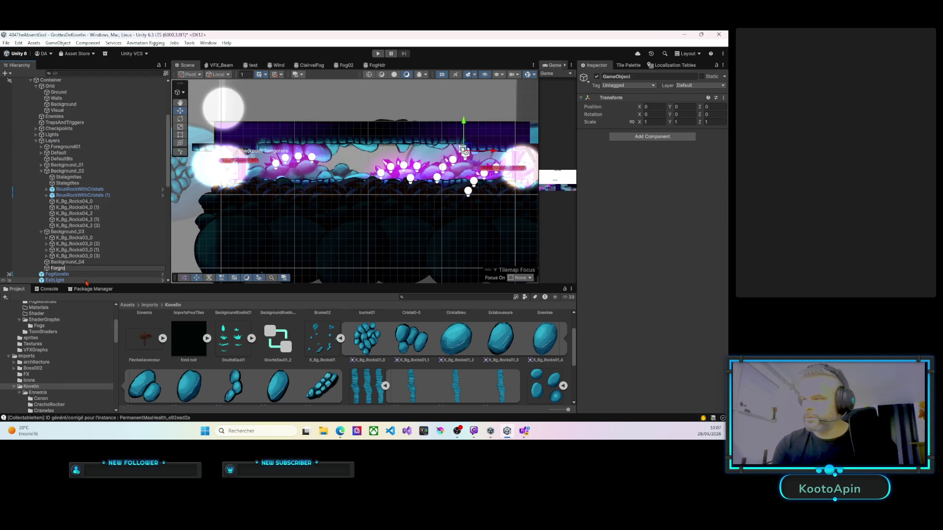
key(BackSpace)
key(BackSpace)
key(BackSpace)
text(eGround)
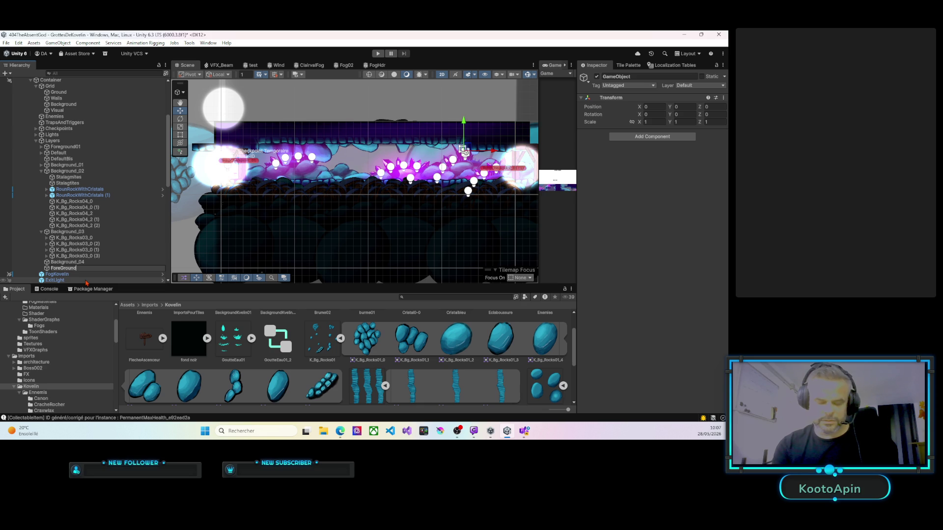
text(02)
key(Return)
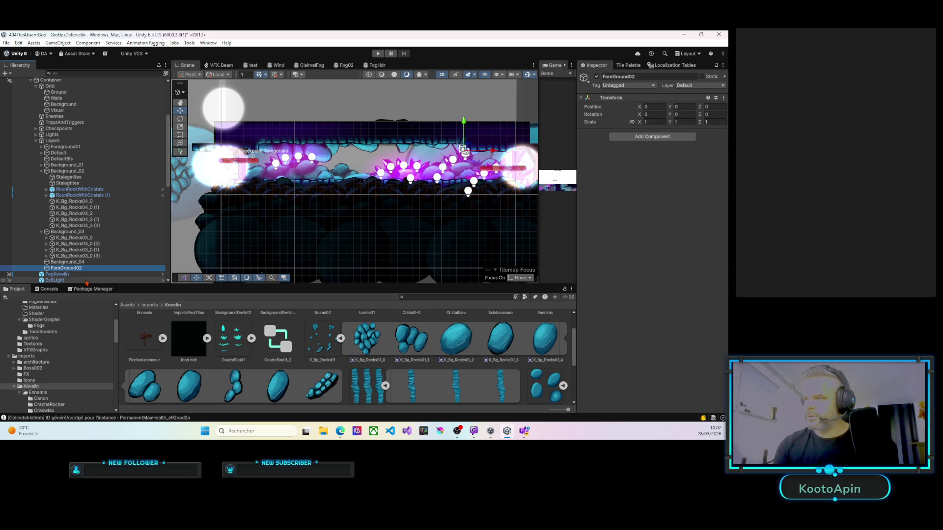
mouse_move(84, 281)
mouse_down()
mouse_move(64, 247)
mouse_move(57, 145)
mouse_up()
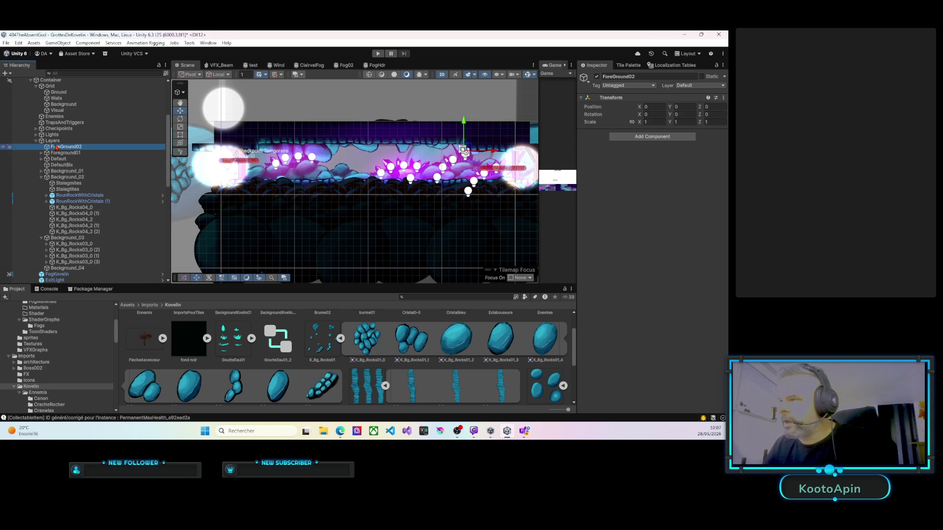
click(41, 153)
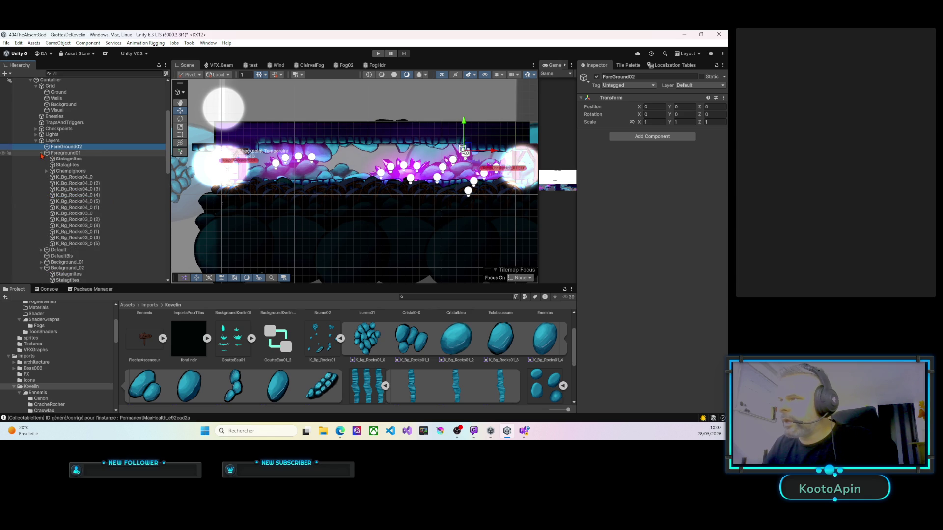
Step: Select the six K_Bg_Rocks03 rocks in Foreground01 and drag them into ForeGround02
click(73, 185)
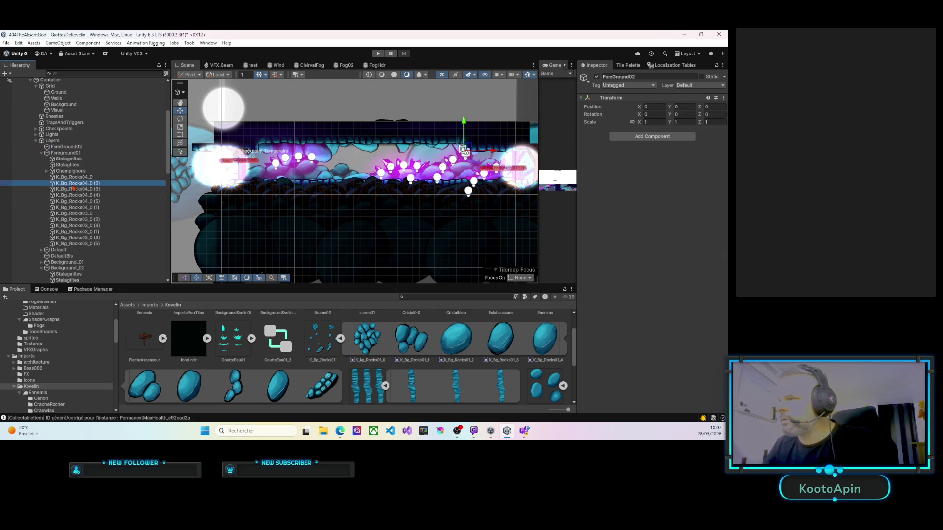
click(73, 244)
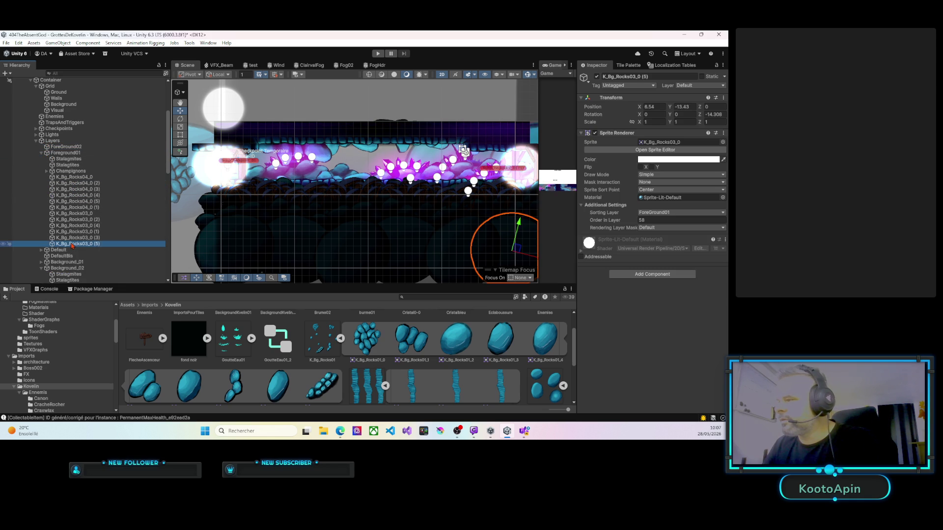
shift+click(74, 238)
shift+click(76, 225)
shift+click(76, 219)
shift+click(77, 214)
shift+click(78, 207)
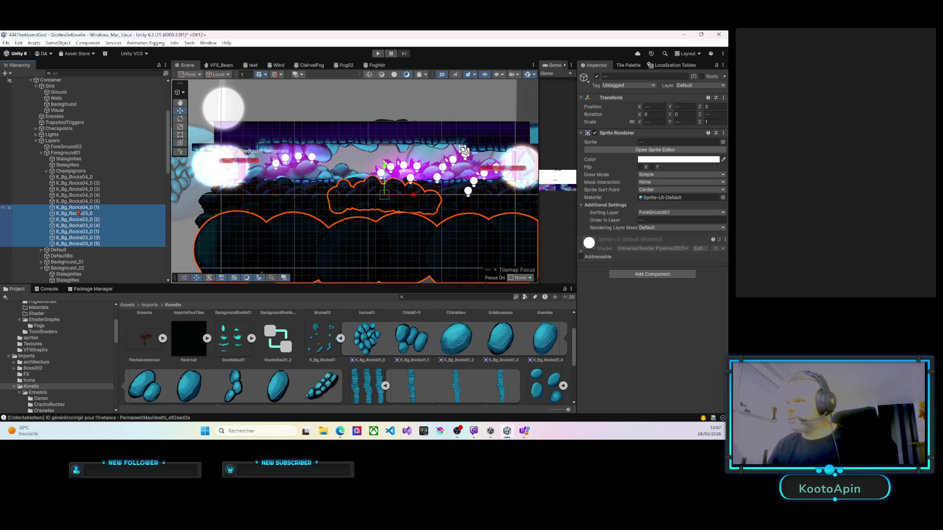
shift+click(78, 213)
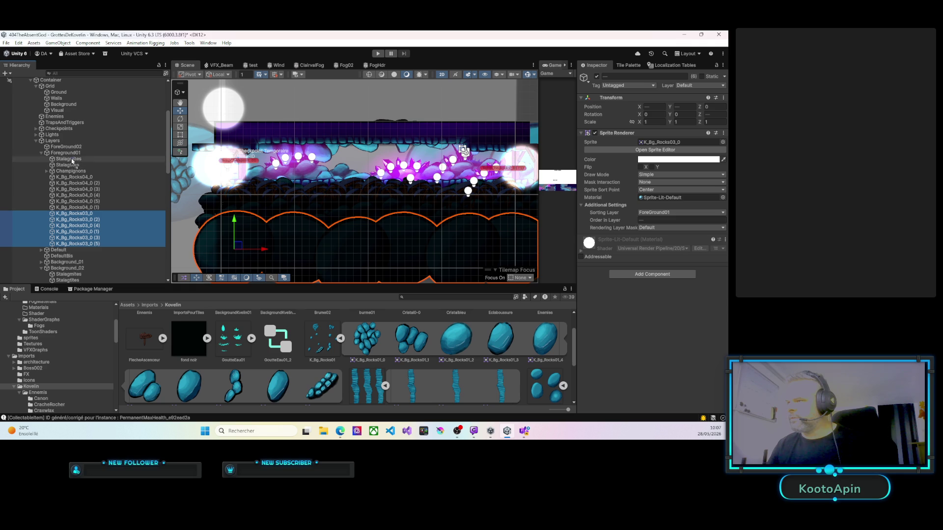
drag(69, 149, 69, 149)
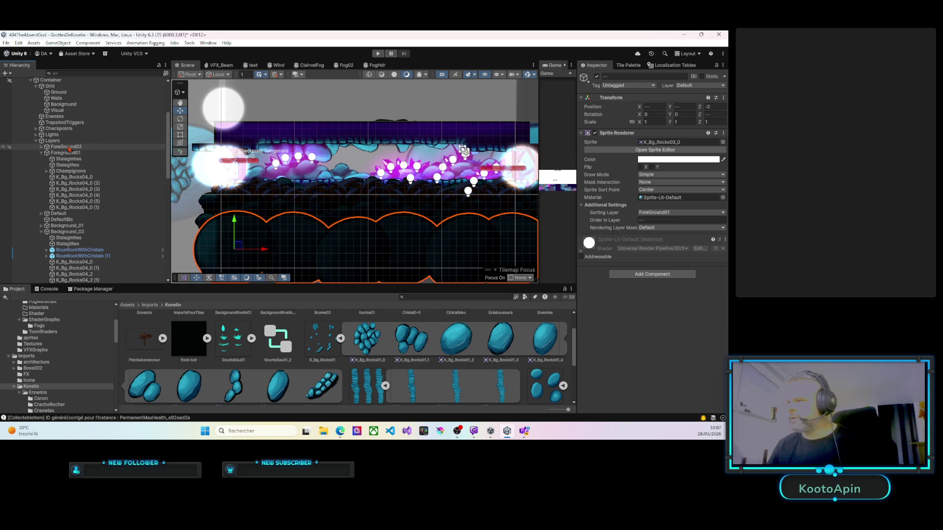
Step: Set ForeGround02's Z position to -4 and select the rocks inside it
click(70, 152)
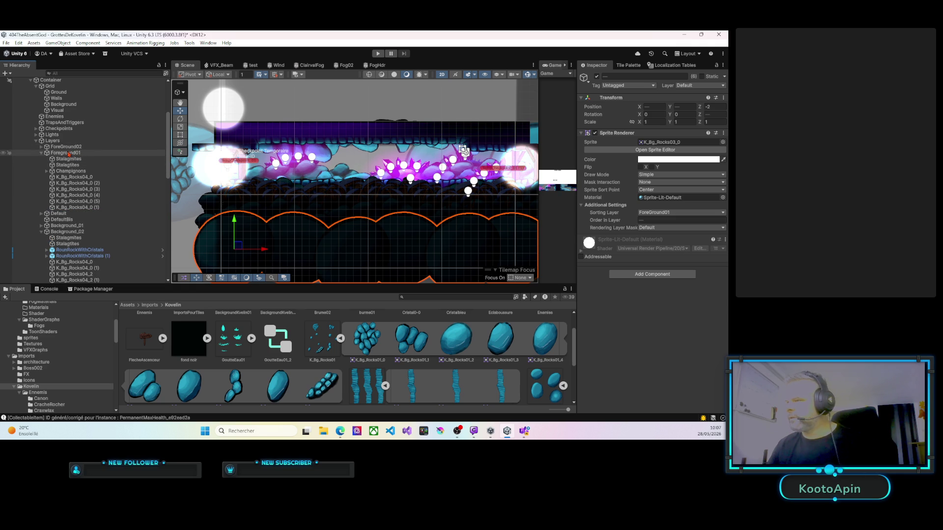
click(66, 146)
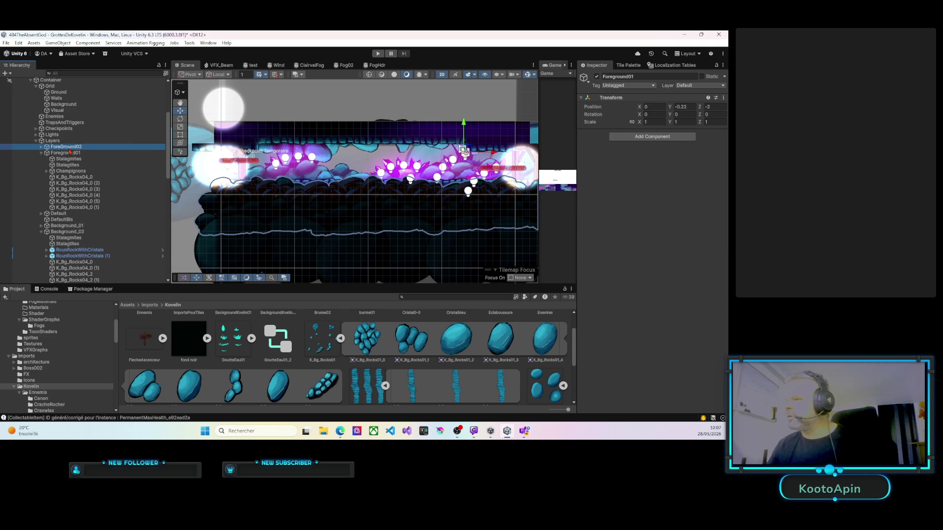
click(705, 106)
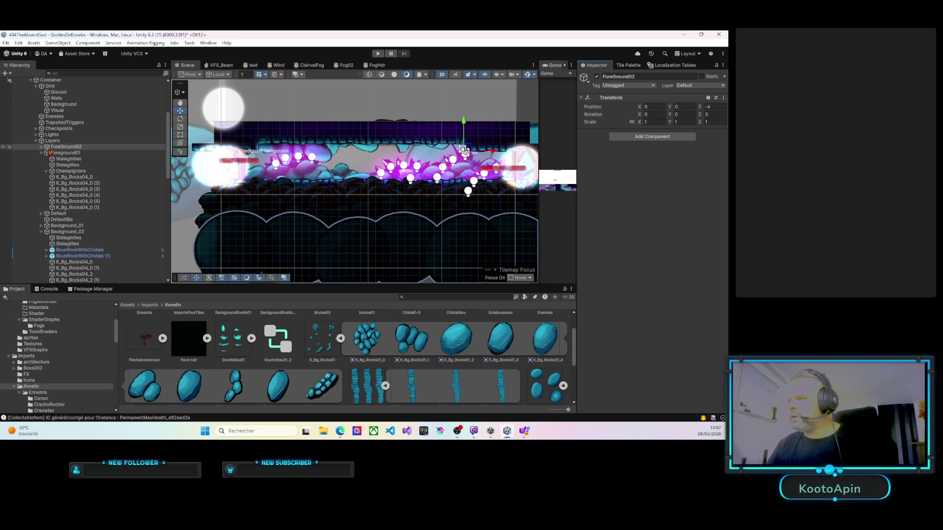
click(41, 147)
click(65, 153)
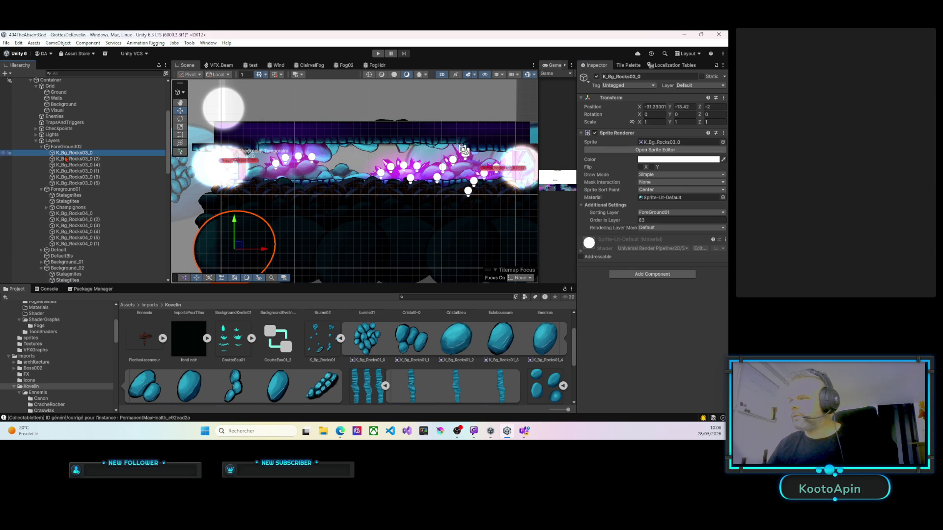
Step: Select all six K_Bg_Rocks03 rocks under ForeGround02 and open their Sorting Layer dropdown
shift+click(74, 183)
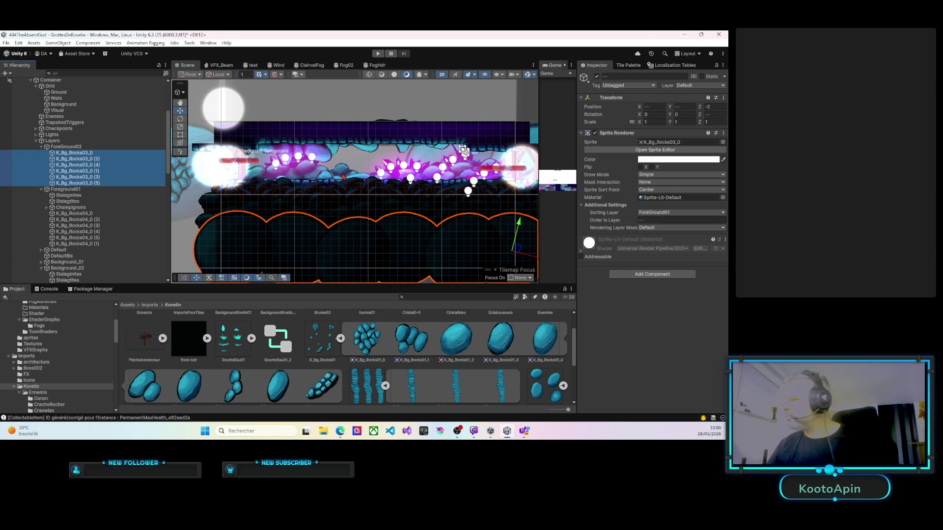
scroll(342, 177, up, 3)
scroll(342, 178, down, 3)
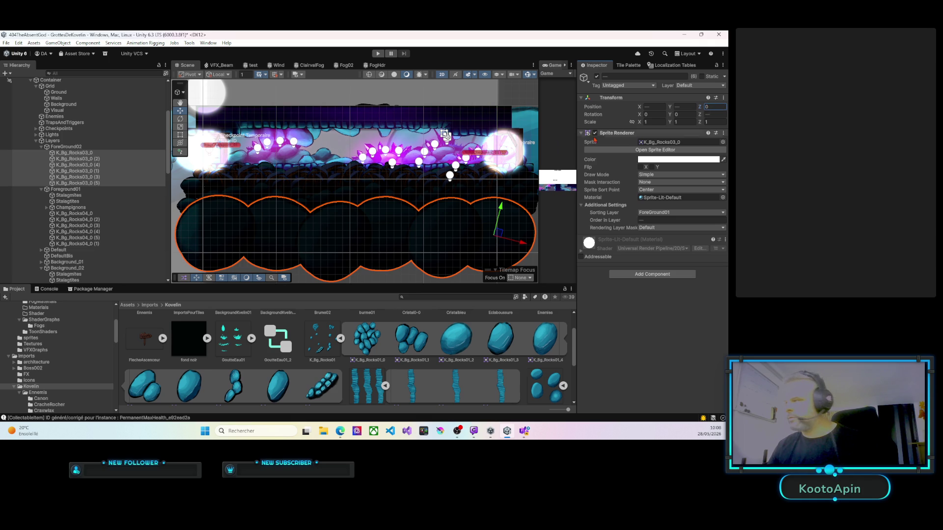
mouse_move(389, 175)
mouse_down()
mouse_move(398, 180)
mouse_move(367, 176)
mouse_move(380, 170)
mouse_up()
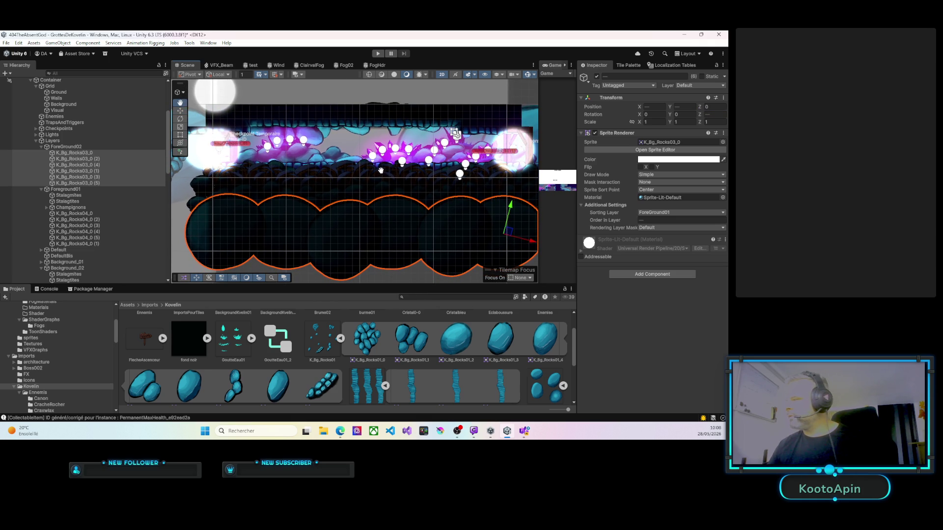
click(650, 213)
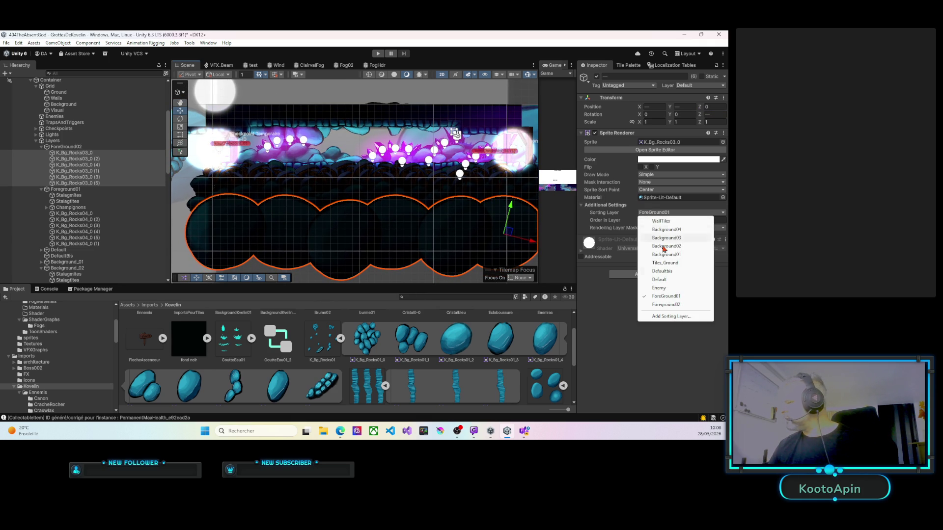
Step: Assign the rocks to the Foreground02 sorting layer, then inspect the FreeformFG01 light's settings
click(658, 304)
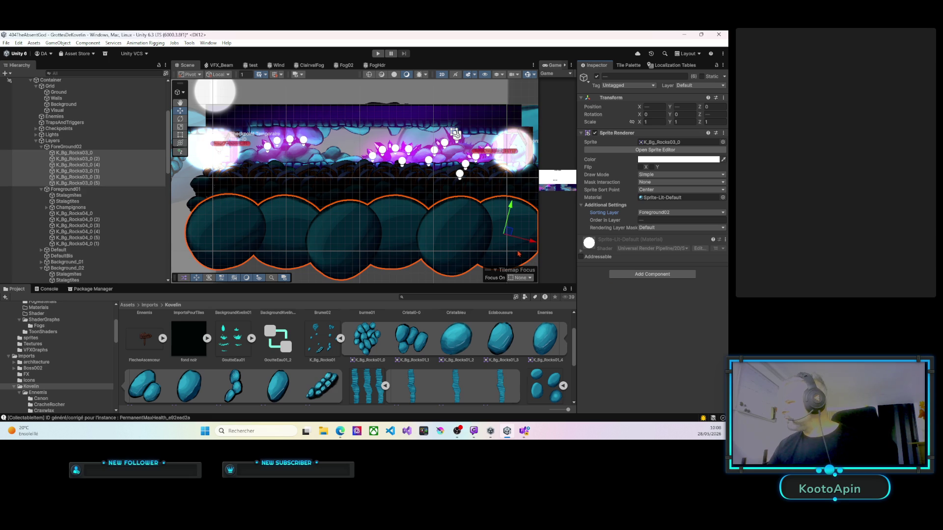
drag(426, 217, 412, 203)
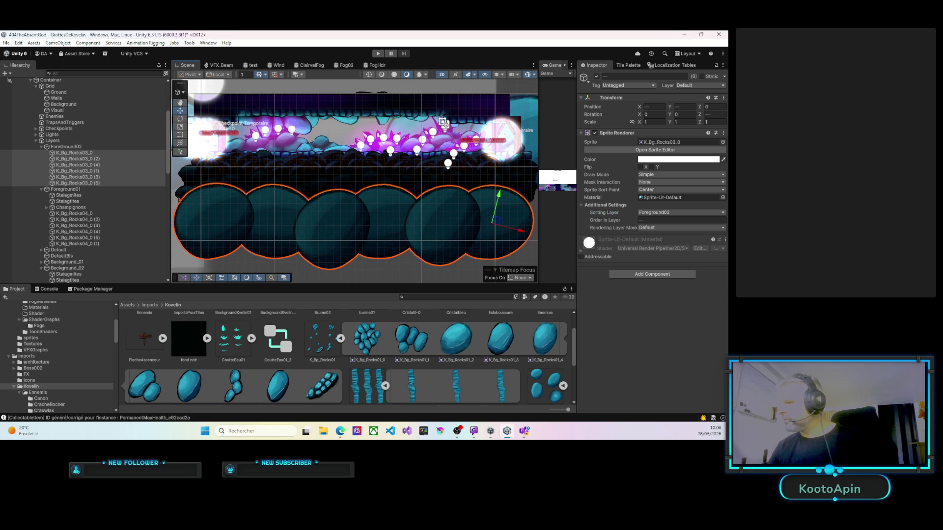
scroll(64, 191, down, 5)
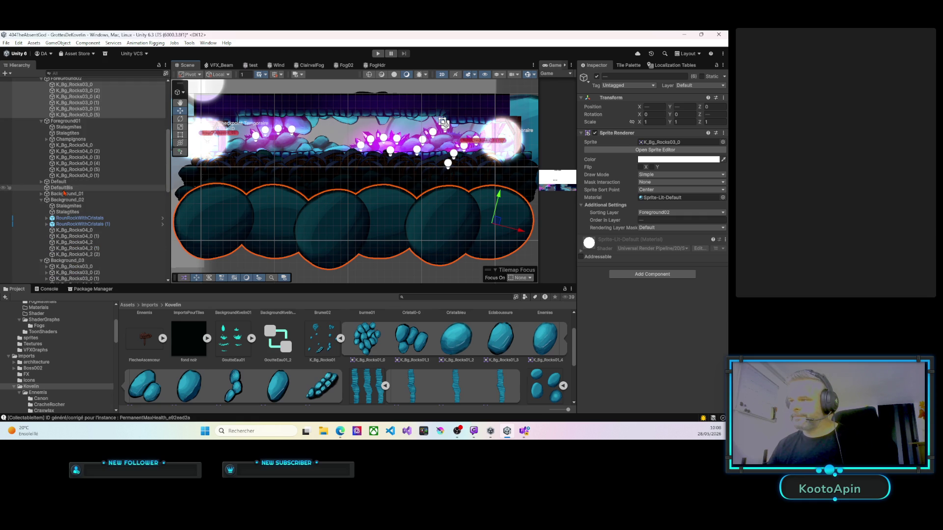
scroll(64, 193, up, 3)
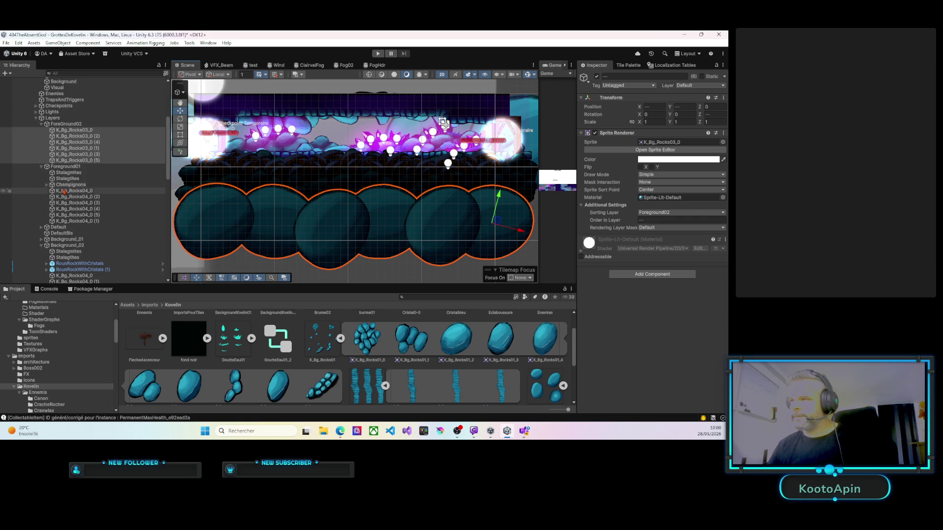
click(35, 112)
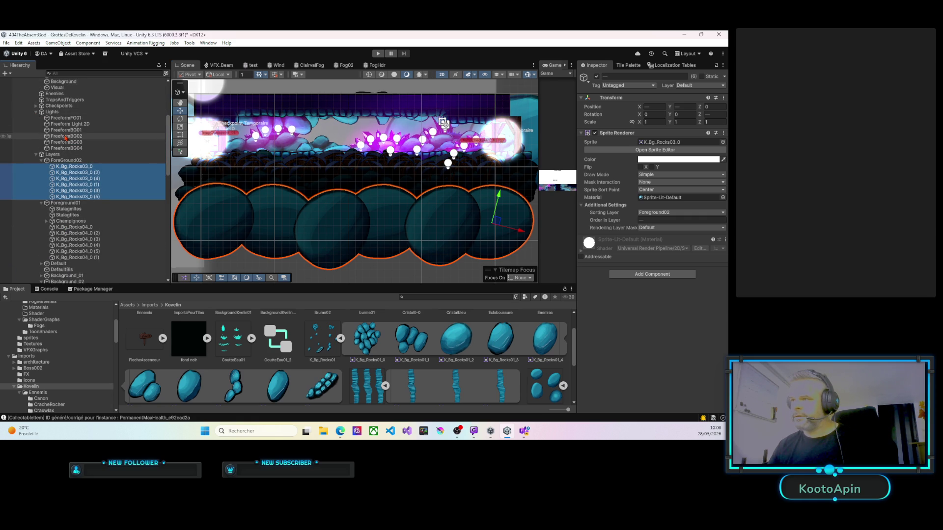
click(70, 119)
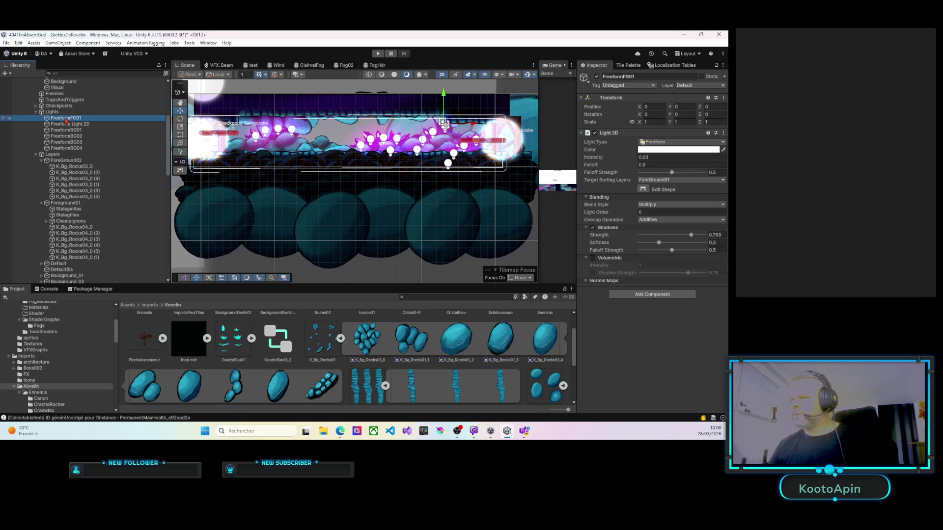
Step: Reselect the six K_Bg_Rocks03 rocks and open their Sprite Renderer colour picker
click(71, 166)
shift+click(68, 196)
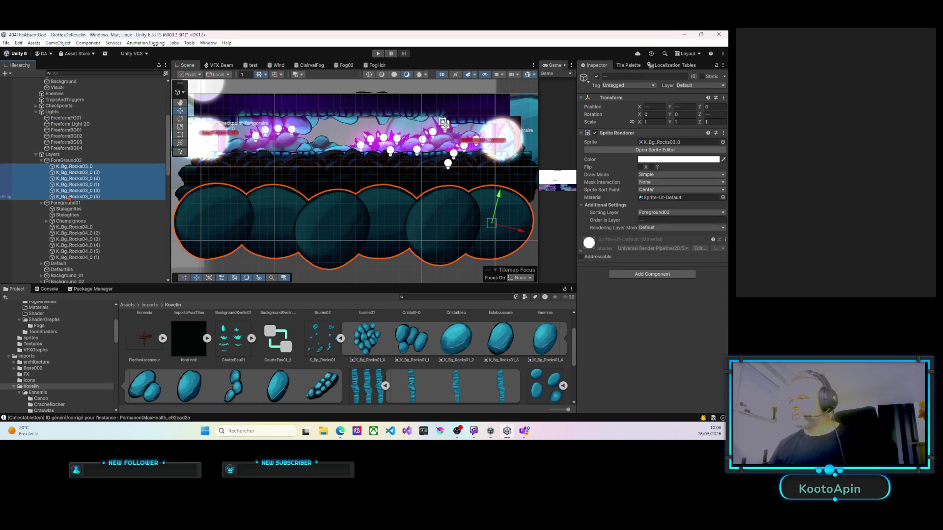
click(652, 161)
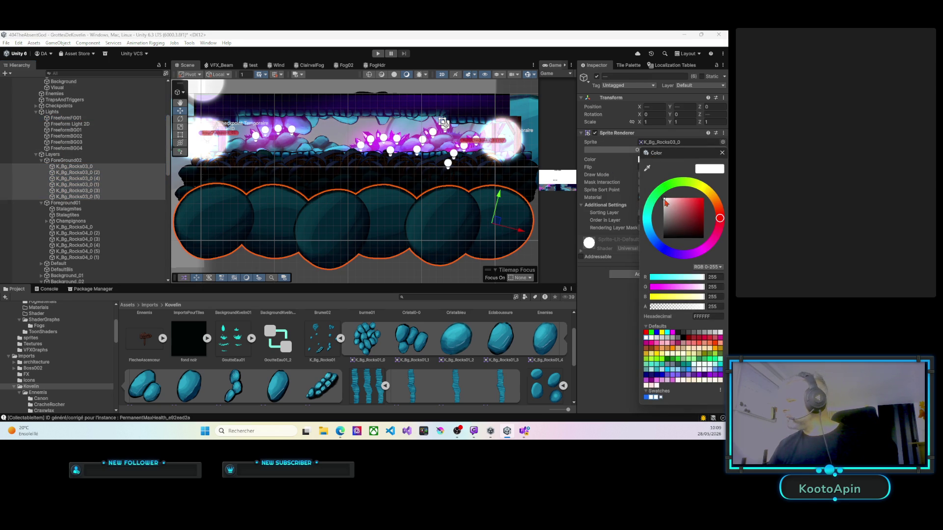
Step: Darken the rocks' Sprite Renderer colour to grey 504949, then start Play mode
click(667, 217)
drag(667, 219, 667, 225)
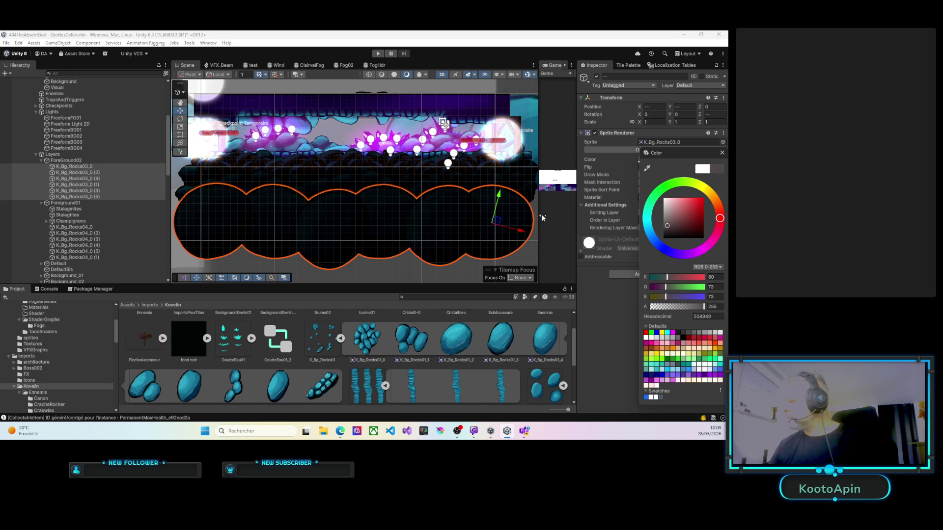
scroll(303, 169, up, 5)
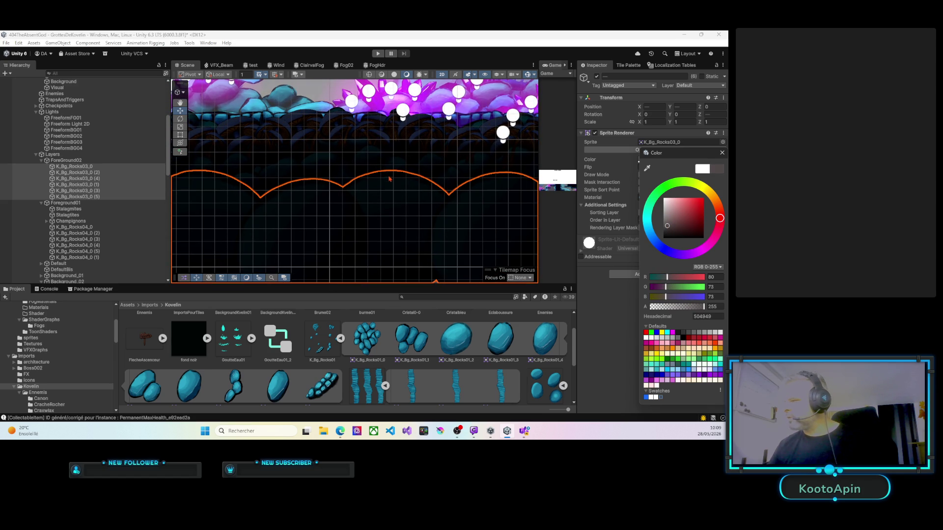
click(379, 54)
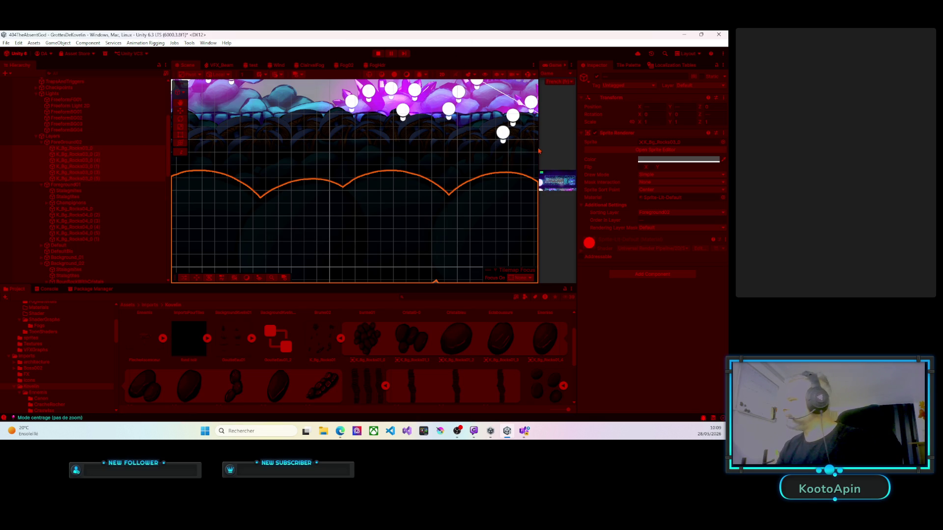
Step: Run the player left and right through the cave, attacking the CrystalFlyer, then stop Play mode
key(a)
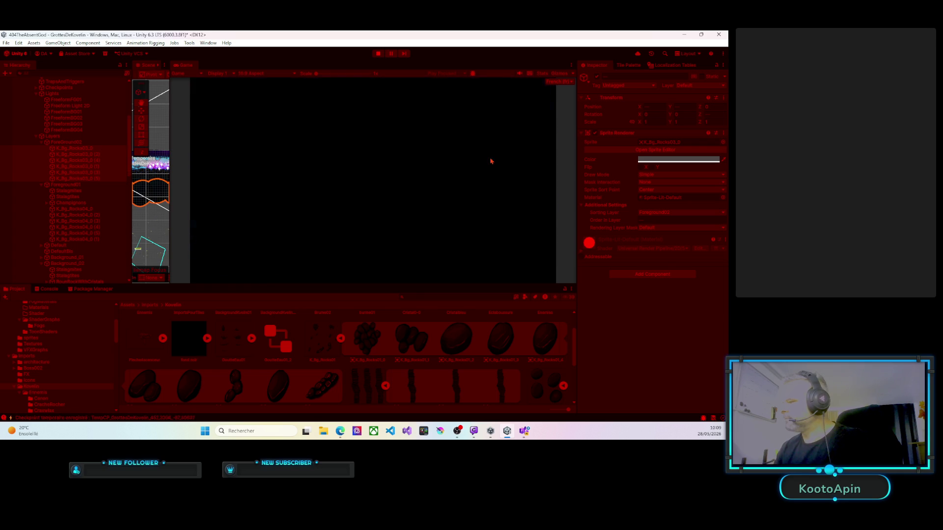
key(d)
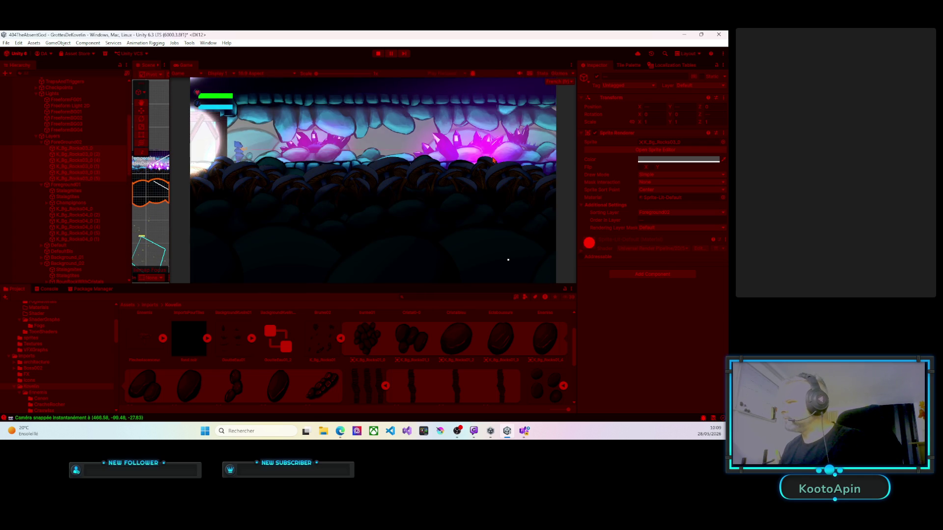
key(d)
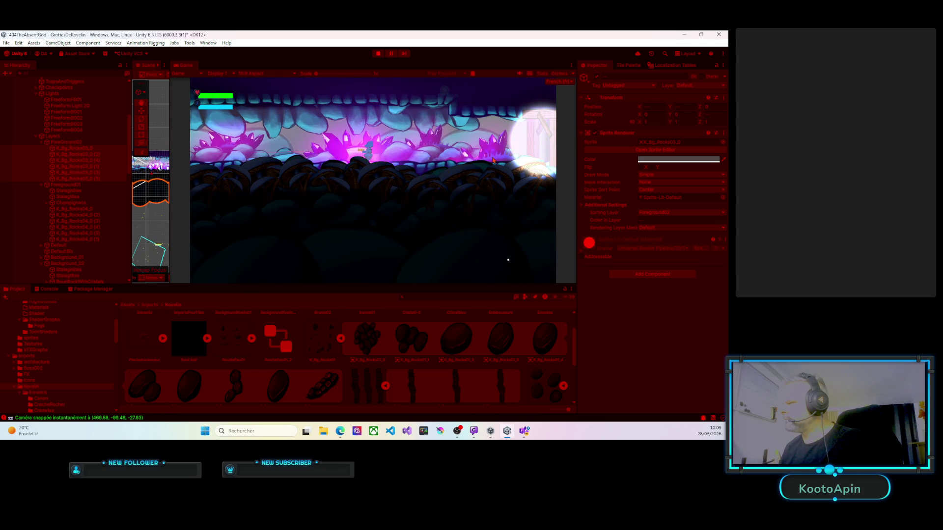
key(d)
key(a)
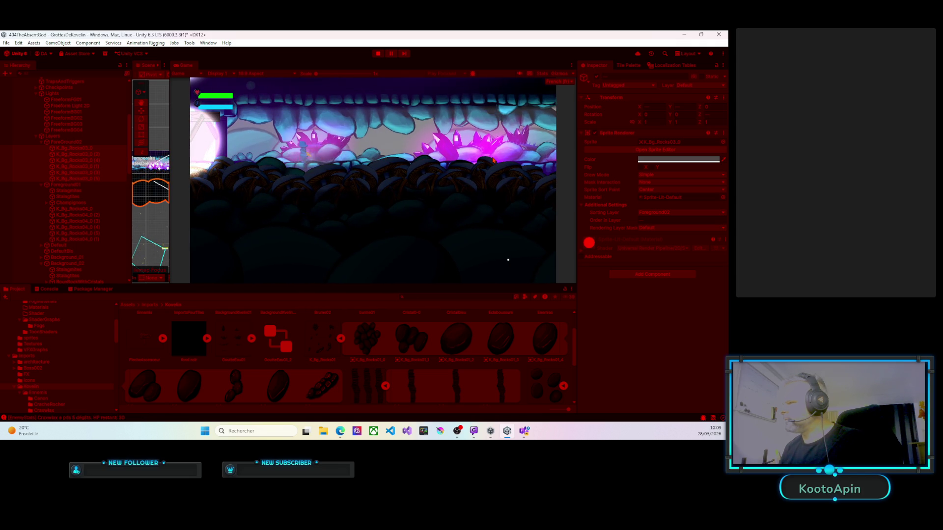
key(d)
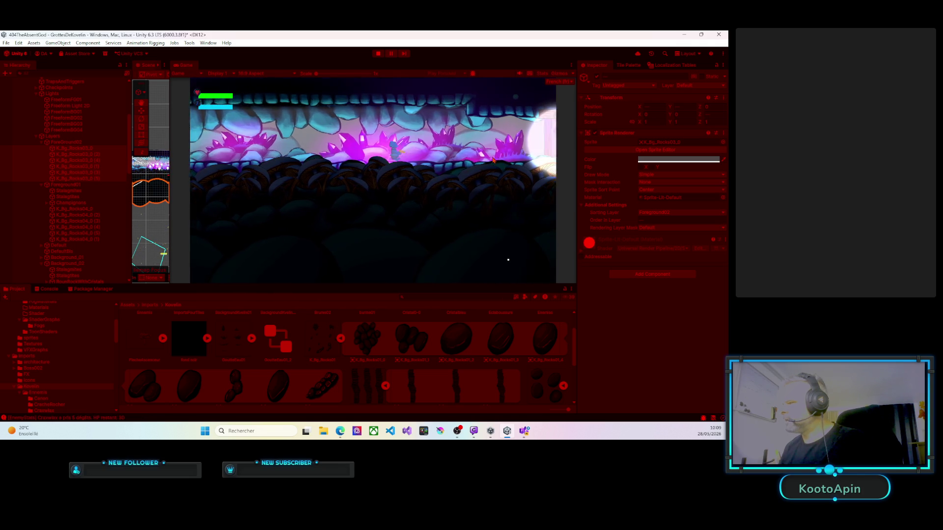
key(d)
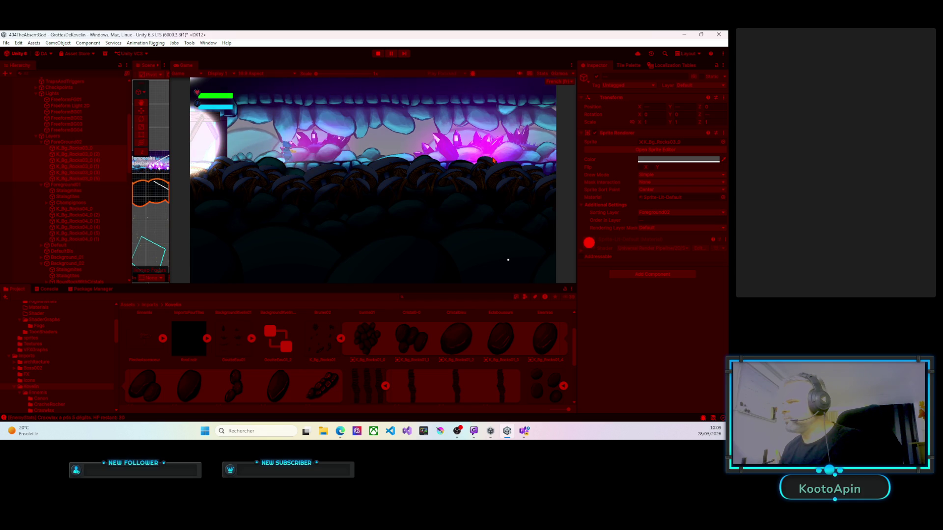
key(d)
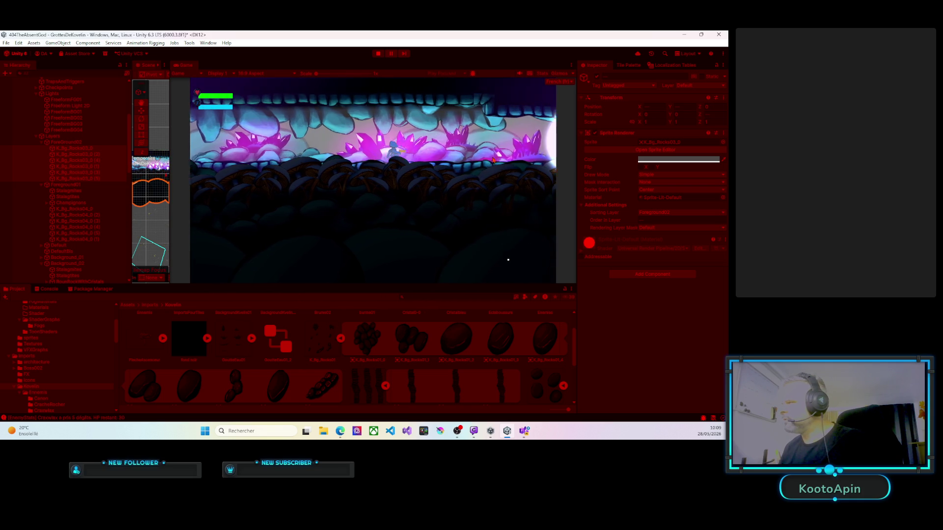
key(a)
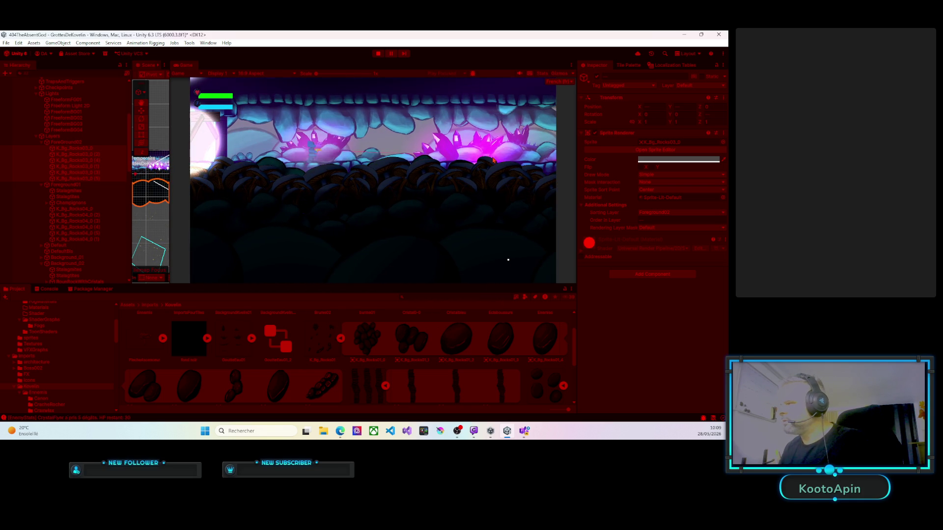
key(d)
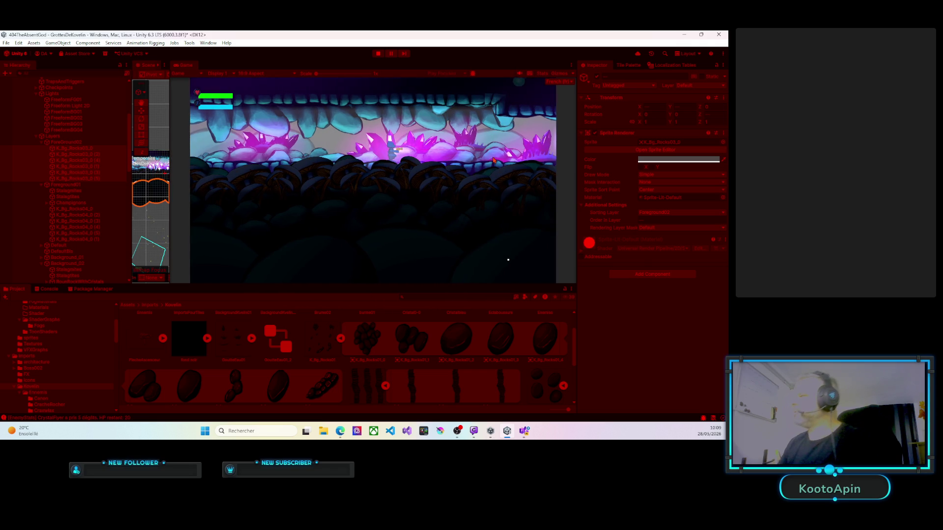
click(378, 53)
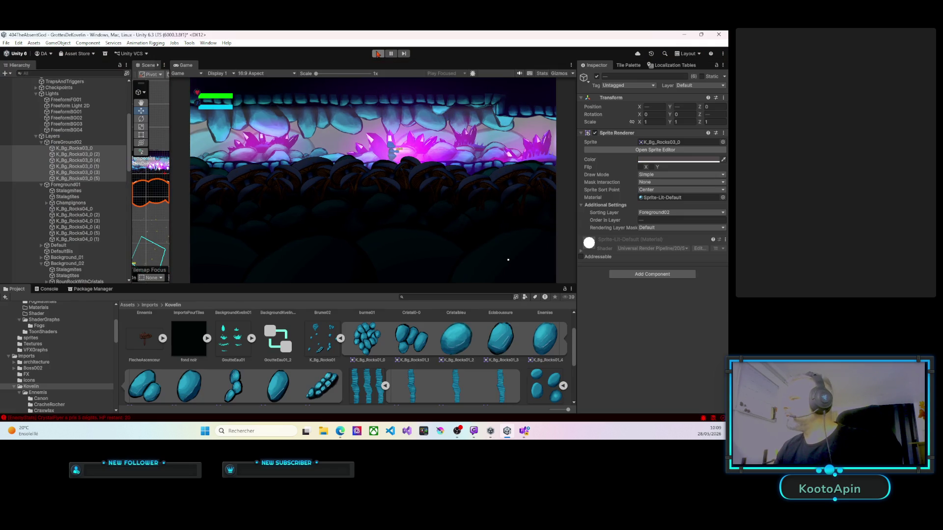
Step: Collapse the Layers group, widen the Scene view, and disable the FreeformBG04 light
click(36, 155)
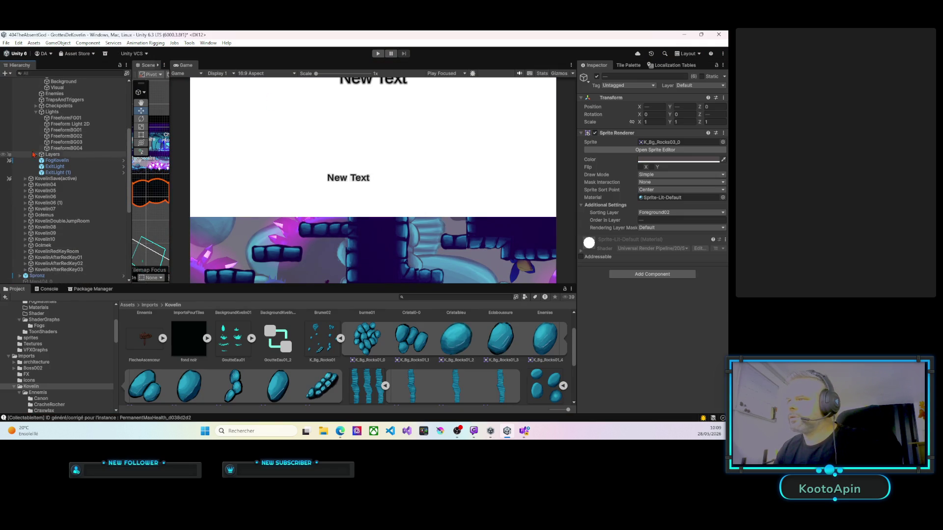
click(62, 148)
mouse_move(171, 147)
mouse_down()
mouse_move(431, 140)
mouse_move(572, 116)
mouse_up()
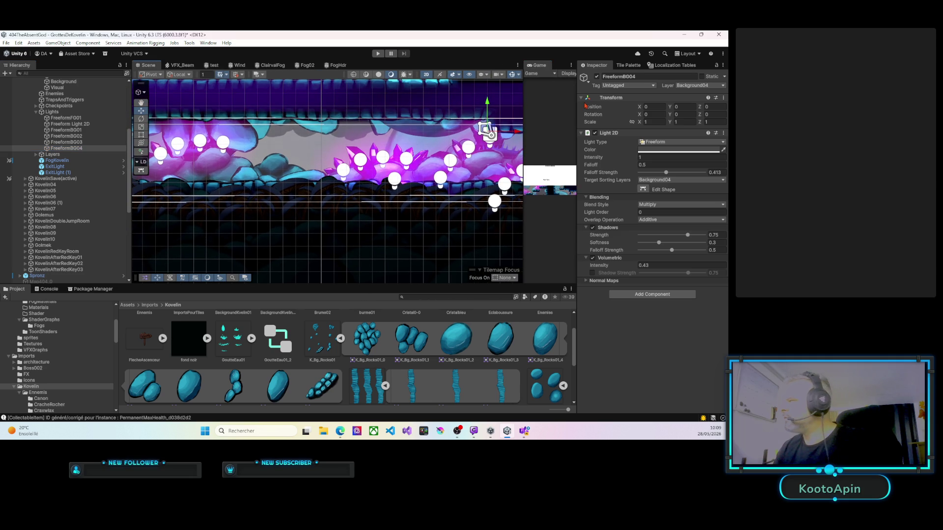
click(597, 76)
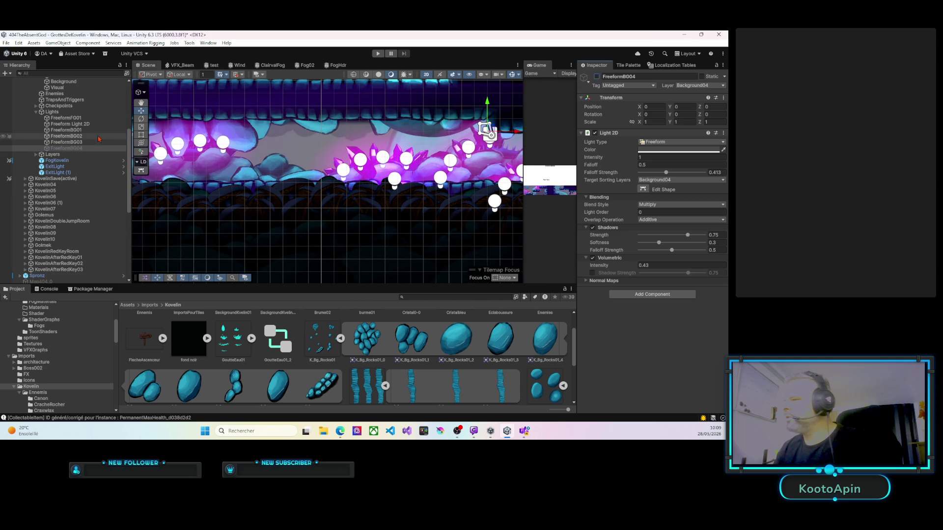
Step: Frame the FreeformBG03 light, toggle it on and off to compare, and leave it enabled
click(62, 143)
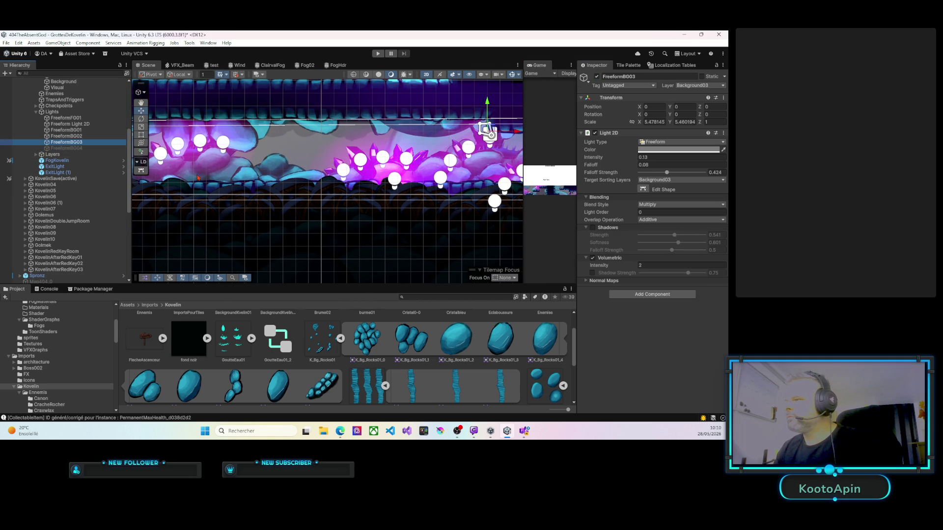
double_click(62, 143)
click(597, 76)
click(597, 76)
click(597, 76)
click(597, 77)
click(598, 77)
click(597, 77)
click(597, 77)
click(597, 77)
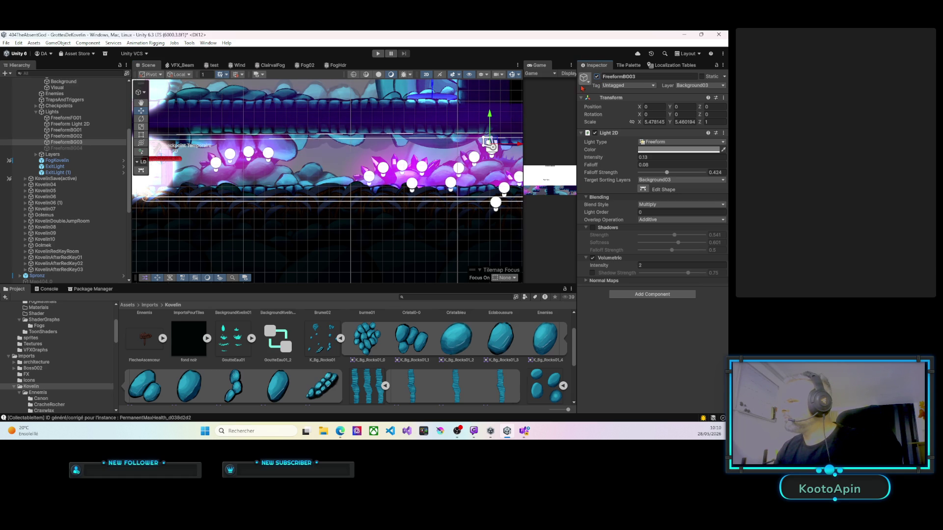
Step: Pan to the Checkpoint Sauvegarde area and collapse the Kovelin03 room in the Hierarchy
drag(374, 175, 290, 196)
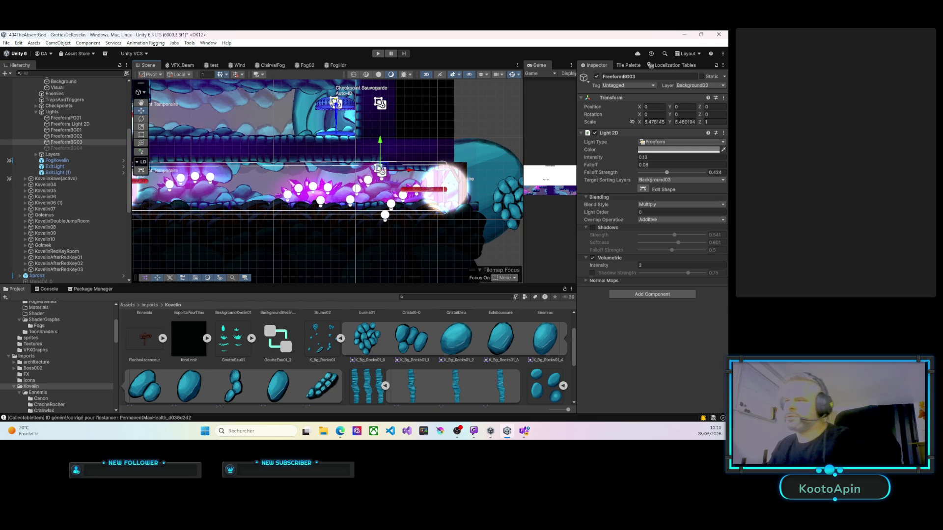
scroll(90, 141, up, 3)
scroll(90, 141, up, 1)
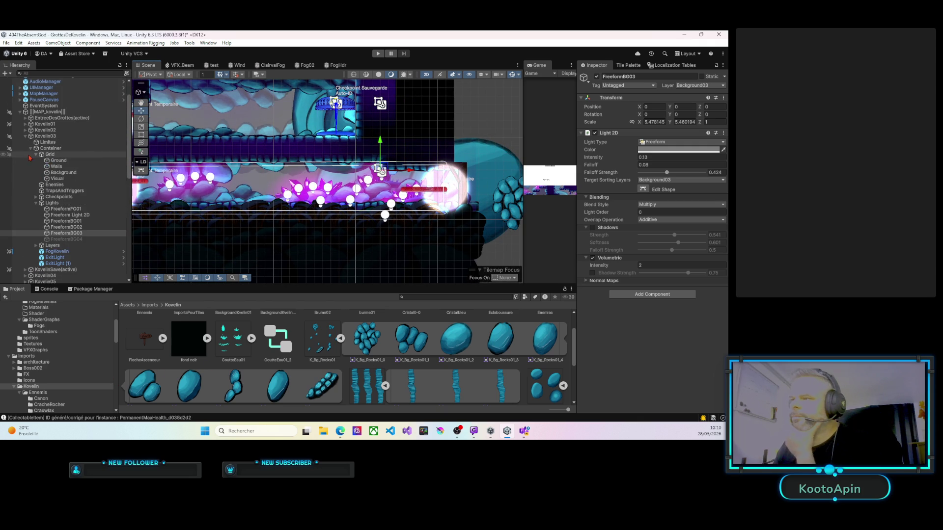
click(25, 138)
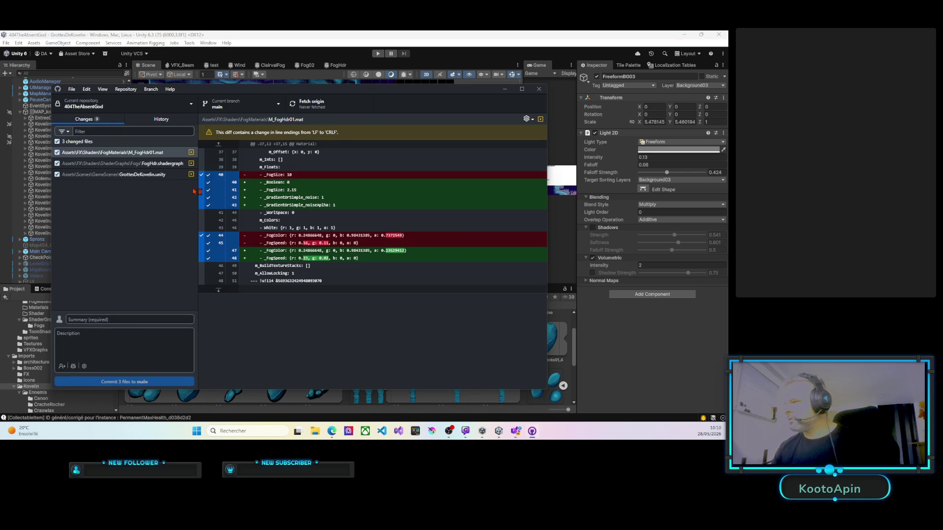
Step: Commit the three files to main with summary 'added bg to K03 and Ksave', then push to origin
click(93, 318)
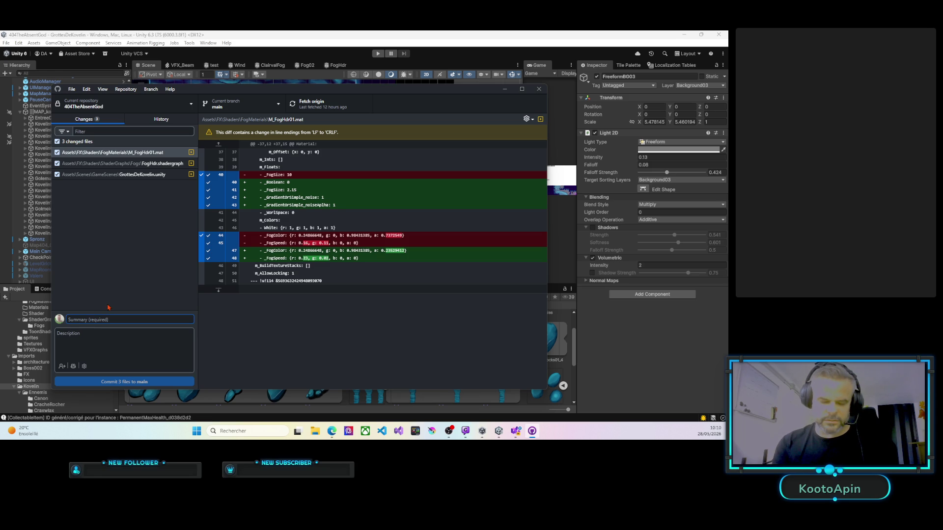
text(added bg to k03 et ksave)
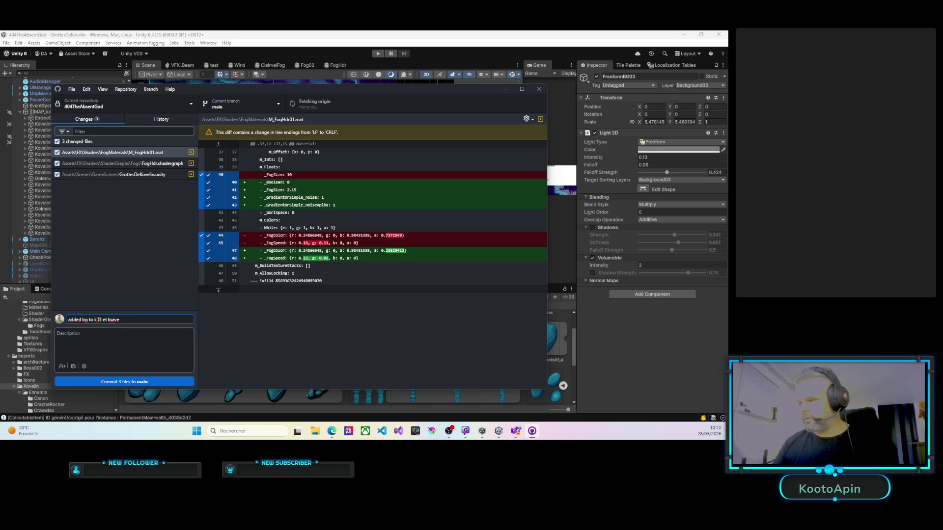
key(BackSpace)
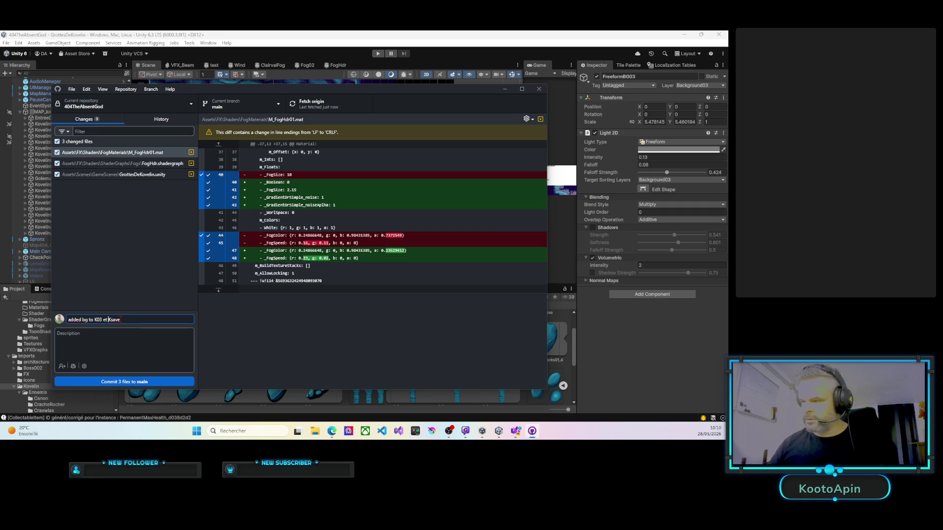
key(BackSpace)
key(BackSpace)
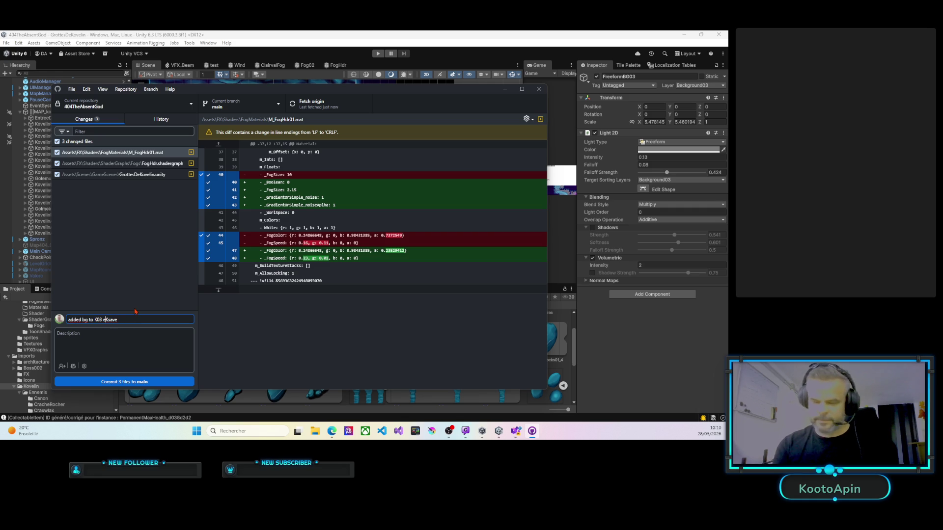
key(BackSpace)
text(and)
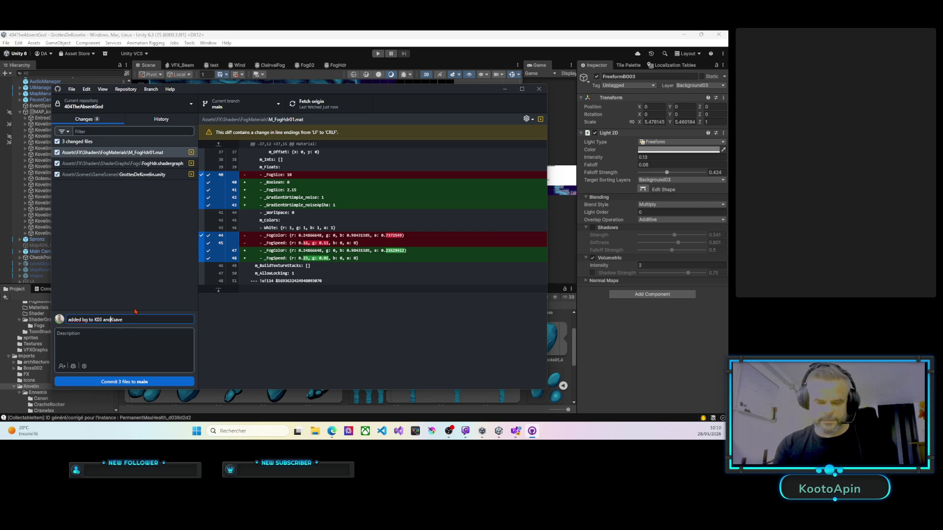
click(131, 382)
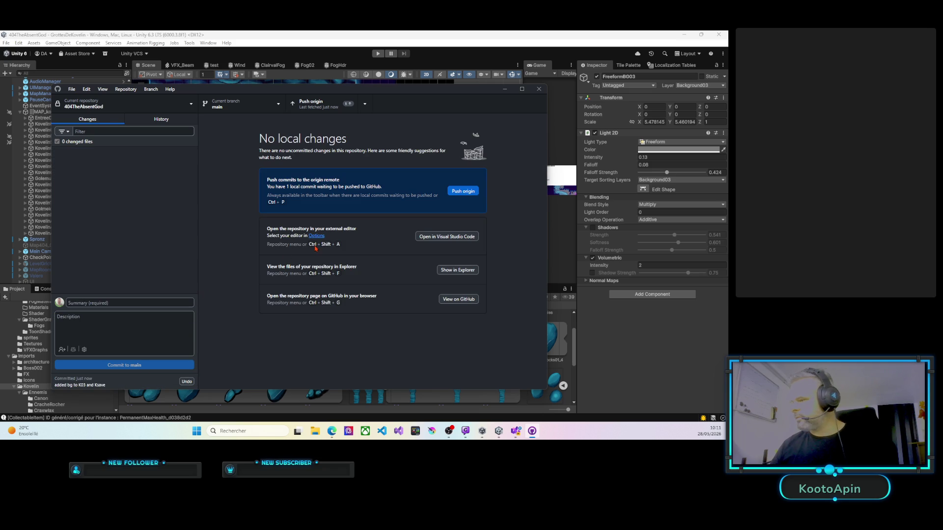
click(463, 193)
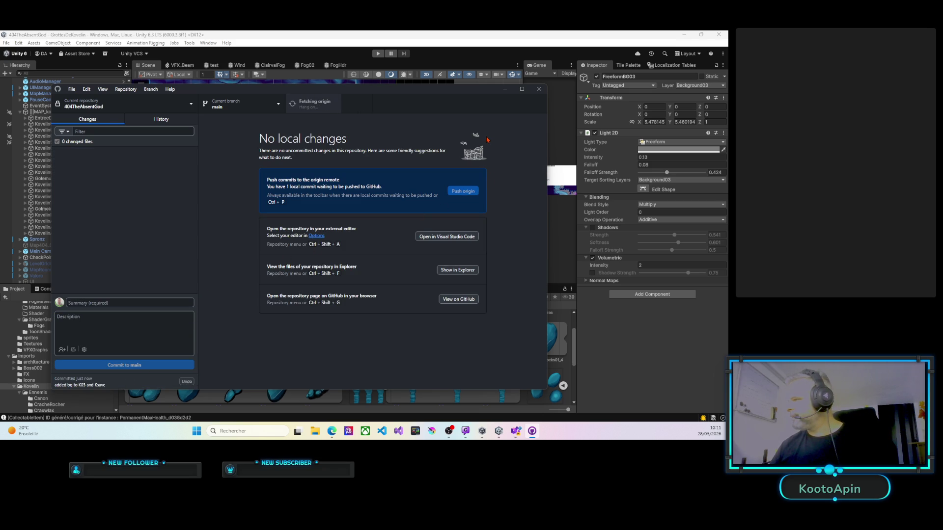
Step: Back in Unity, hide the MAP_kovelin rooms and frame the Kovelin04 room in the scene
click(538, 89)
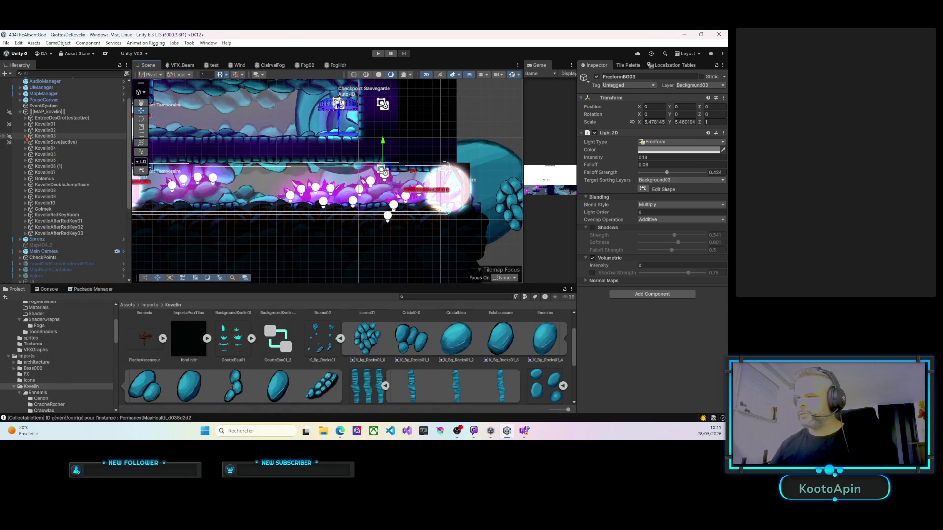
click(4, 137)
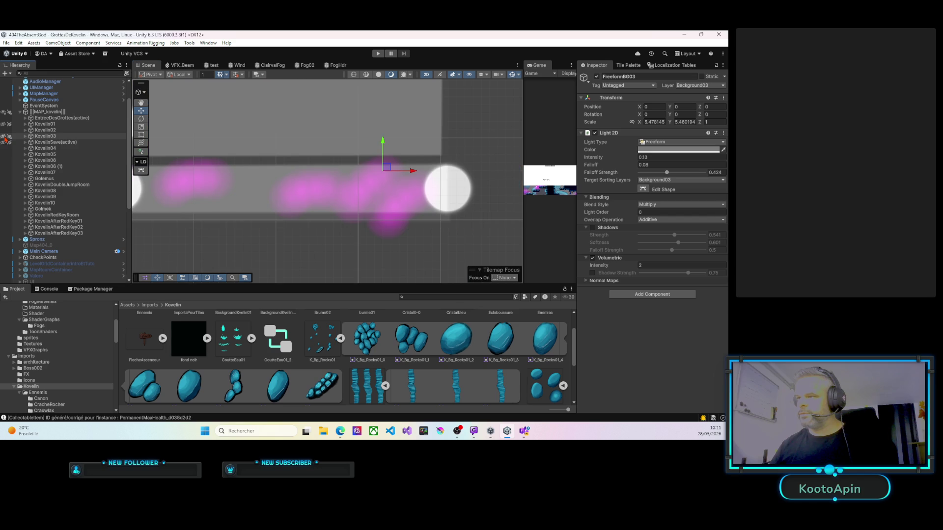
click(45, 148)
drag(402, 169, 222, 182)
key(w)
key(f)
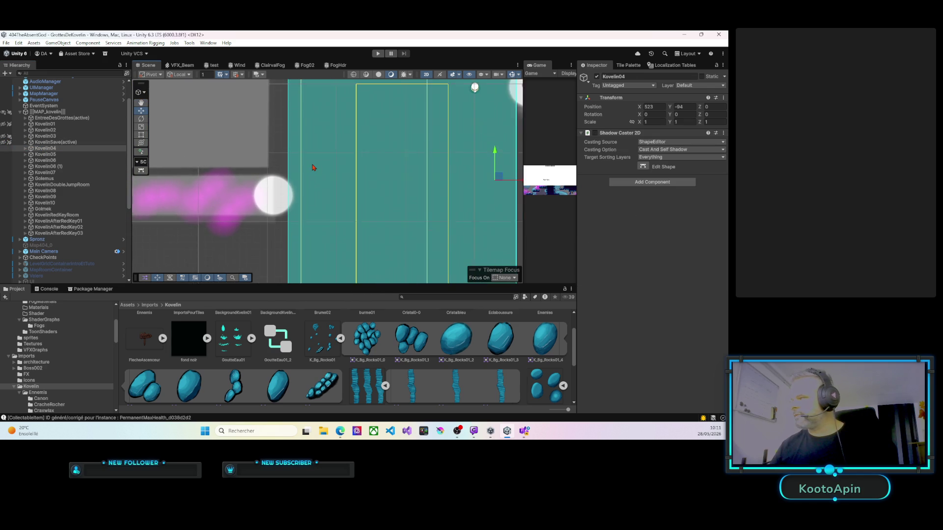
Step: Enable Kovelin04's Container object and zoom the Scene view onto the waterfall shaft
click(26, 148)
click(31, 167)
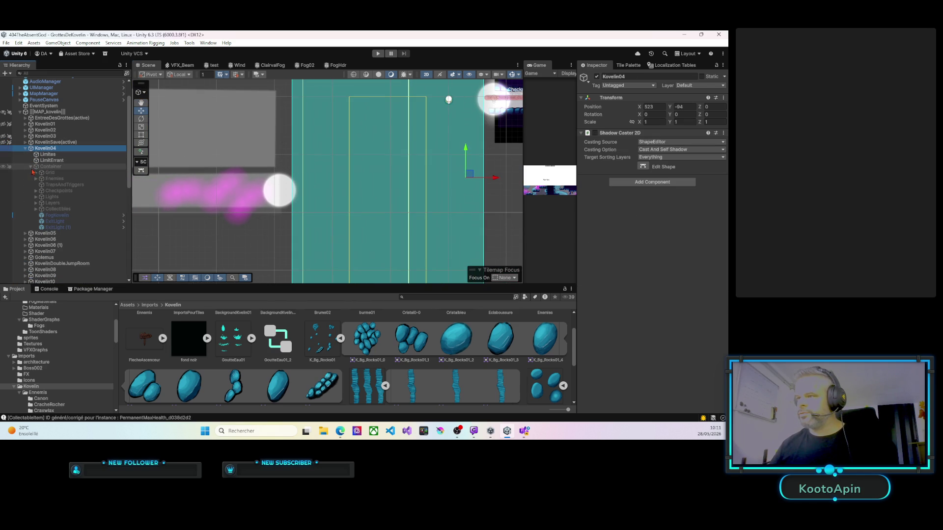
click(52, 167)
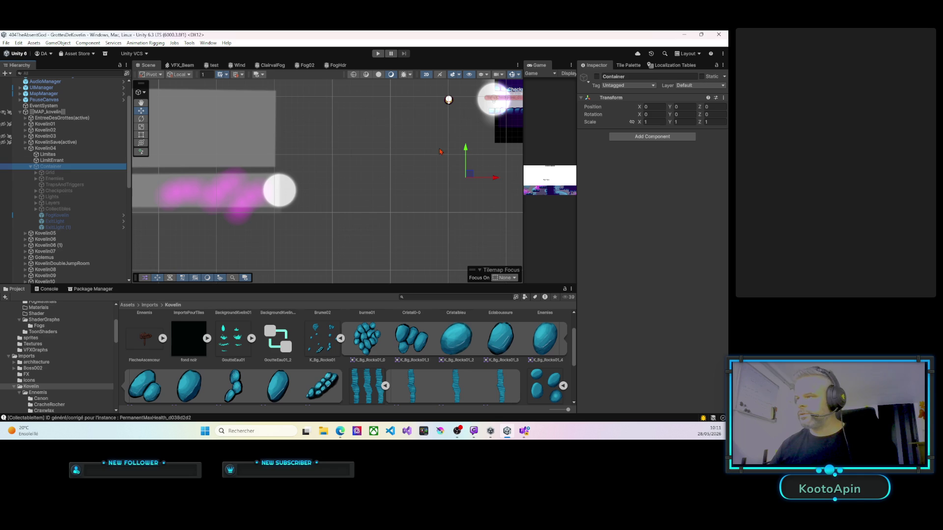
click(596, 77)
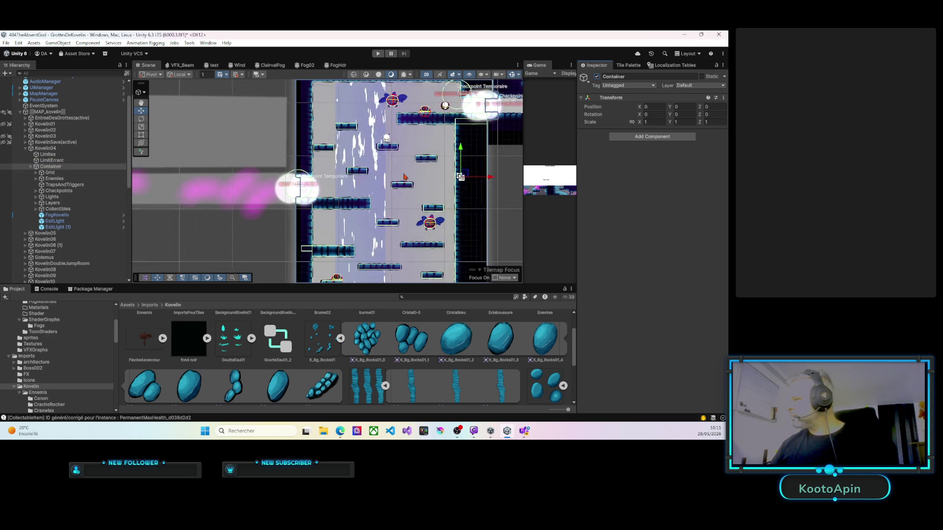
mouse_move(352, 166)
mouse_down()
mouse_move(315, 146)
mouse_move(309, 125)
mouse_move(300, 173)
mouse_up()
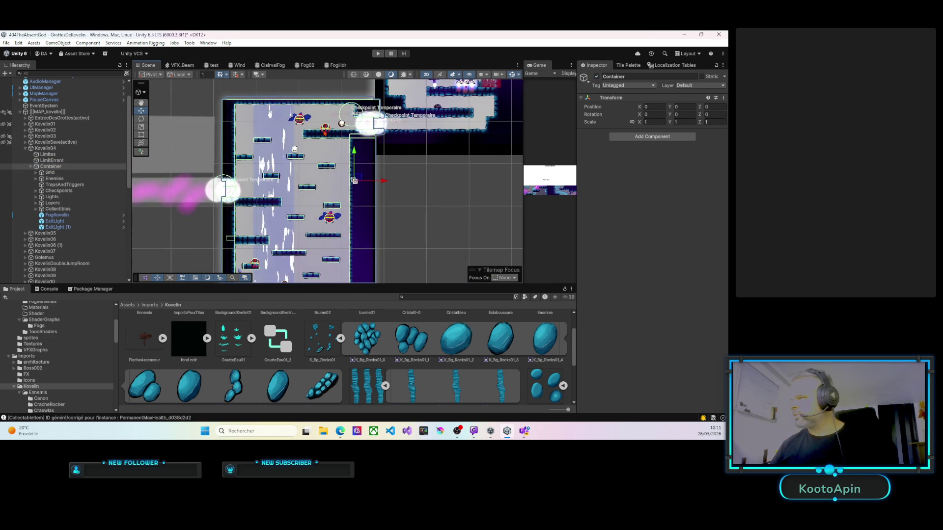
mouse_move(309, 200)
mouse_down()
mouse_move(317, 202)
mouse_move(321, 146)
mouse_move(329, 200)
mouse_up()
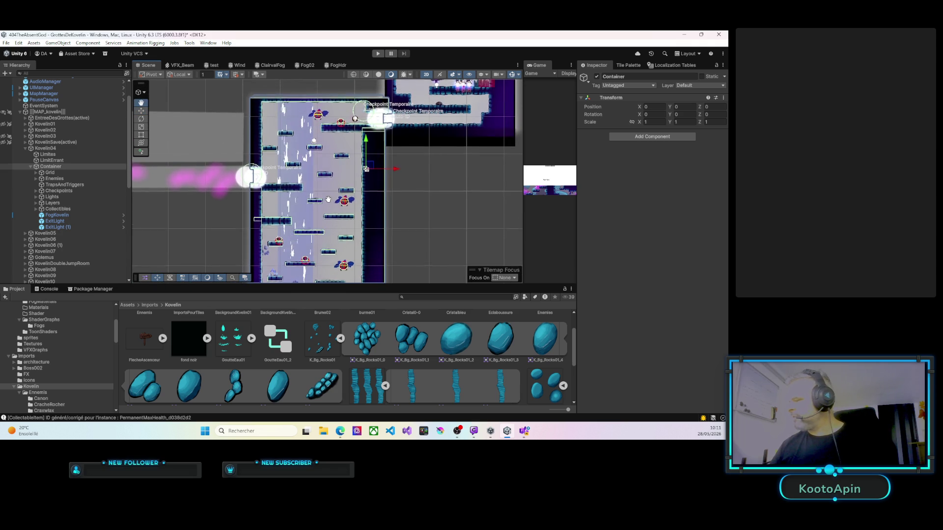
scroll(293, 206, up, 2)
scroll(292, 206, up, 1)
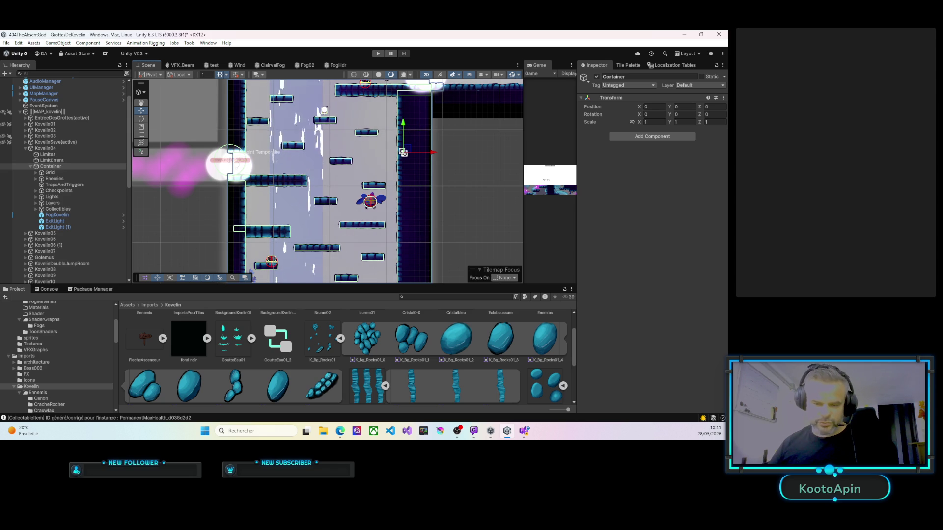
key(alt+Tab)
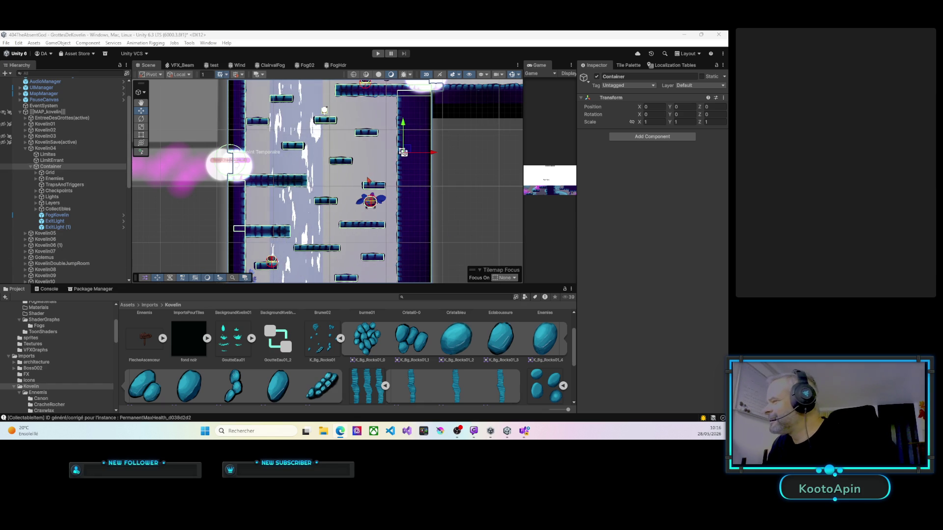
mouse_move(371, 180)
mouse_down()
mouse_move(370, 208)
mouse_move(385, 199)
mouse_move(350, 193)
mouse_up()
scroll(351, 193, down, 3)
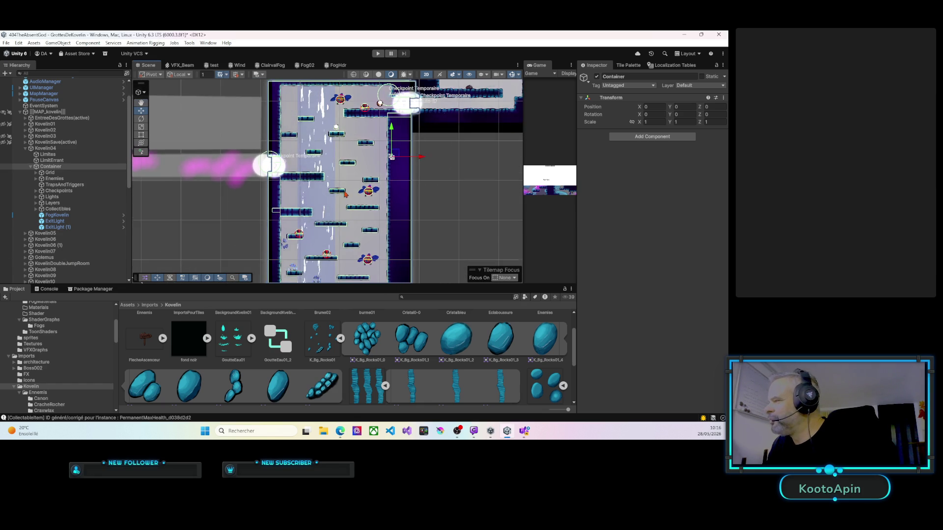
scroll(345, 197, down, 4)
scroll(335, 177, down, 1)
mouse_move(334, 177)
mouse_down()
mouse_move(323, 145)
mouse_move(331, 177)
mouse_up()
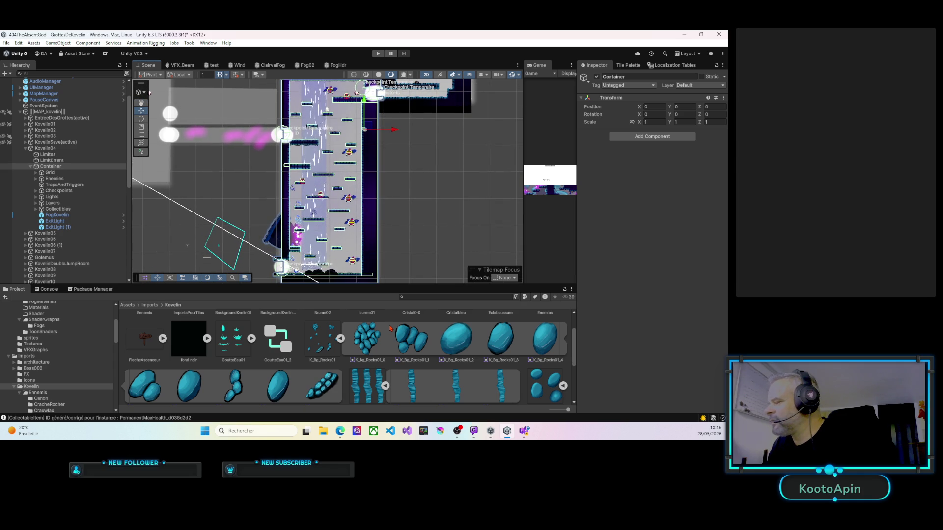
scroll(407, 393, down, 1)
drag(411, 391, 326, 172)
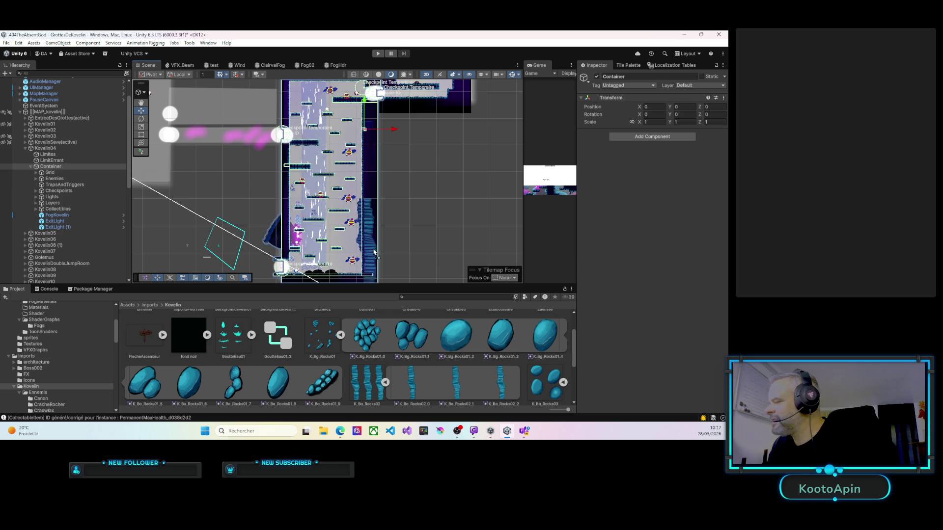
drag(364, 239, 410, 385)
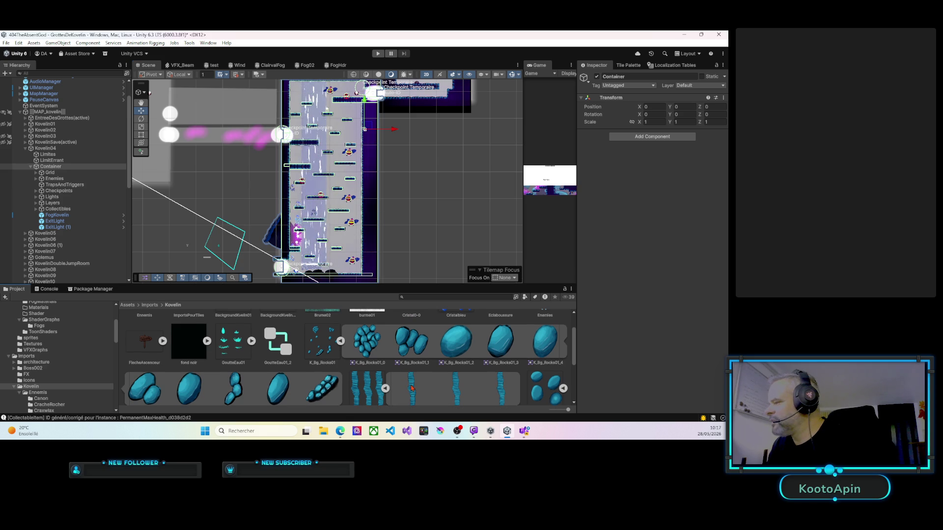
scroll(325, 232, up, 6)
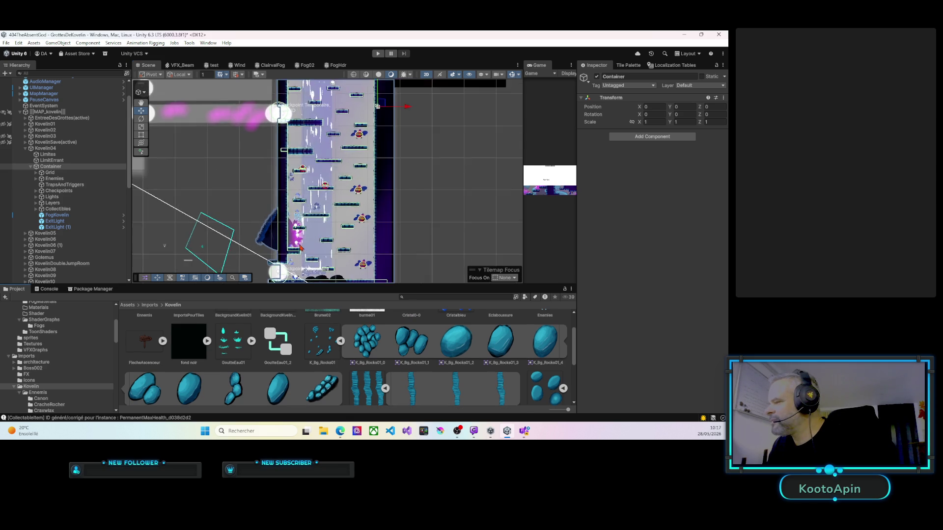
scroll(310, 223, down, 4)
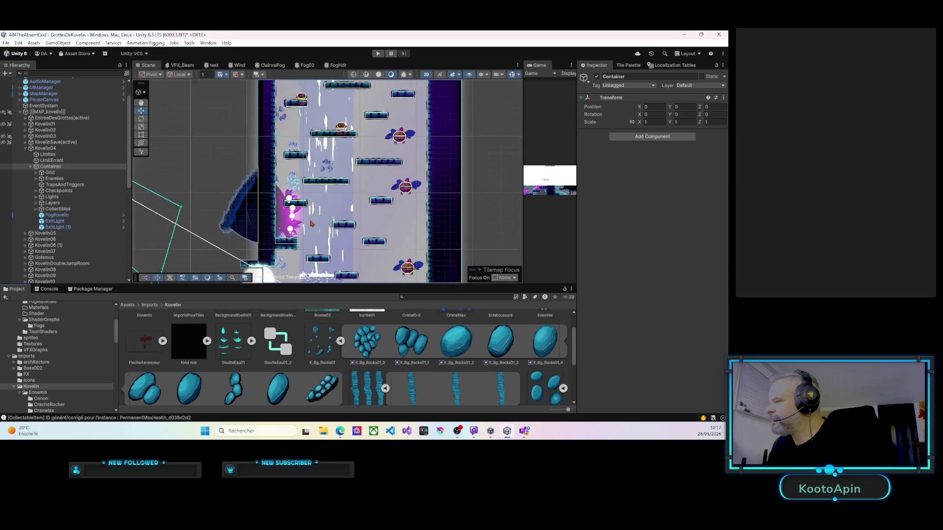
drag(330, 157, 337, 239)
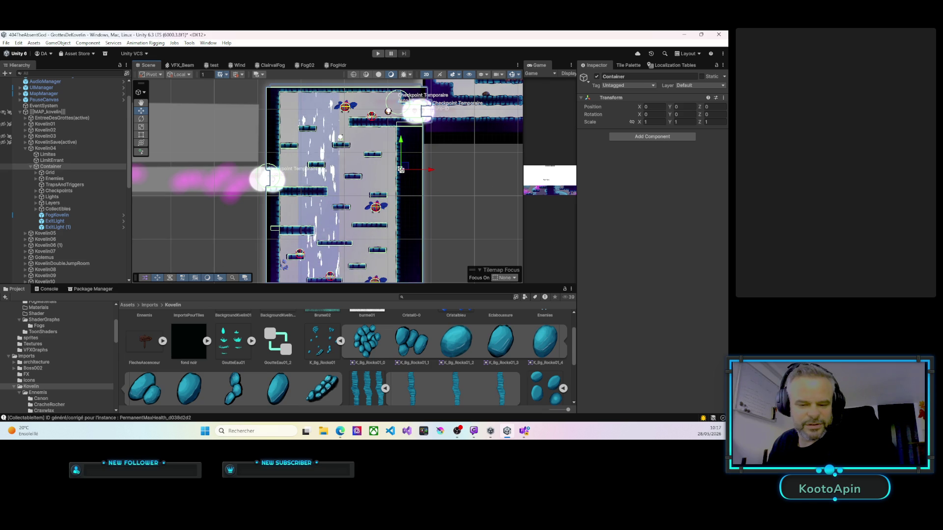
key(alt+Tab)
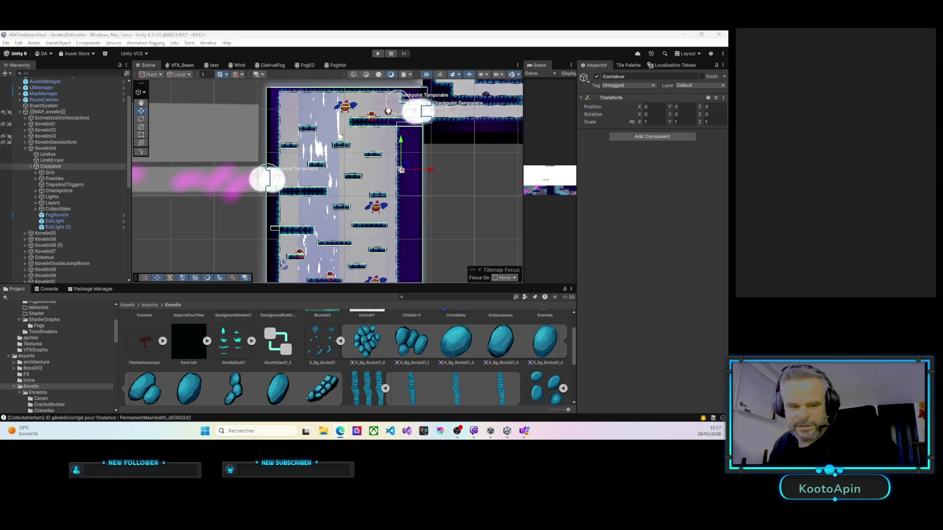
mouse_move(302, 182)
mouse_down()
mouse_move(254, 183)
mouse_move(252, 168)
mouse_up()
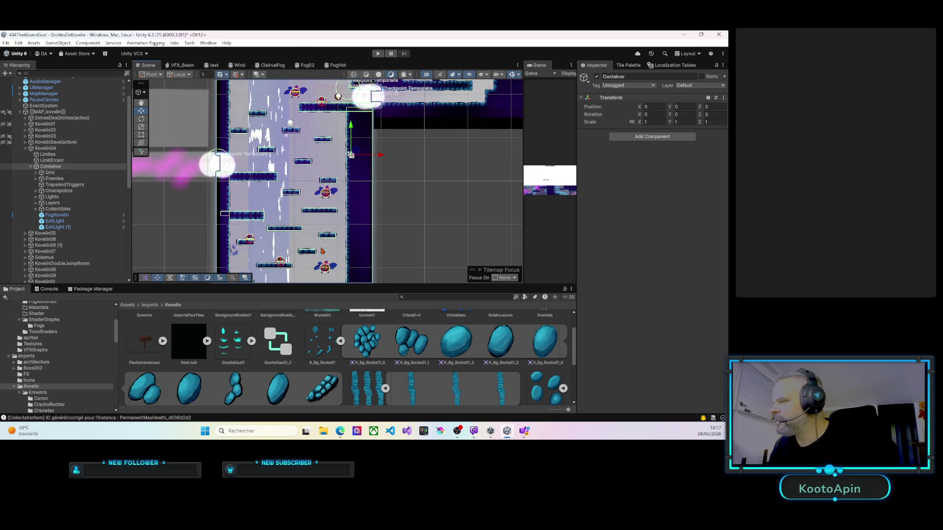
scroll(278, 231, up, 3)
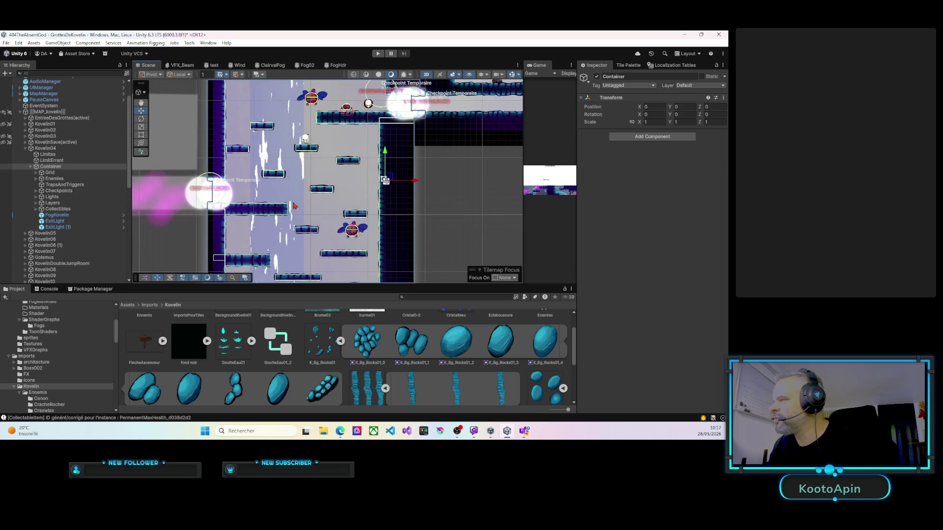
drag(297, 224, 320, 221)
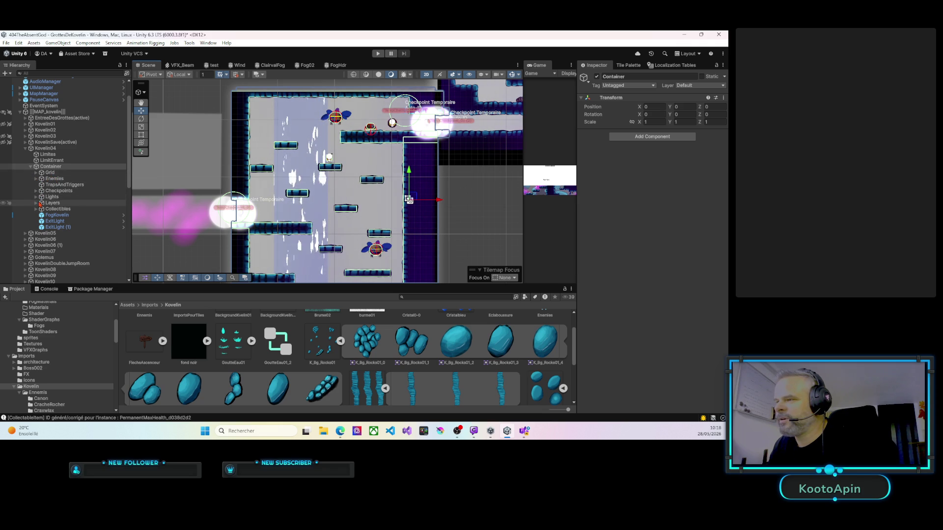
click(36, 204)
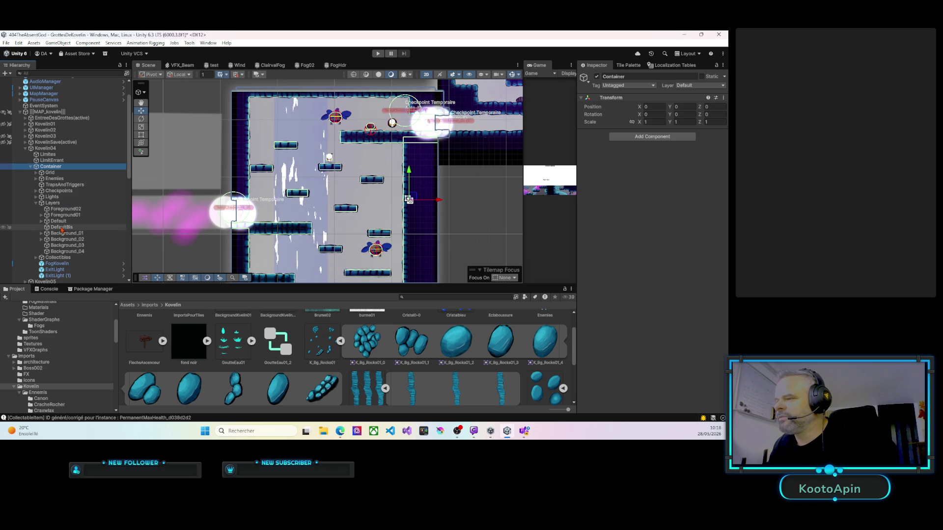
Step: Select the Background_01 layer group and briefly inspect its child objects
click(60, 235)
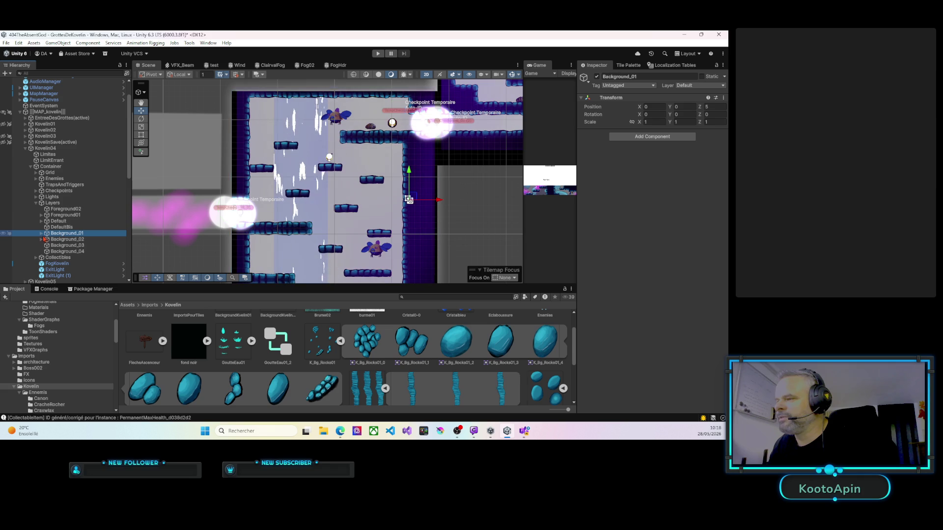
click(42, 234)
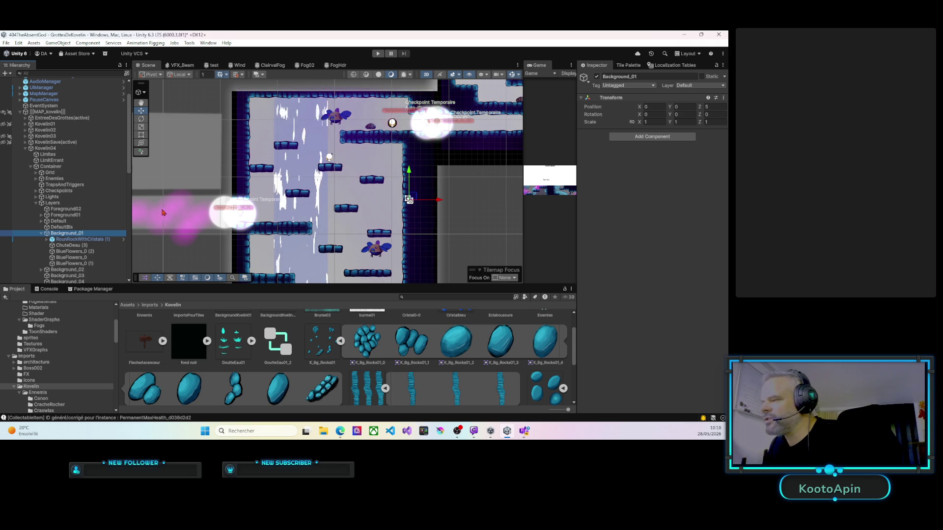
click(41, 234)
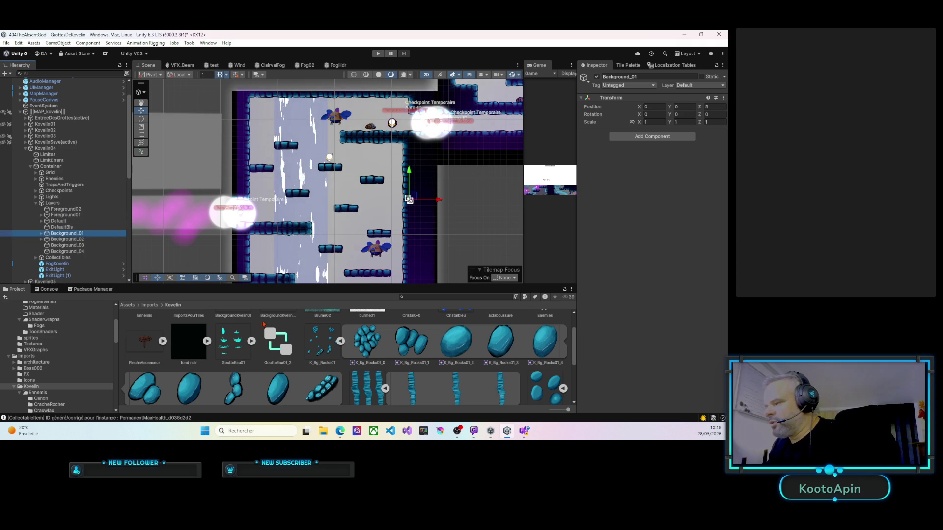
Step: Collapse the pillar and K_Bg_Rocks01 sheets, expand Lianes01's vine sprites, and reselect Background_01
click(385, 389)
click(340, 341)
scroll(357, 354, down, 1)
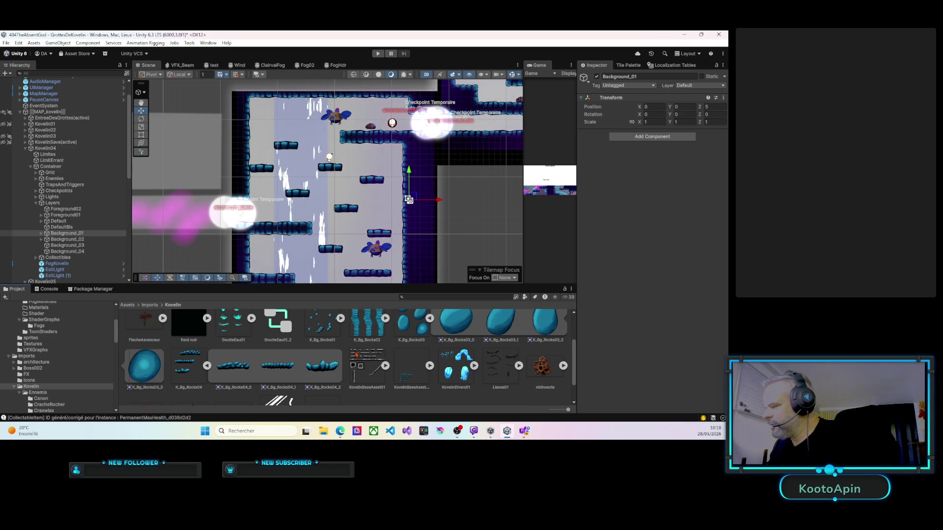
click(519, 367)
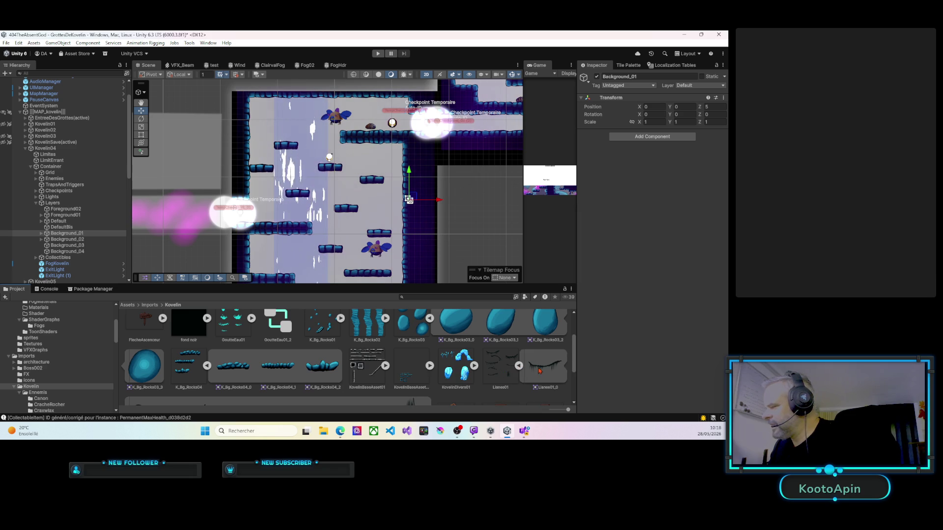
scroll(482, 380, down, 1)
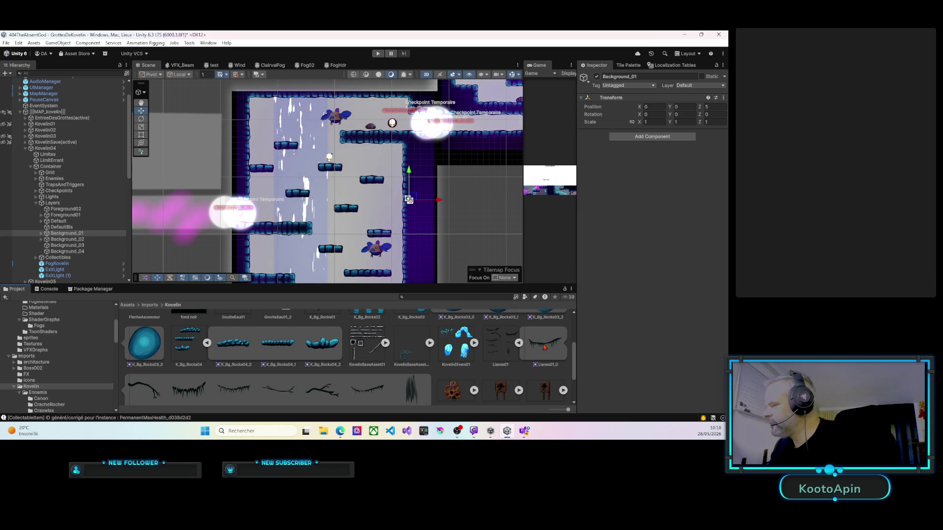
click(53, 232)
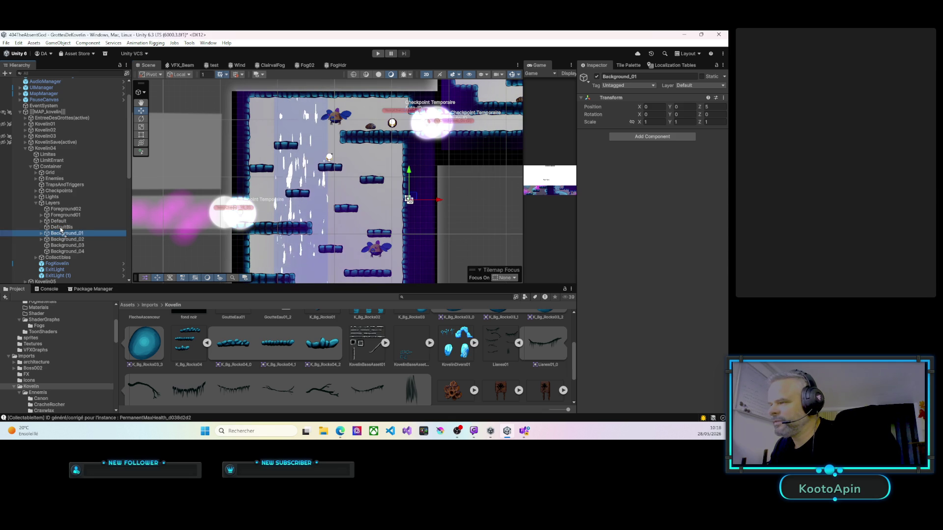
Step: Add the Lianes01_0 vine sprite to the level and move it into the current view
drag(61, 230, 61, 228)
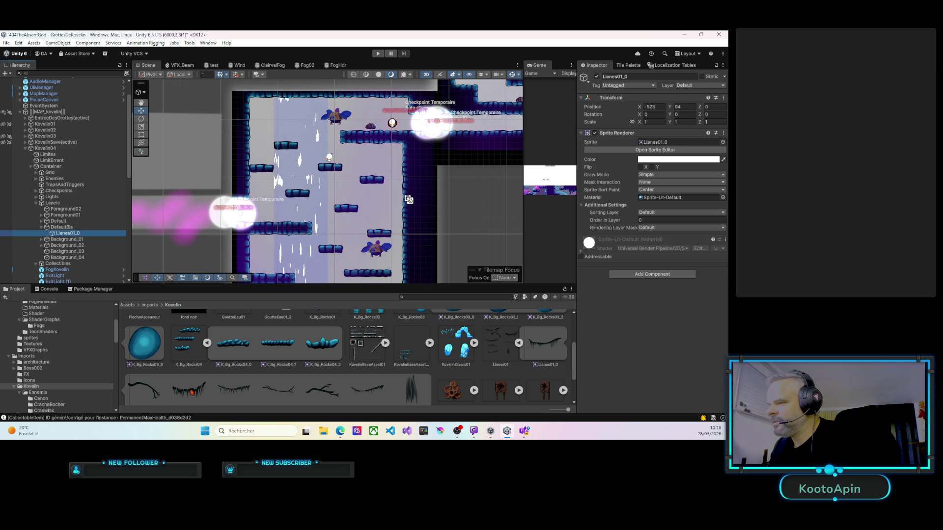
right_click(297, 216)
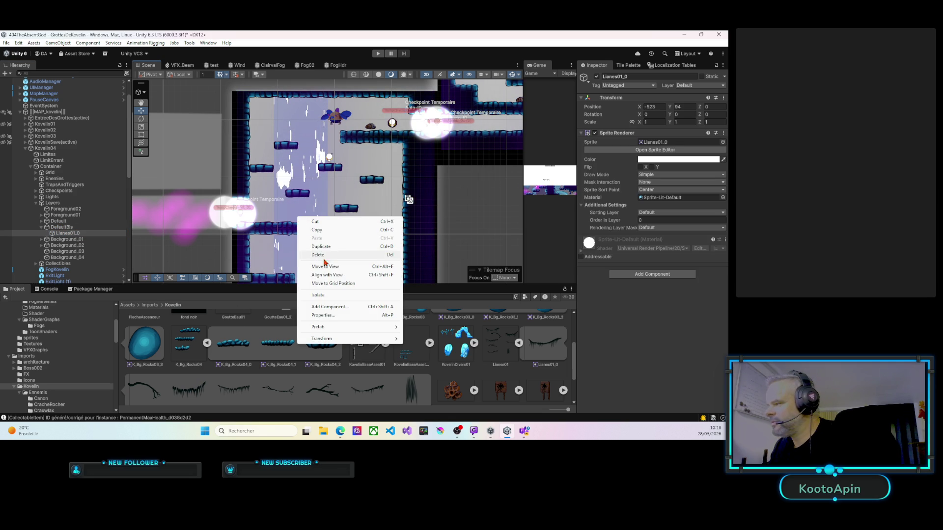
click(344, 267)
Step: Place the Lianes01_0 vines beneath the upper platform with order in layer -5
click(330, 167)
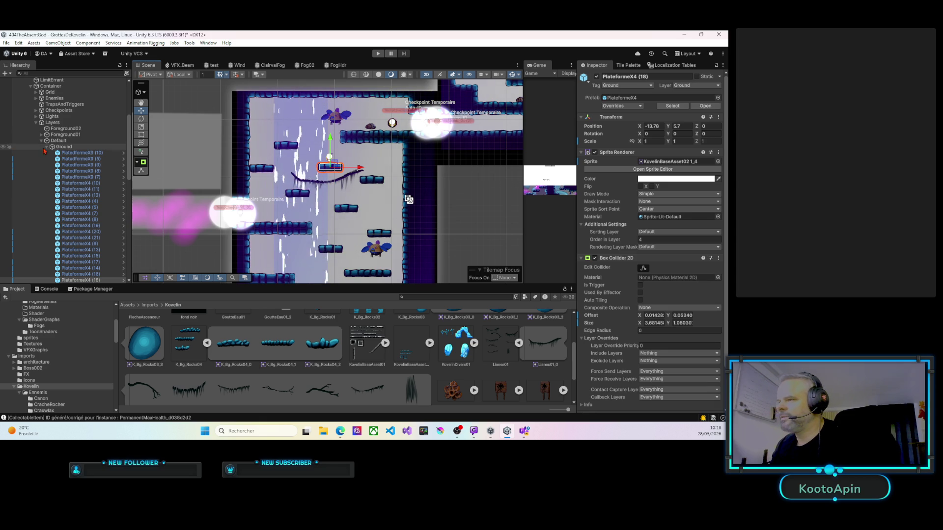
click(42, 142)
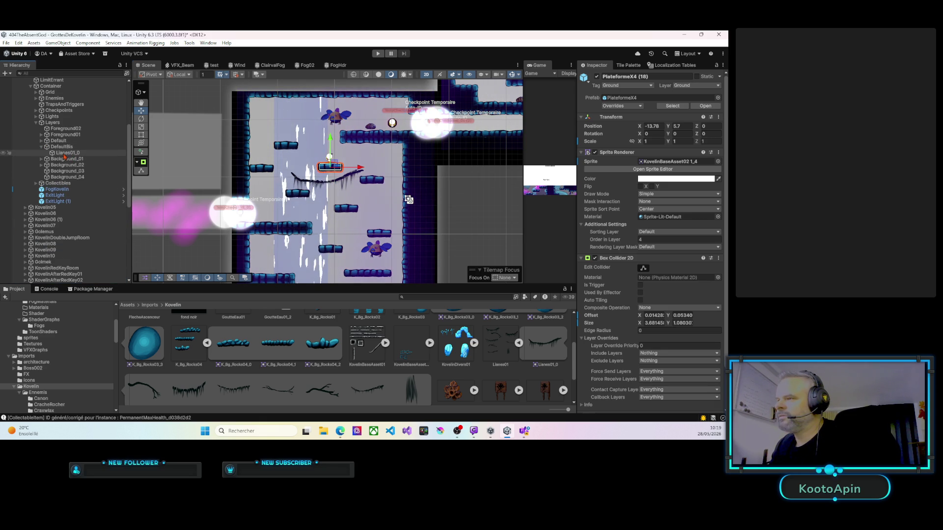
click(64, 153)
drag(334, 182, 387, 144)
click(635, 221)
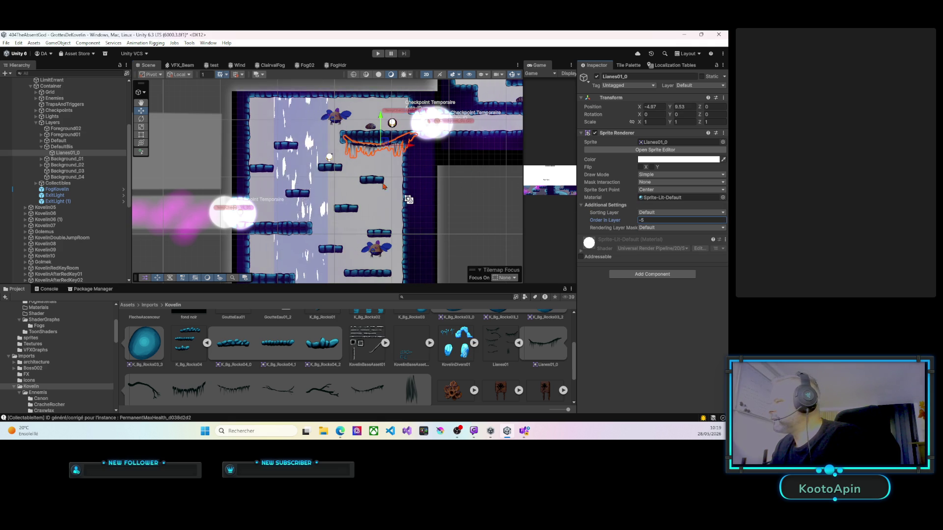
scroll(380, 182, up, 5)
scroll(372, 169, up, 1)
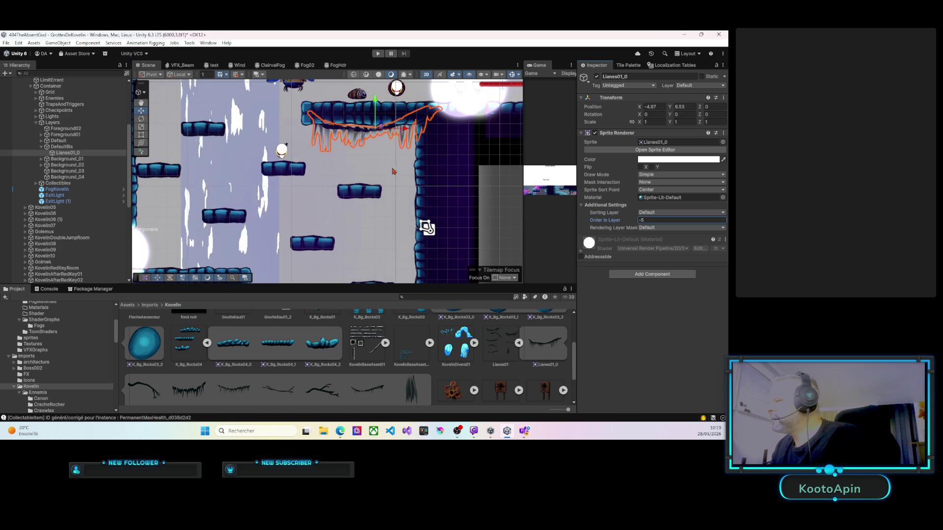
Step: Assign the M_Wind material to the Lianes01_0 vines' Sprite Renderer
click(666, 197)
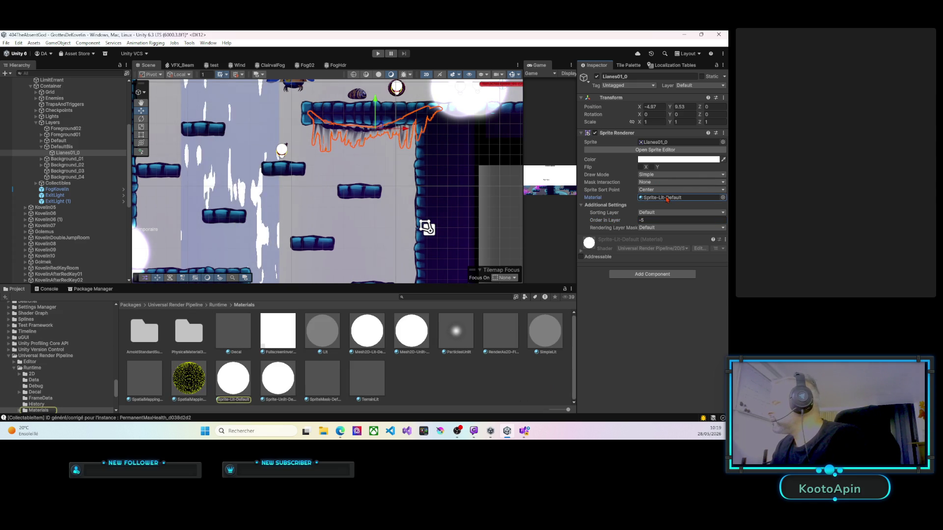
click(723, 198)
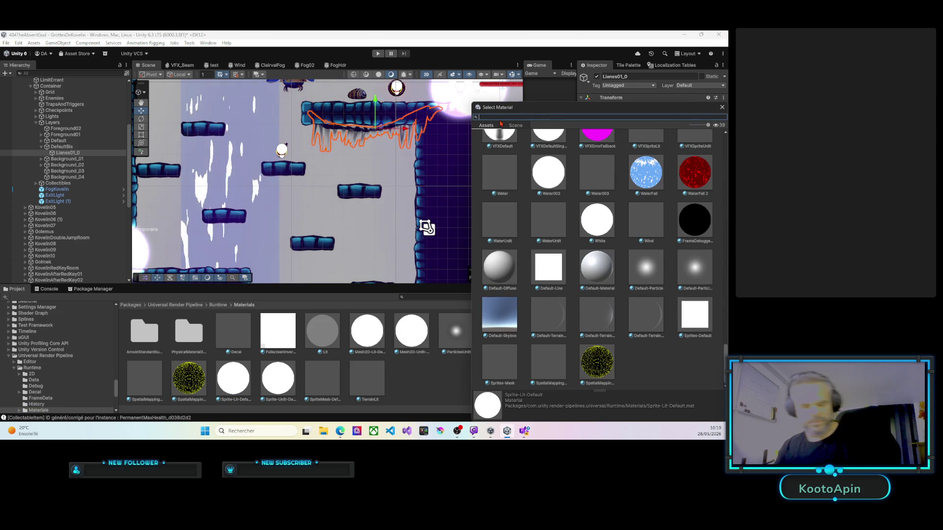
text(lianes)
key(Escape)
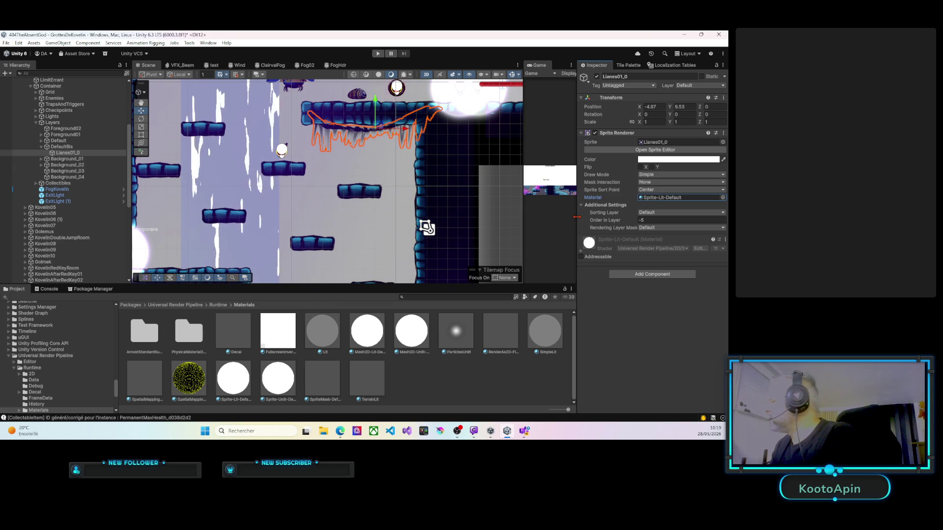
click(723, 197)
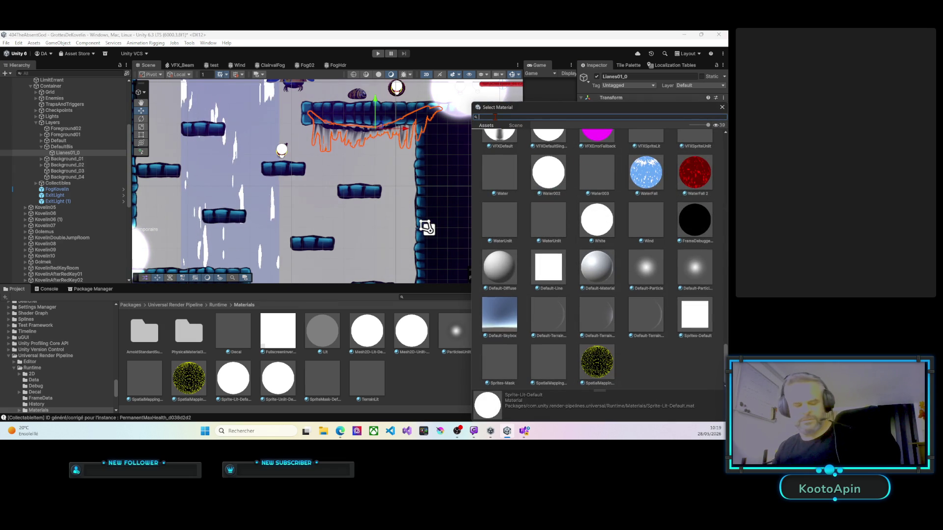
text(win)
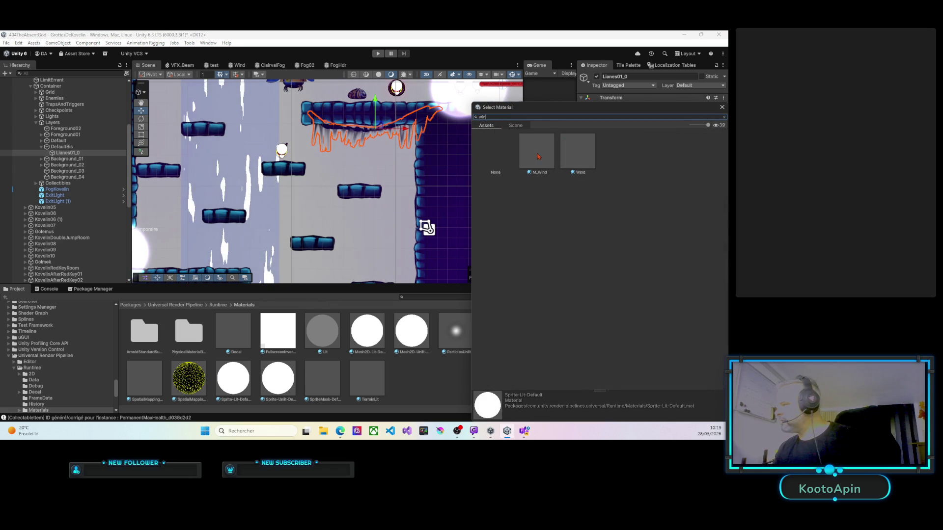
double_click(535, 156)
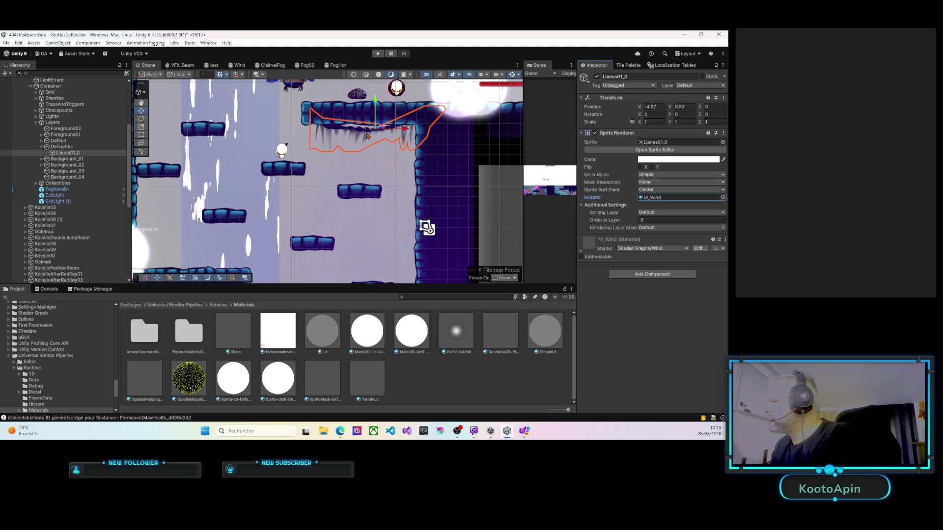
Step: Nudge the Lianes01_0 vines slightly higher to Y 0.71
drag(377, 107, 379, 104)
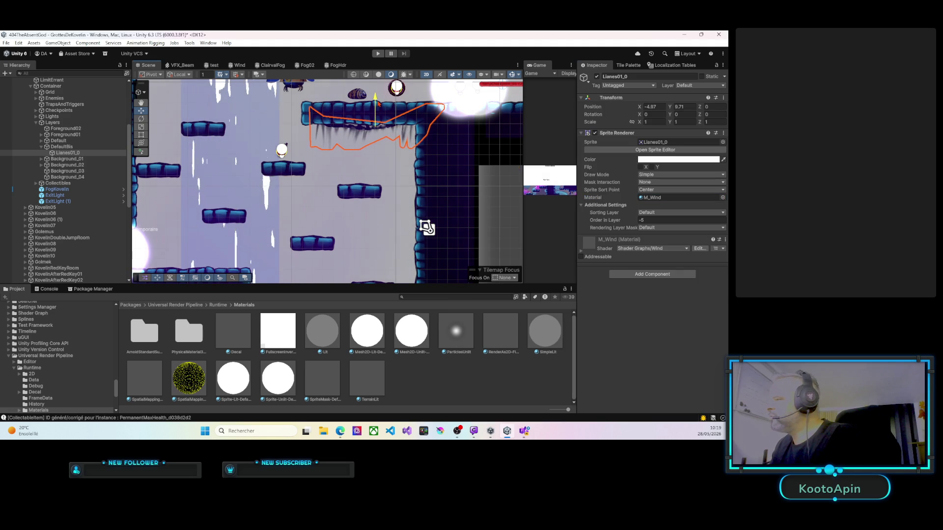
mouse_move(335, 168)
mouse_down()
mouse_move(380, 163)
mouse_move(335, 124)
mouse_move(333, 154)
mouse_up()
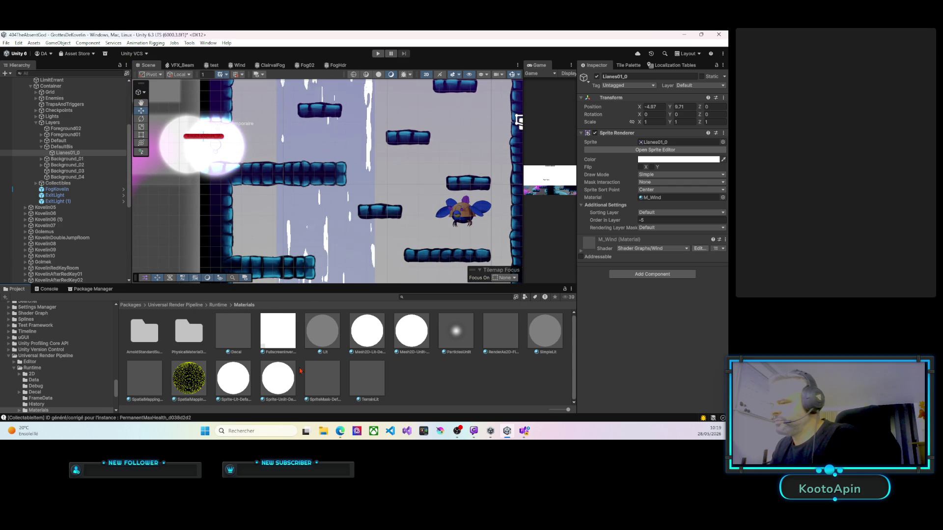
click(418, 296)
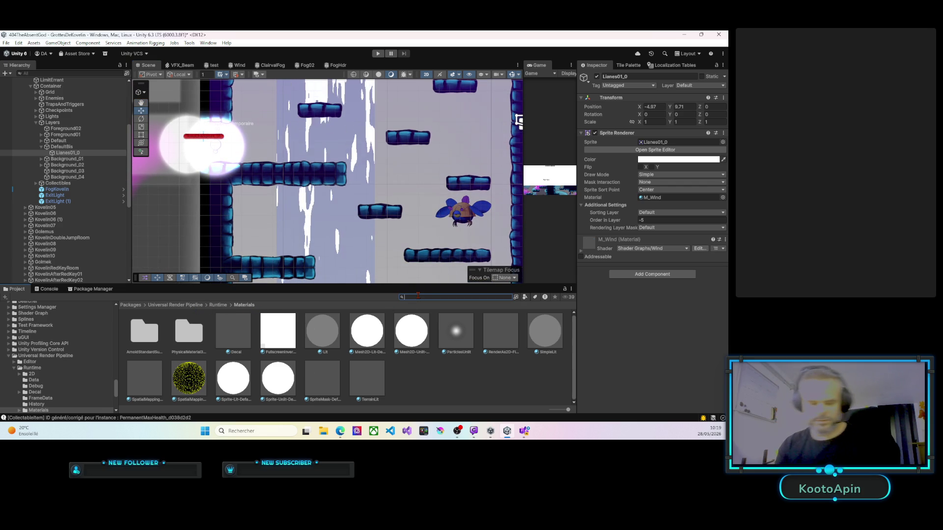
Step: Search 'import' and open Assets/Imports/Kovelin to reach the Lianes01 vine sprites
text(import)
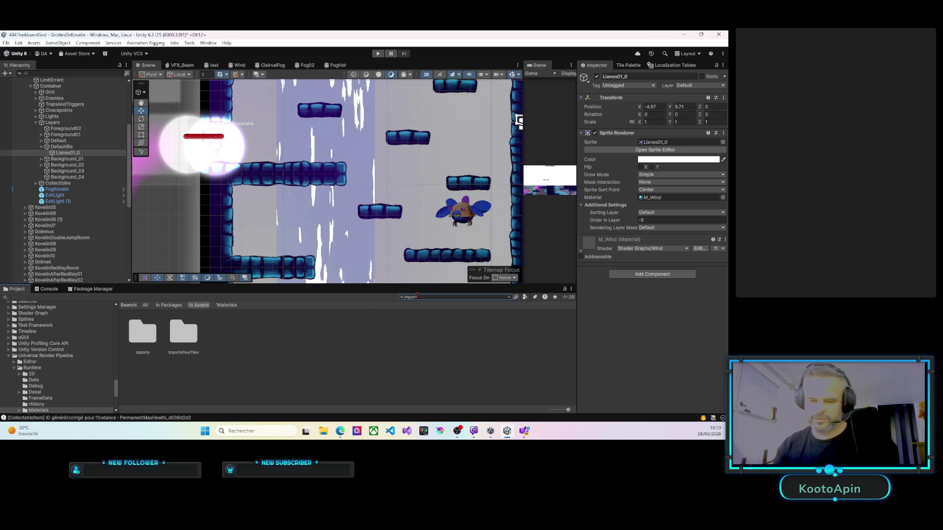
double_click(154, 340)
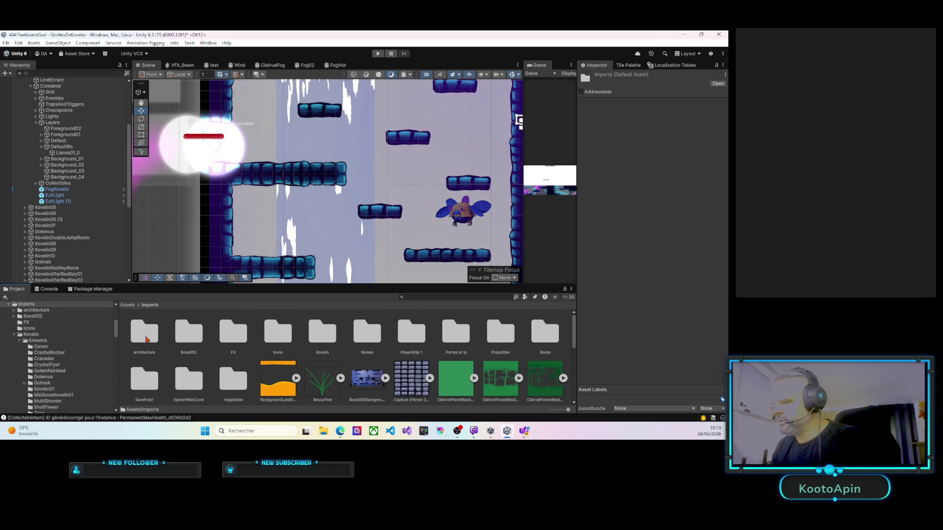
scroll(323, 338, down, 5)
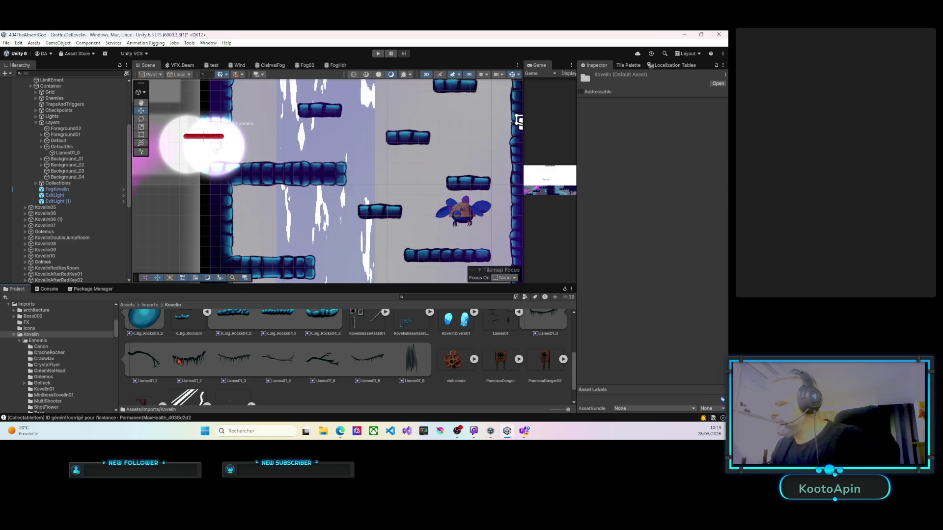
mouse_move(187, 363)
mouse_down()
mouse_move(295, 231)
mouse_move(91, 182)
mouse_move(58, 188)
mouse_up()
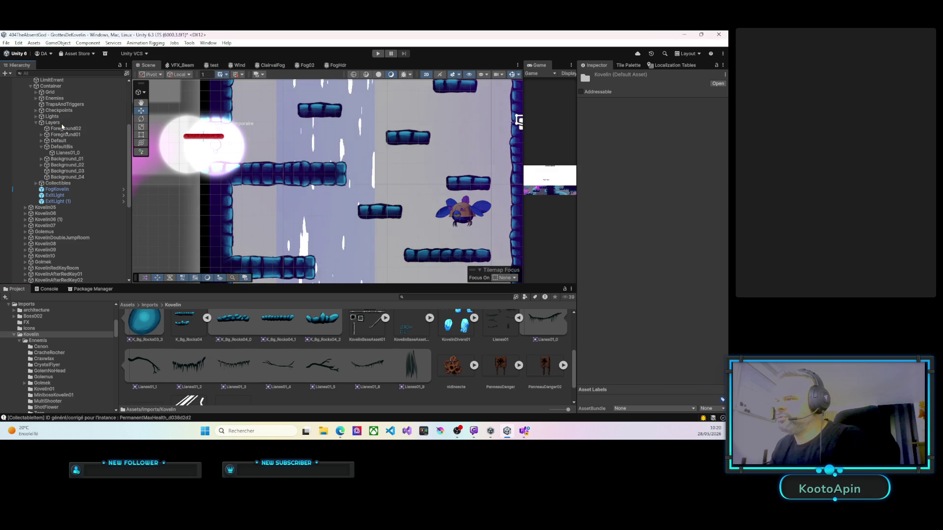
Step: Drop the Lianes01_2 vine sprite into the DefaultBis group in the Hierarchy
drag(52, 122, 52, 120)
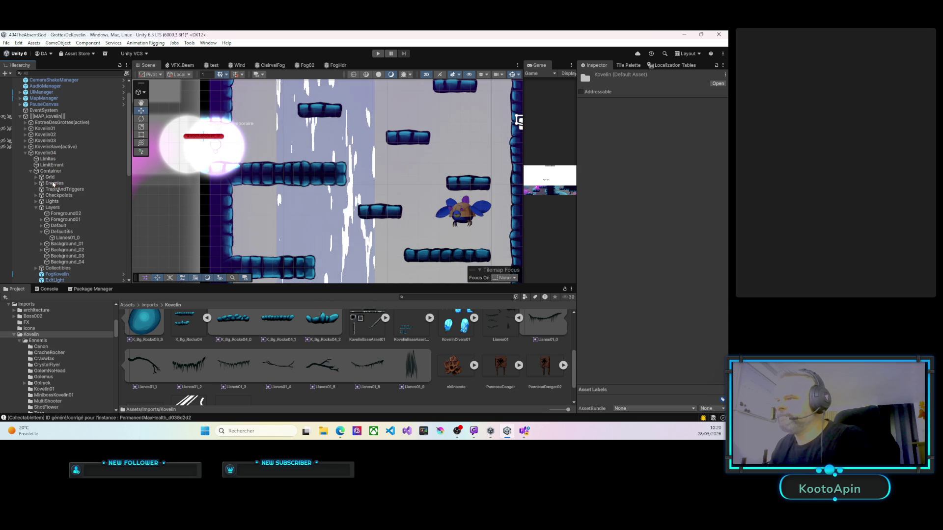
drag(51, 209, 51, 230)
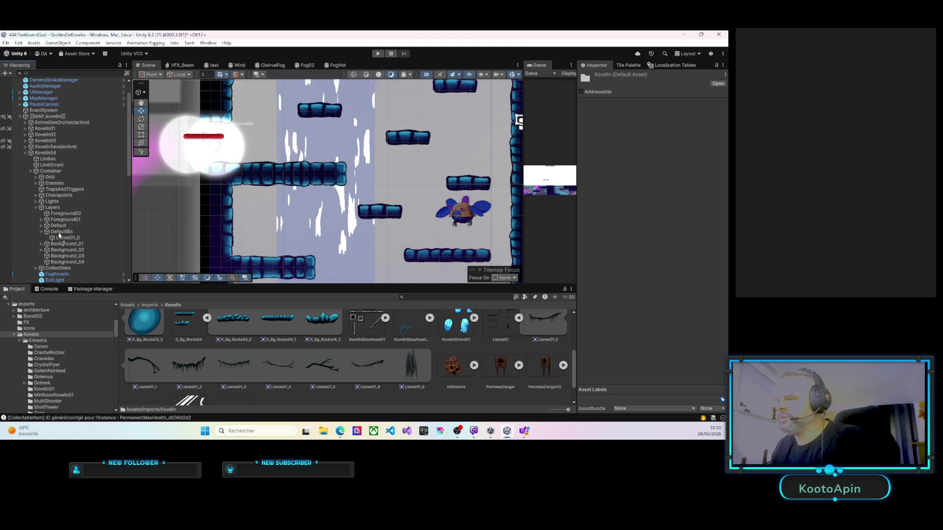
drag(59, 236, 60, 234)
Step: Move Lianes01_2 into view and hang it beneath the left platform at X -23.93, Y -8.37
right_click(300, 182)
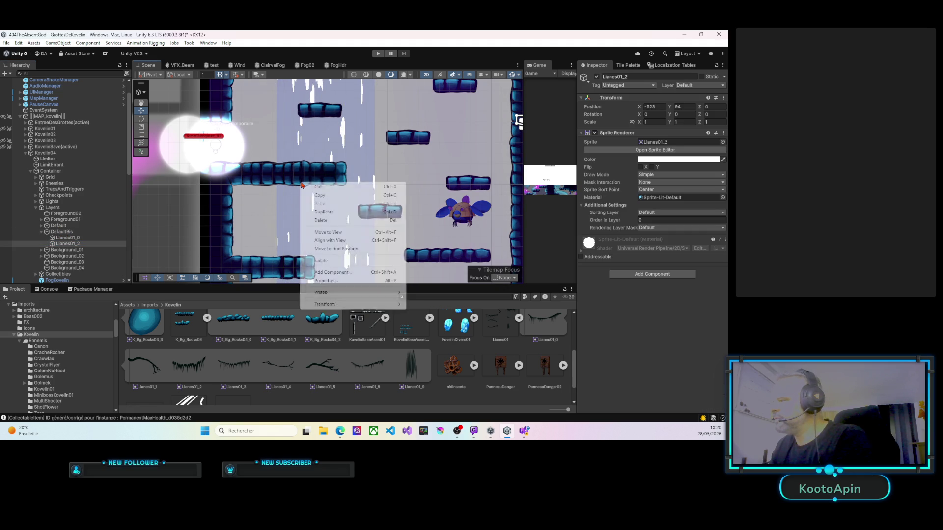
click(326, 232)
mouse_move(331, 183)
mouse_down()
mouse_move(285, 196)
mouse_move(282, 186)
mouse_up()
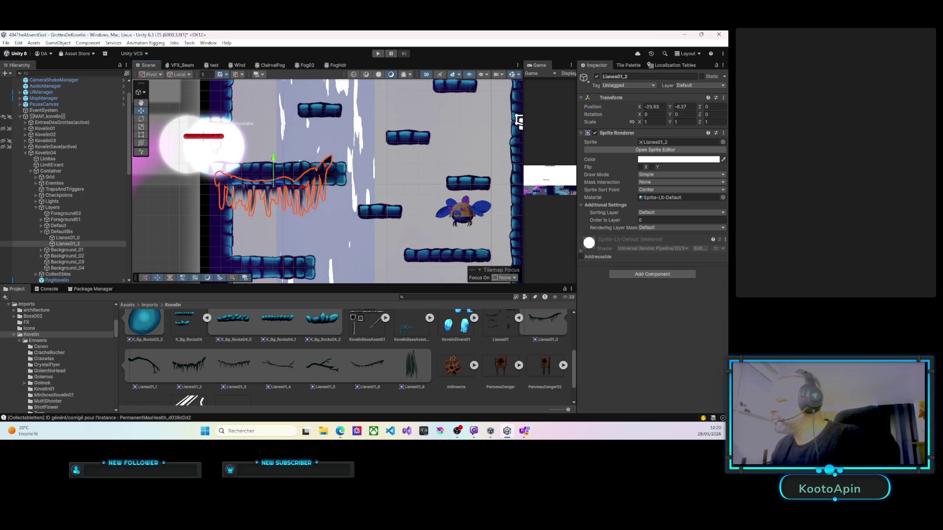
click(723, 198)
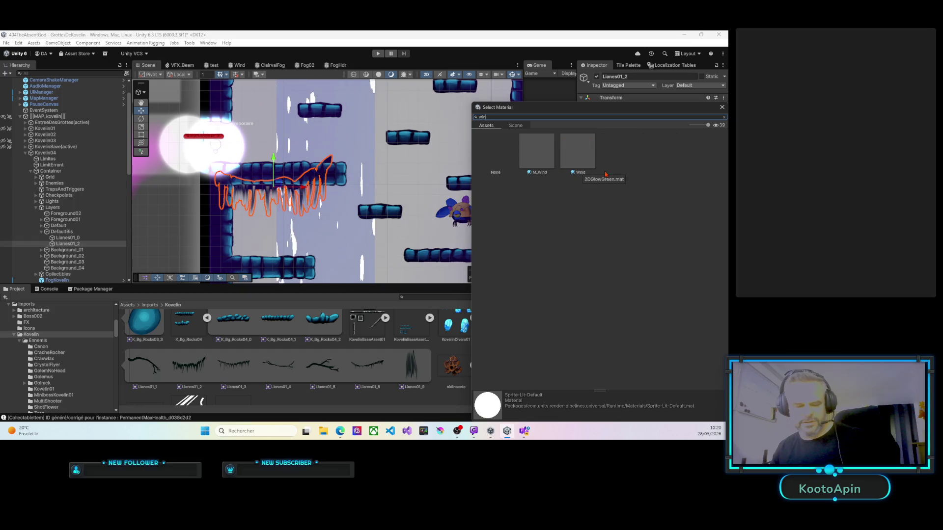
Step: Apply M_Wind to the Lianes01_2 vines and reframe the Scene view around them
double_click(546, 162)
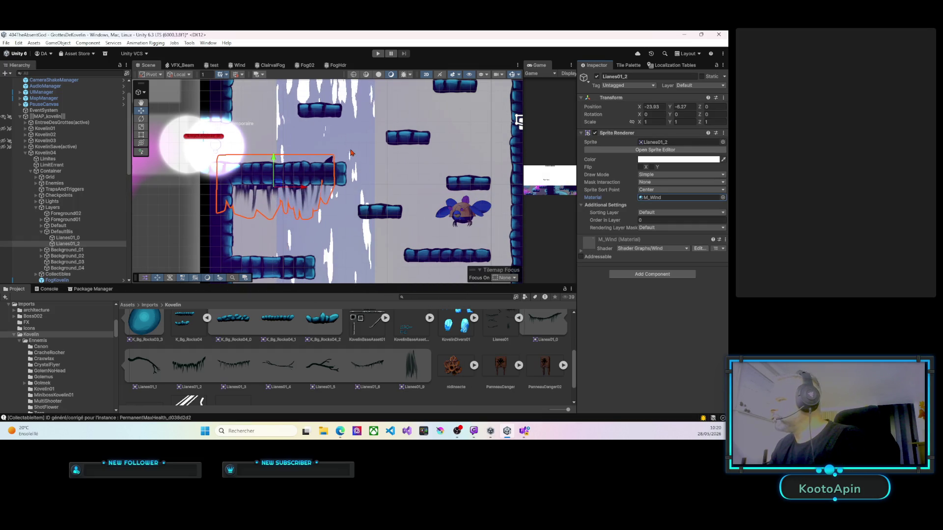
drag(292, 188, 314, 177)
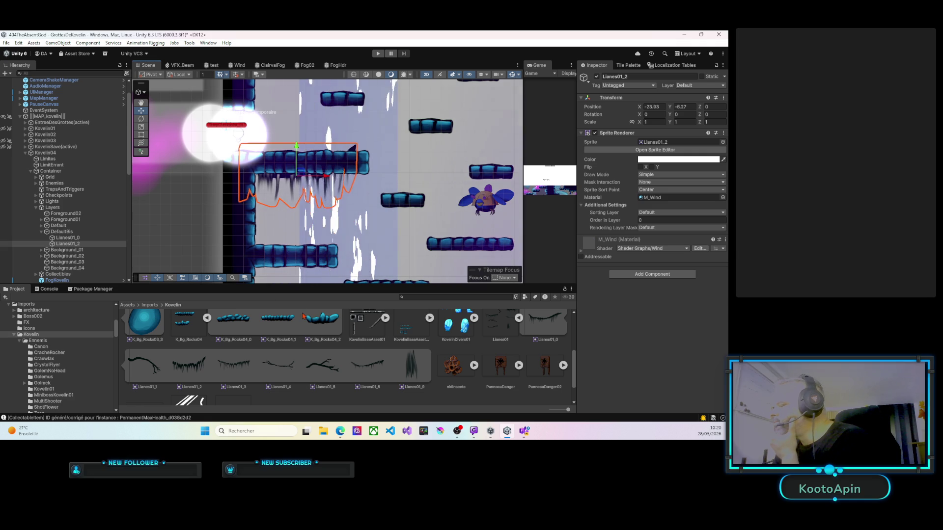
key(Right)
key(Down)
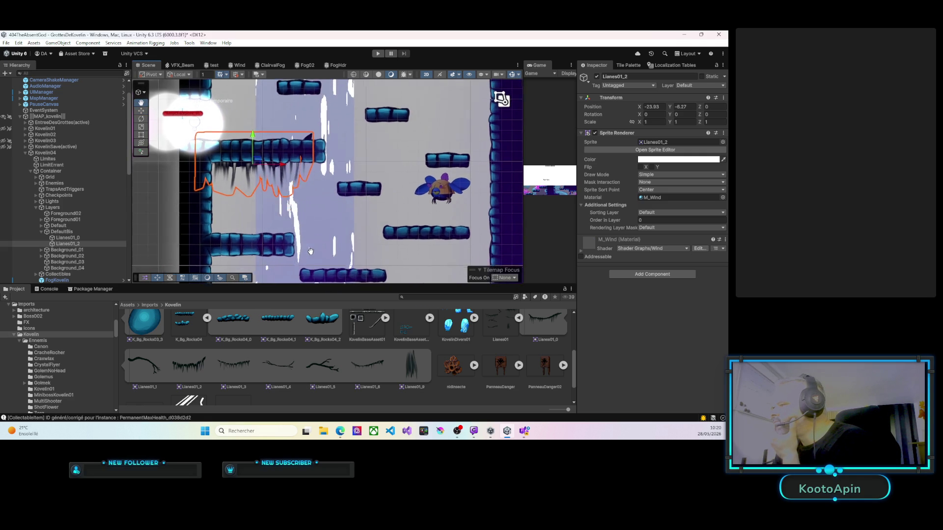
scroll(275, 371, up, 1)
click(68, 243)
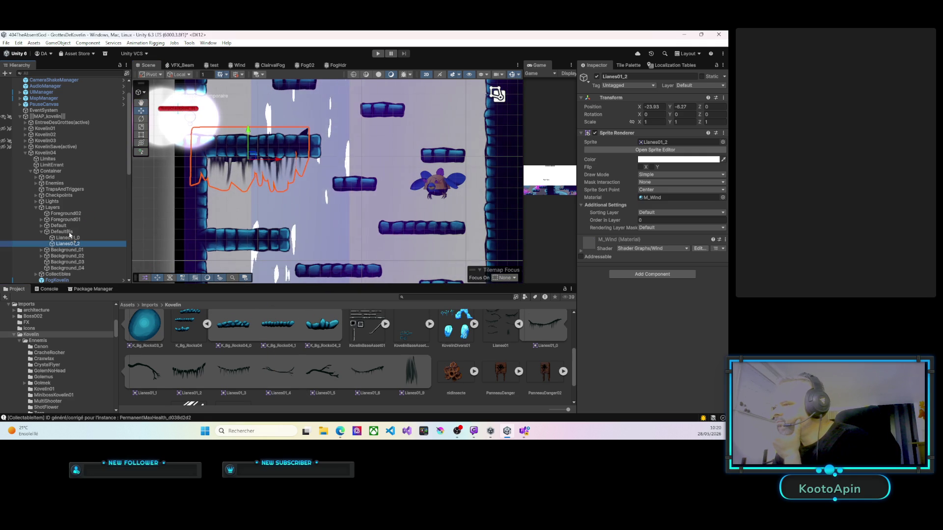
scroll(269, 376, up, 1)
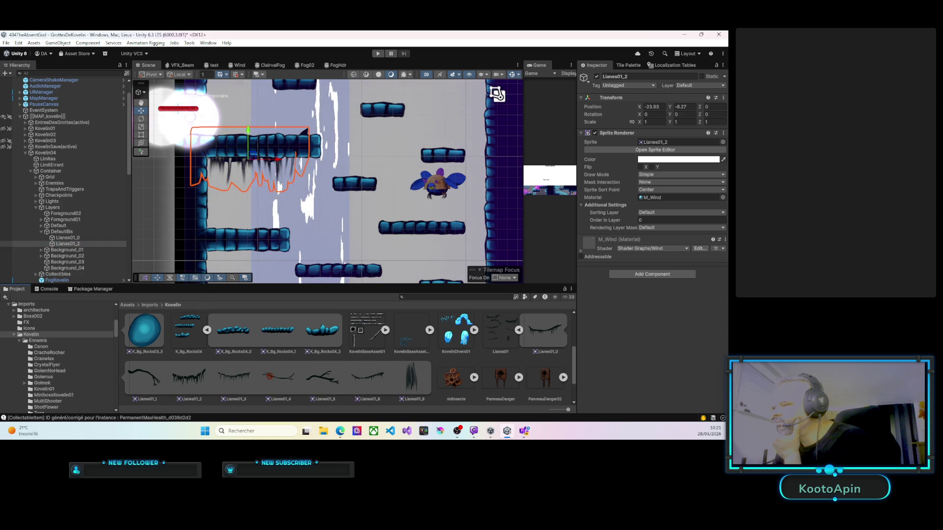
scroll(309, 228, down, 3)
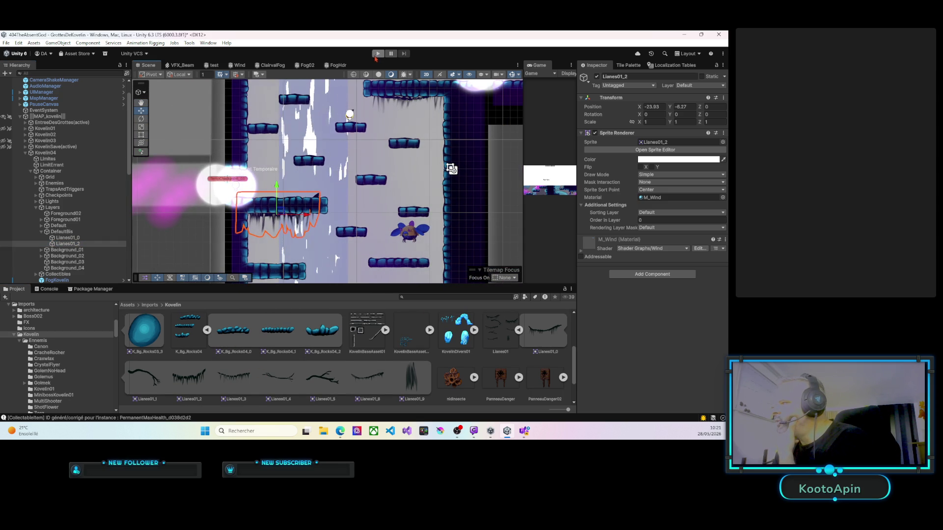
Step: Play-test the hanging vines in a widened Game view, then exit Play mode
click(377, 55)
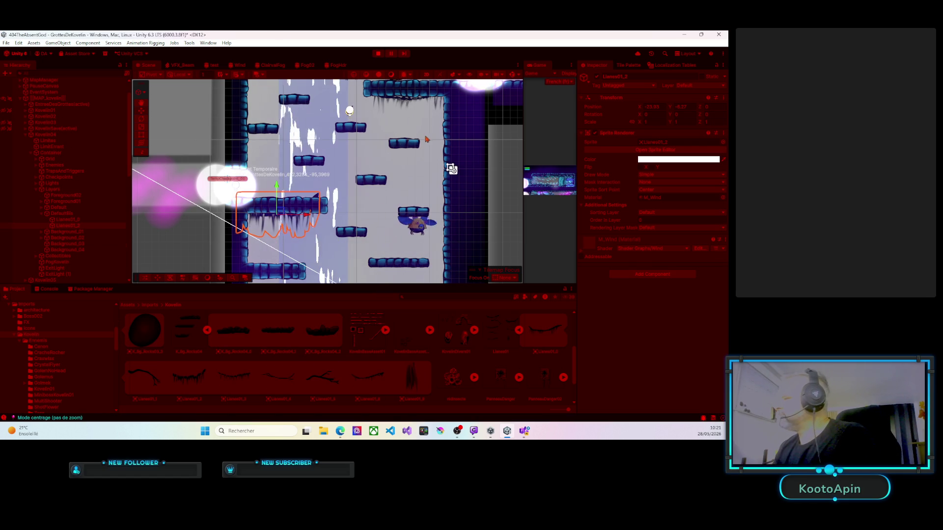
drag(524, 129, 162, 129)
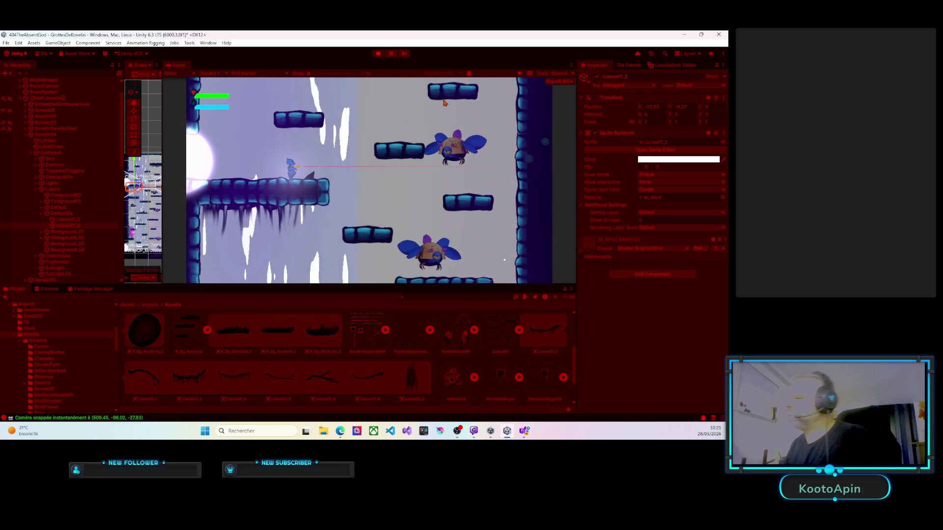
click(377, 54)
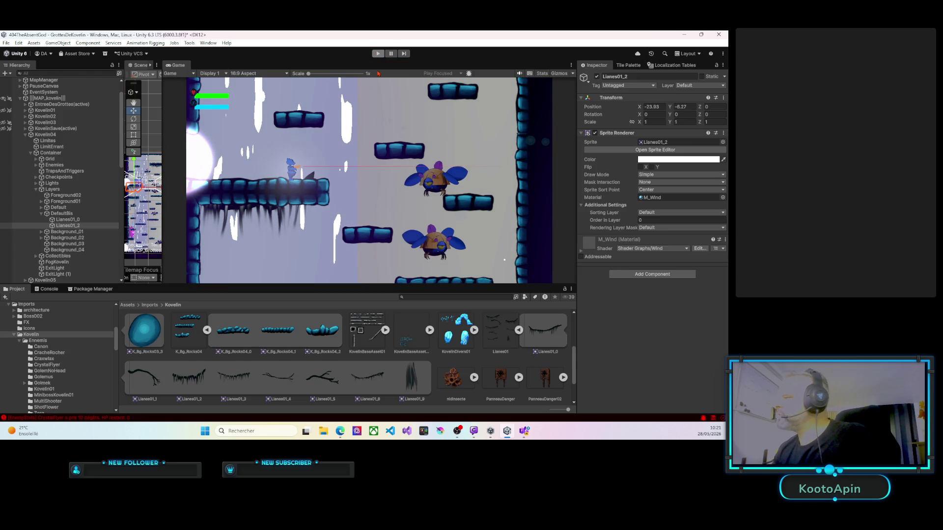
Step: Drag the ChuteDeau (1) waterfall right to X -13.37 and start Play mode
drag(163, 128, 516, 131)
click(301, 134)
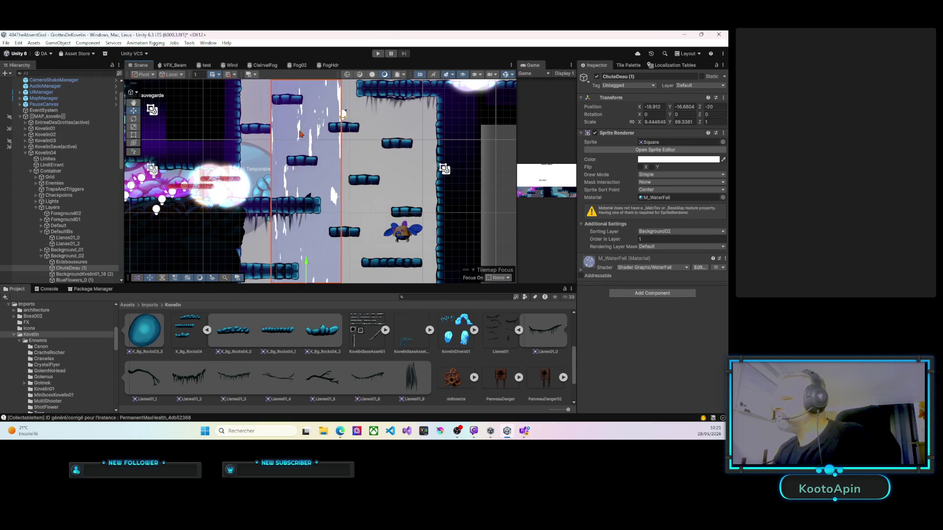
scroll(299, 136, down, 3)
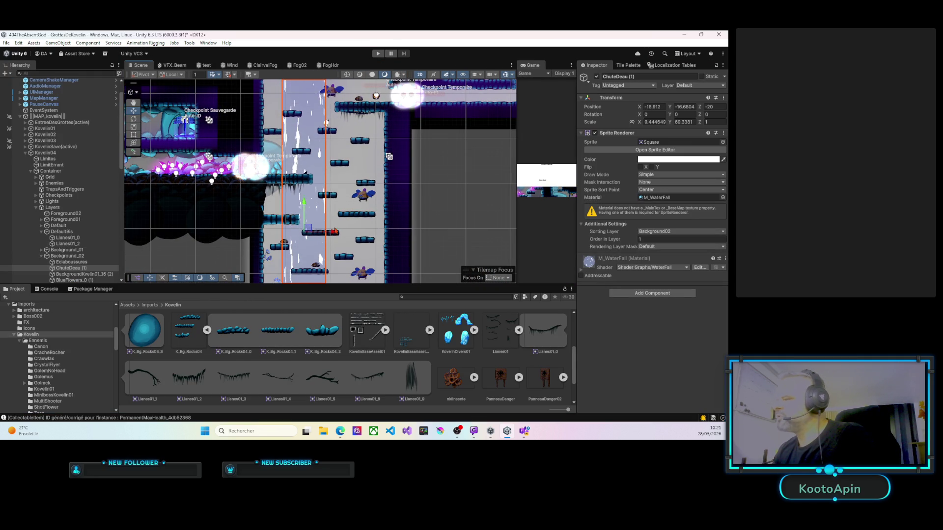
drag(337, 232, 361, 229)
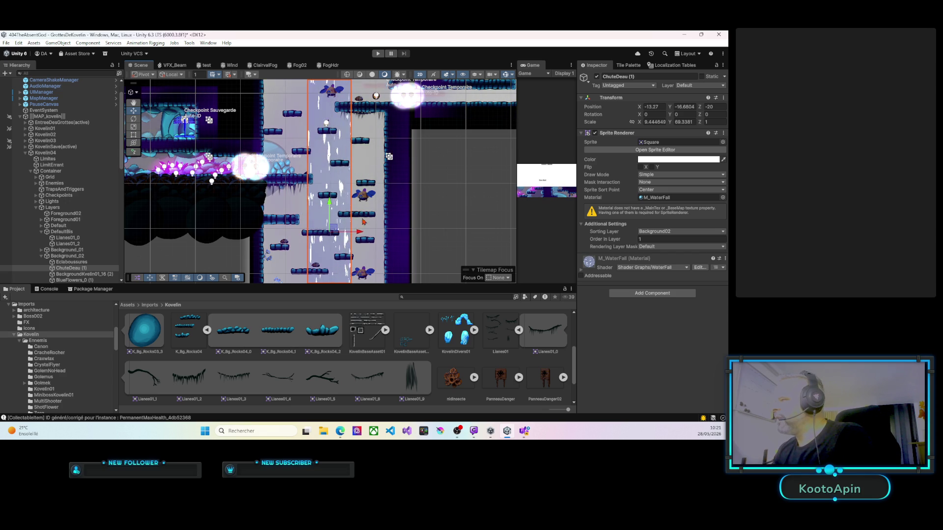
click(378, 54)
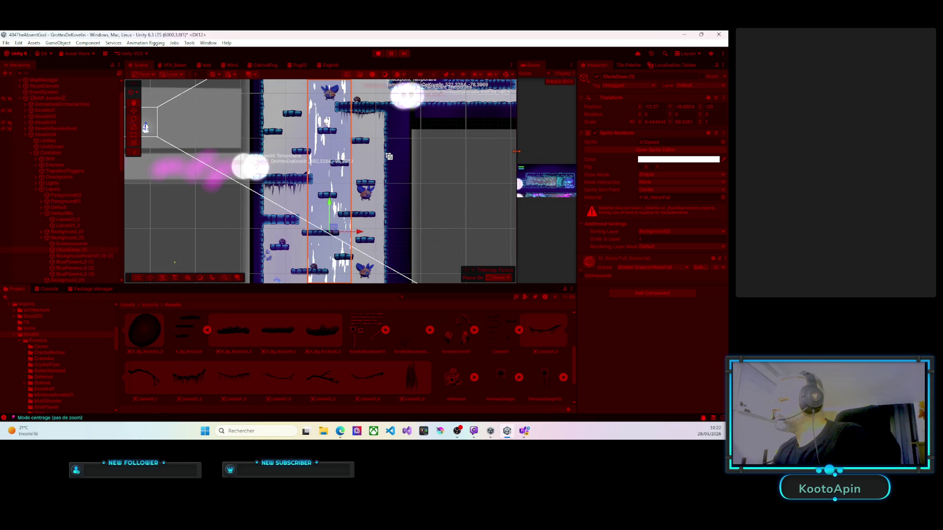
Step: Walk the player left to the checkpoint, then right toward the waterfall, and stop Play mode
drag(492, 151, 252, 156)
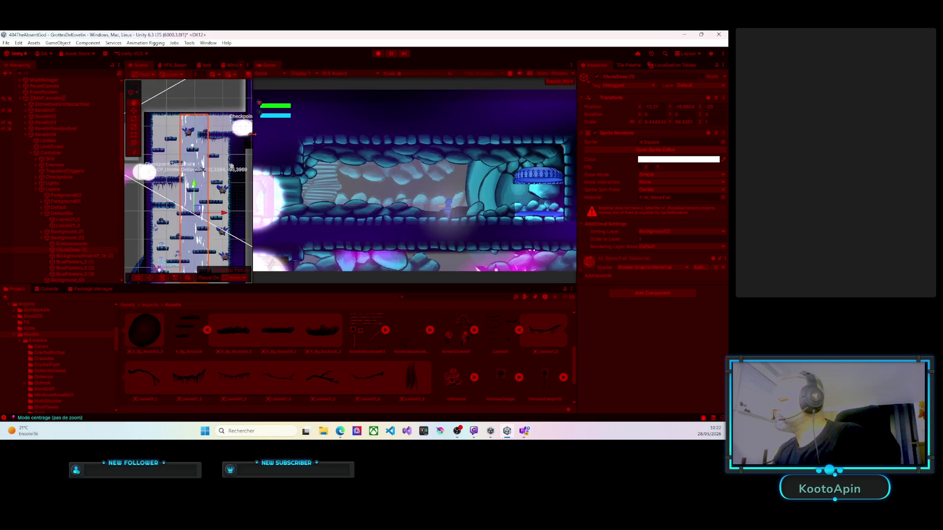
key(Left)
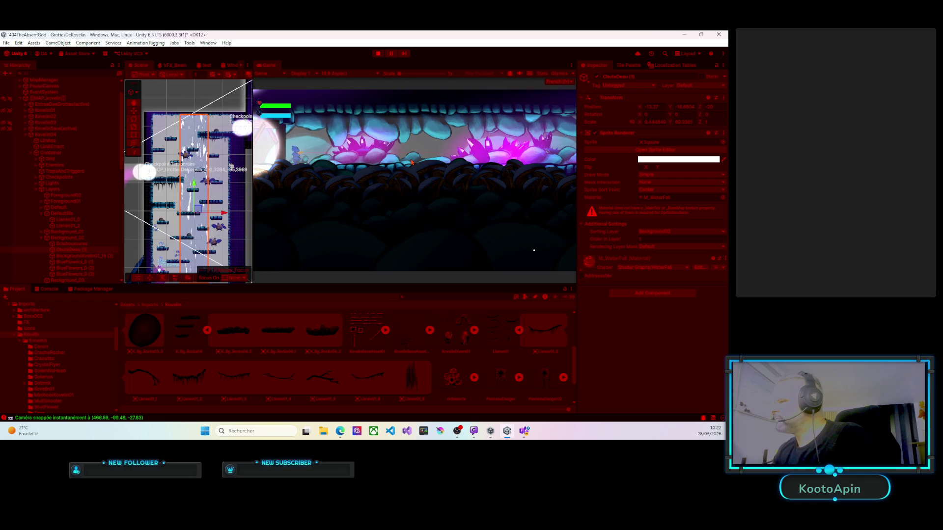
key(Right)
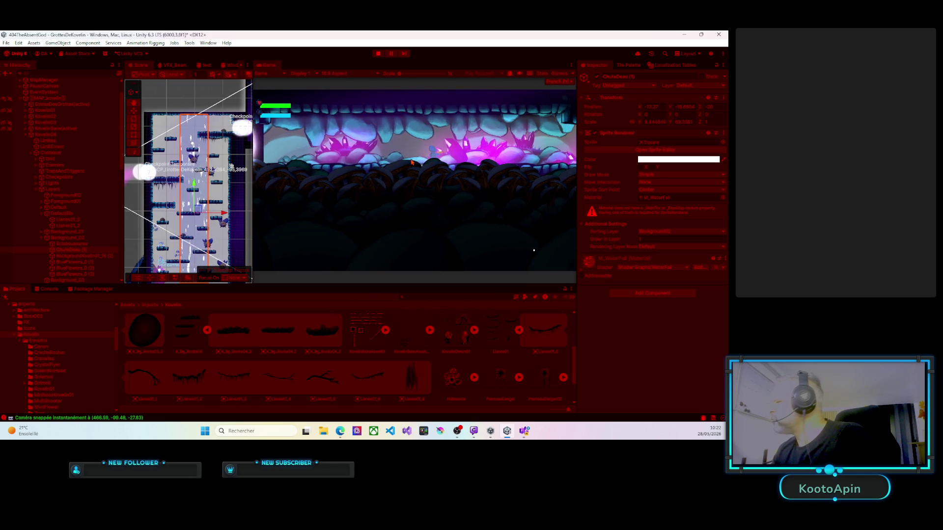
key(Right)
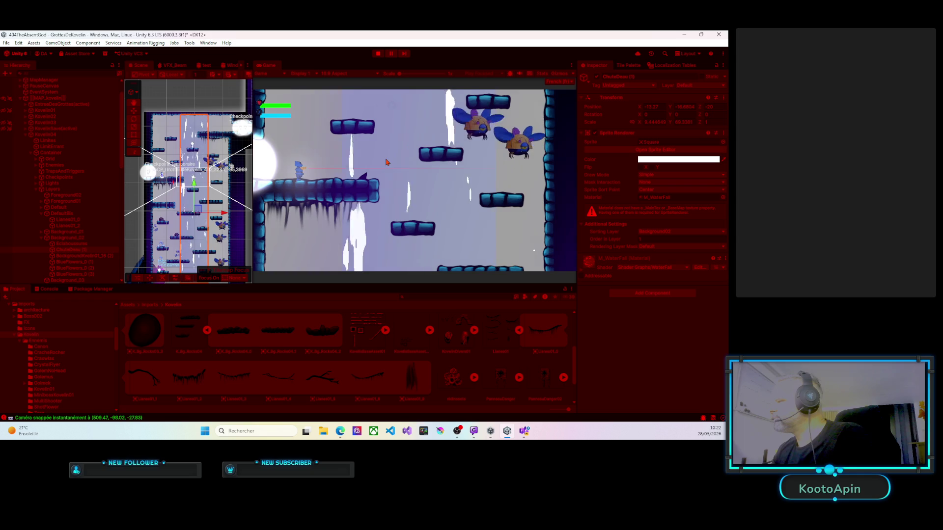
key(Right)
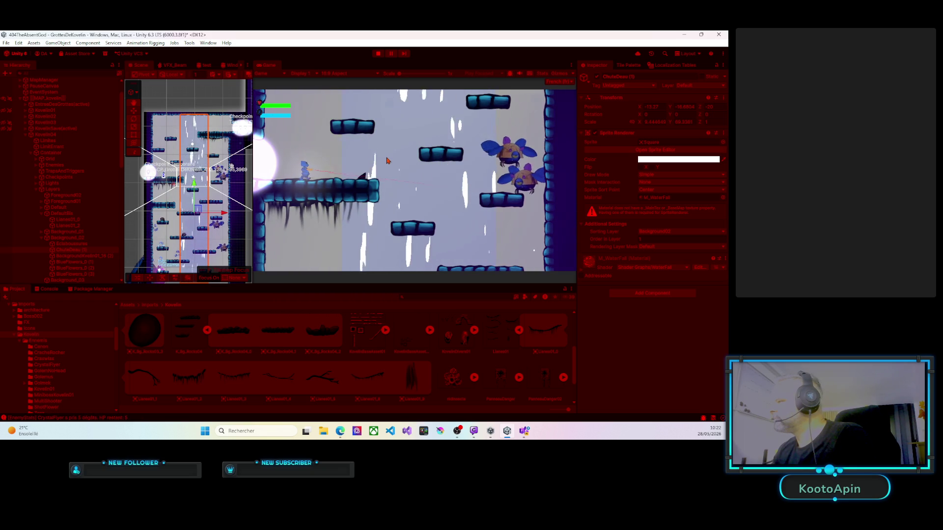
key(ctrl+p)
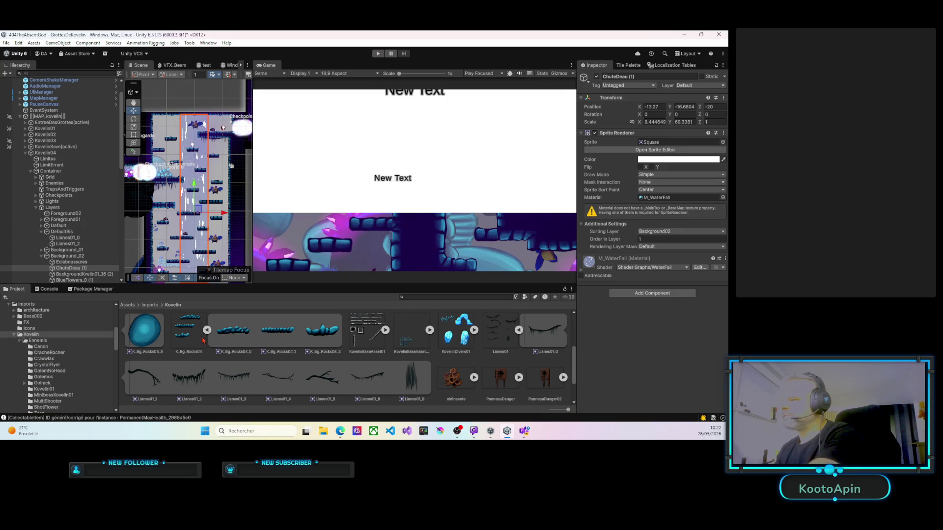
Step: Drop the K_Bg_Rocks04_0 rock sprite from the Project window into the Background_02 group
drag(252, 203, 425, 210)
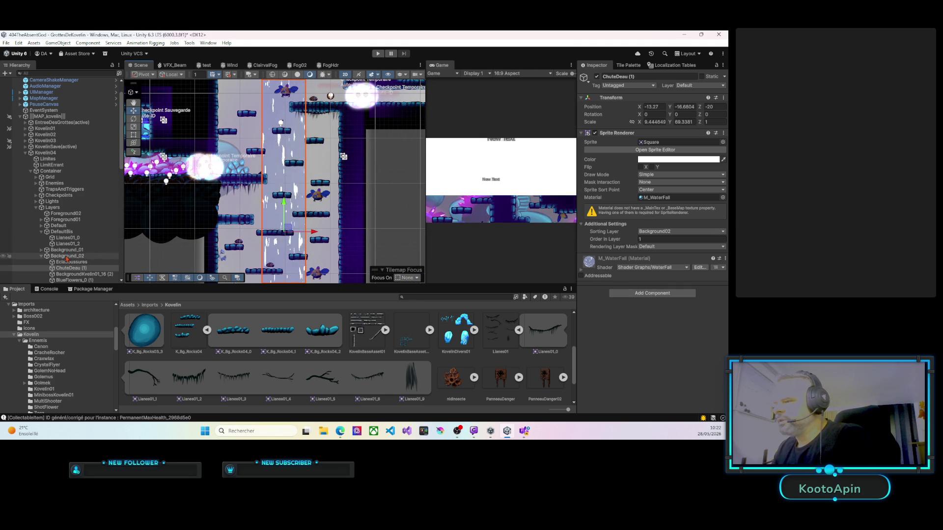
scroll(68, 259, down, 3)
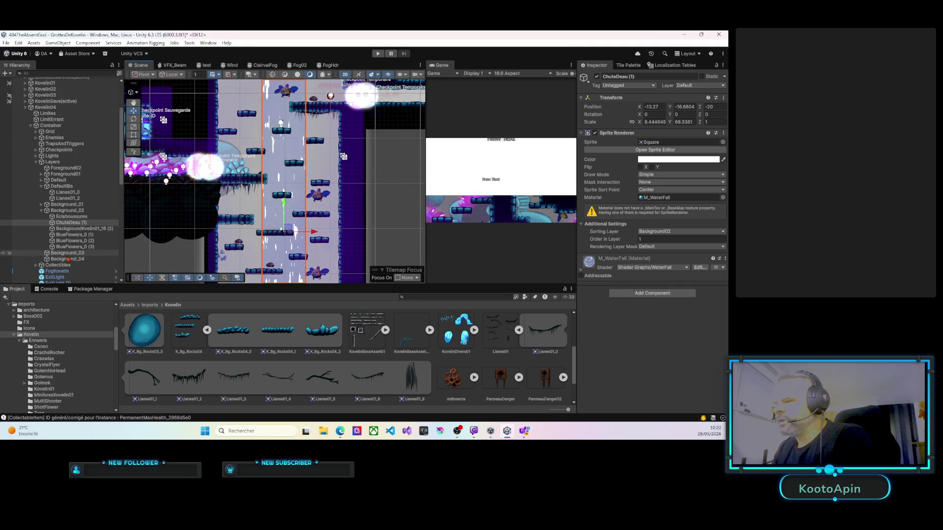
click(62, 211)
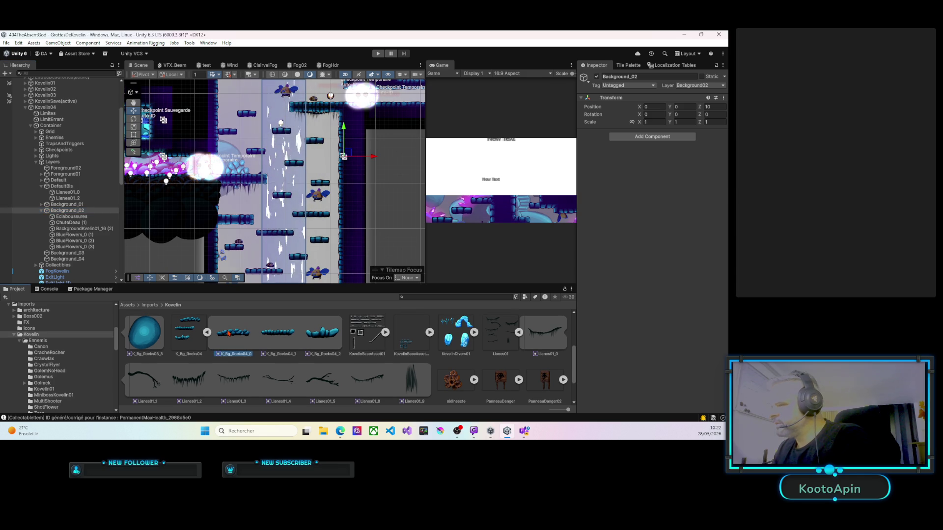
drag(65, 215, 64, 212)
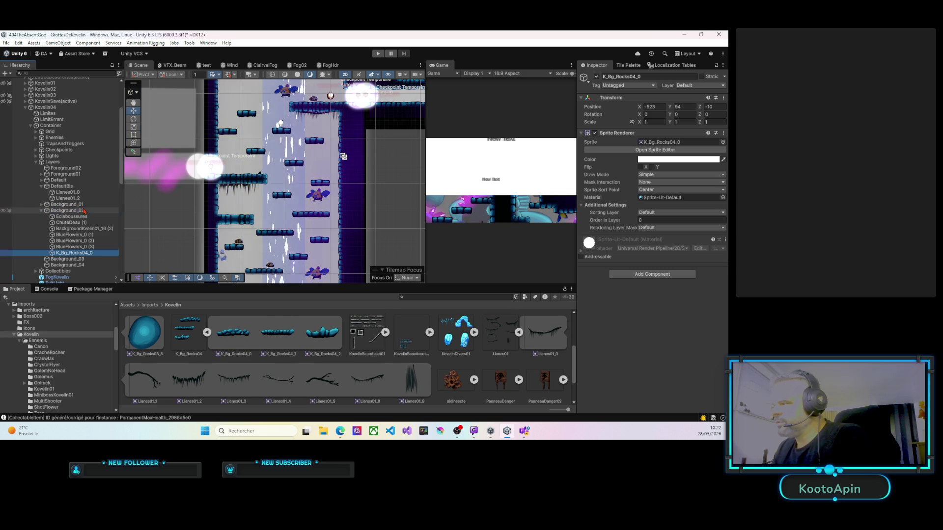
Step: Move the K_Bg_Rocks04_0 rock into view, rotate it to -90 on Z, and set Position Z to 0
right_click(275, 183)
click(302, 232)
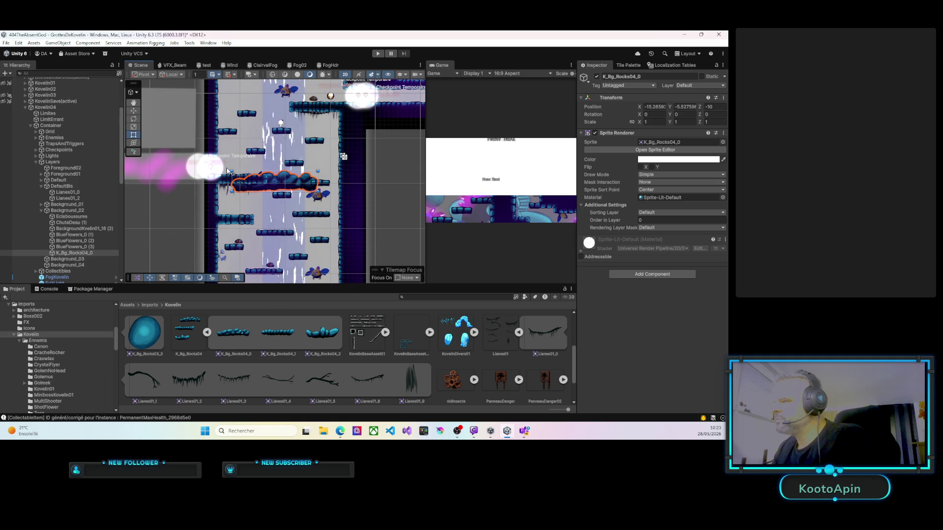
drag(229, 171, 249, 143)
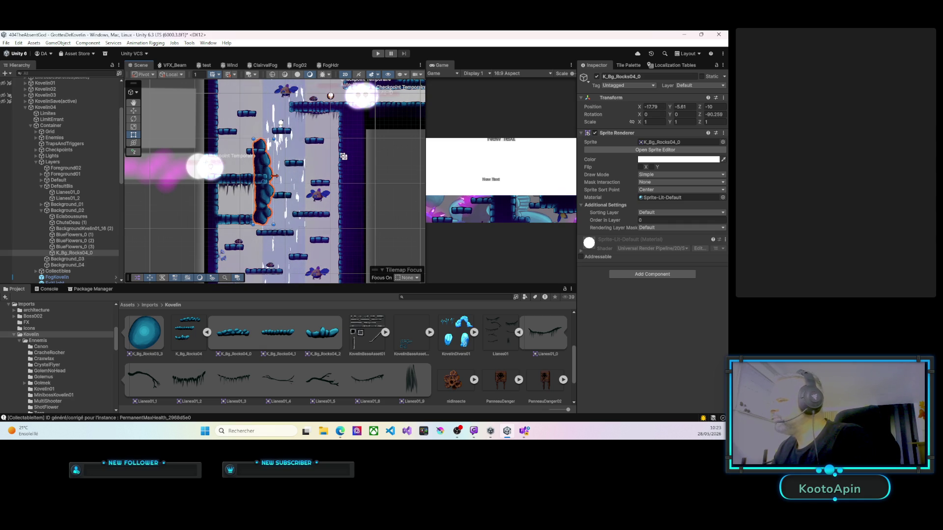
scroll(309, 147, down, 3)
mouse_move(309, 133)
mouse_down()
mouse_move(309, 117)
mouse_move(293, 170)
mouse_move(324, 174)
mouse_up()
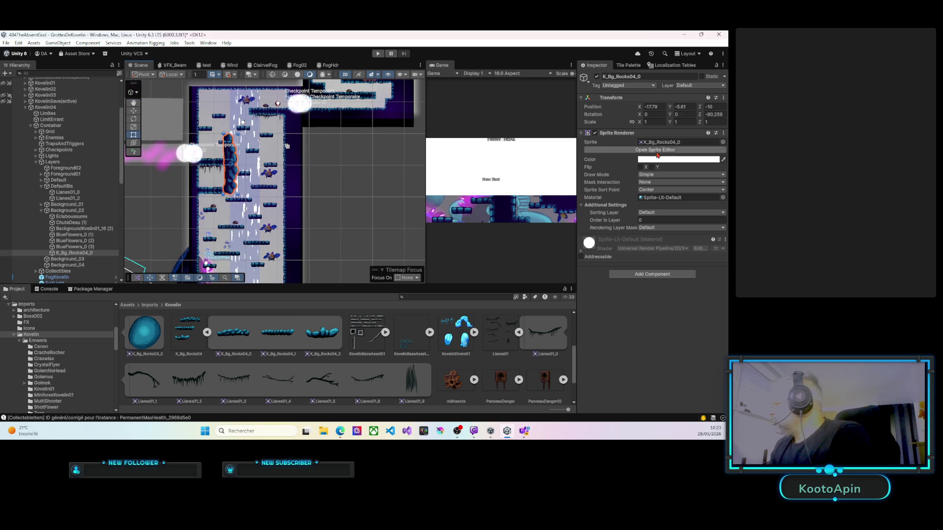
text(0)
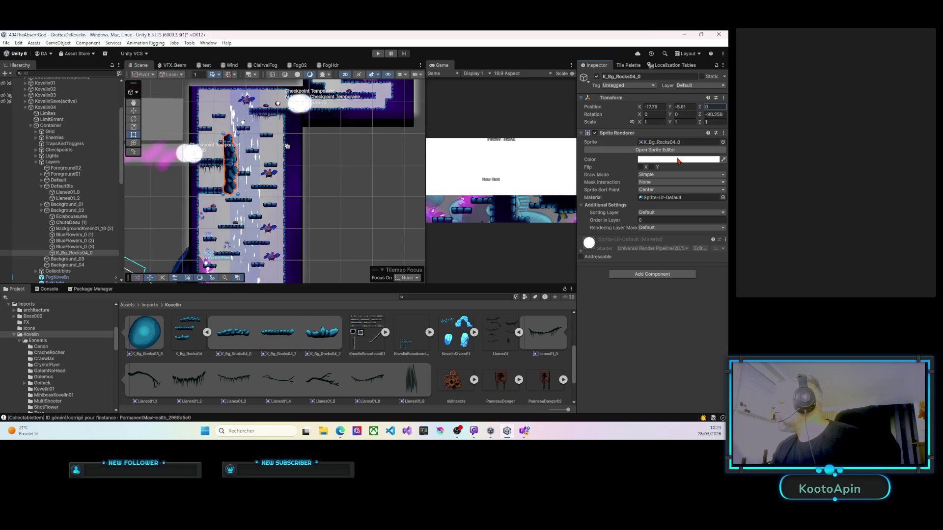
Step: Put the rock on sorting layer Background02 with Order in Layer 10
click(680, 212)
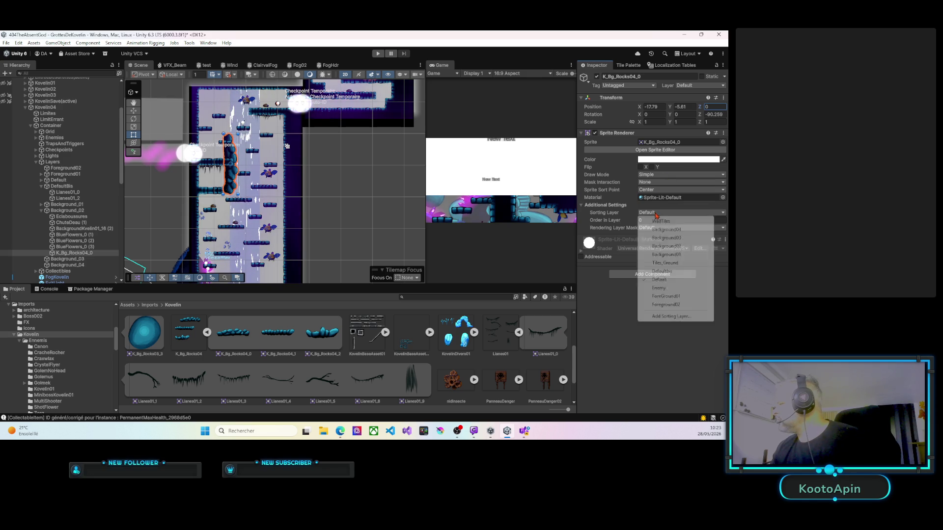
click(660, 247)
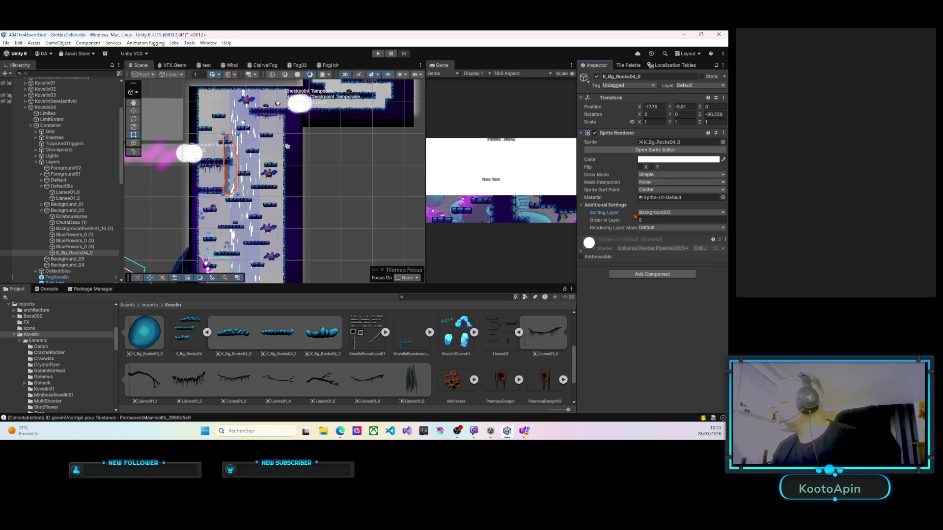
drag(636, 221, 641, 220)
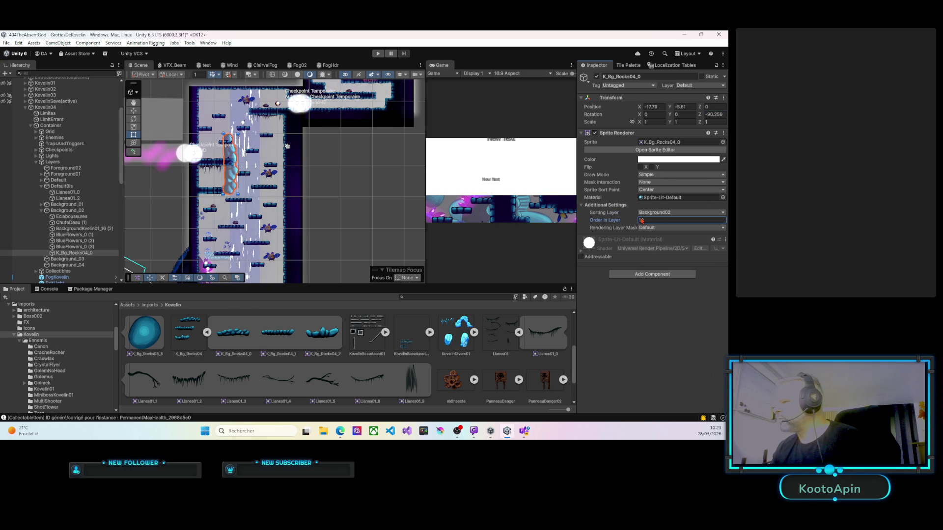
Step: Slide the rock against the waterfall, place a duplicate on its right at X -9.05, and start Play mode
scroll(242, 161, up, 3)
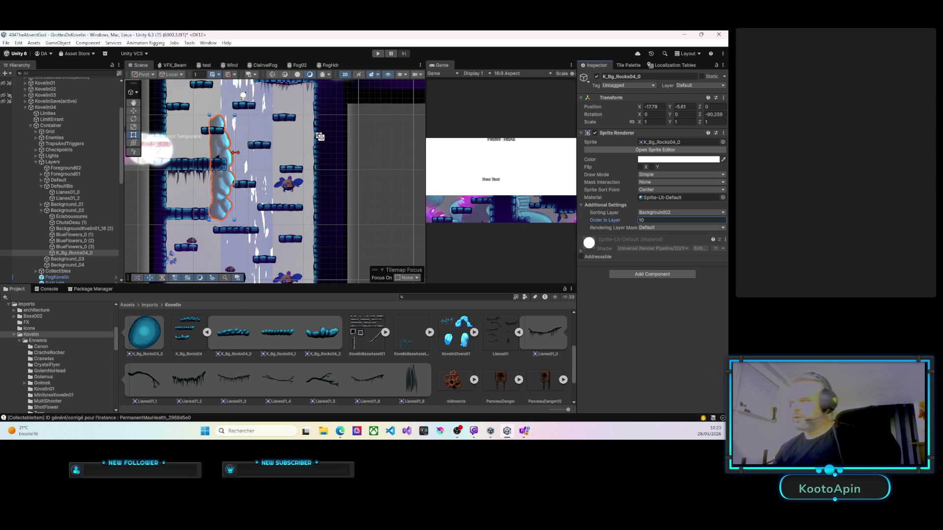
drag(224, 153, 277, 154)
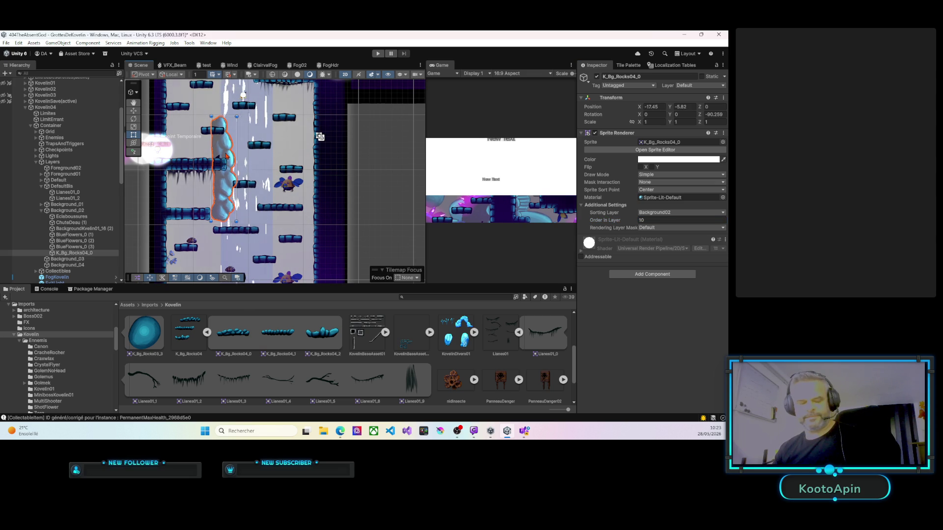
key(ctrl+d)
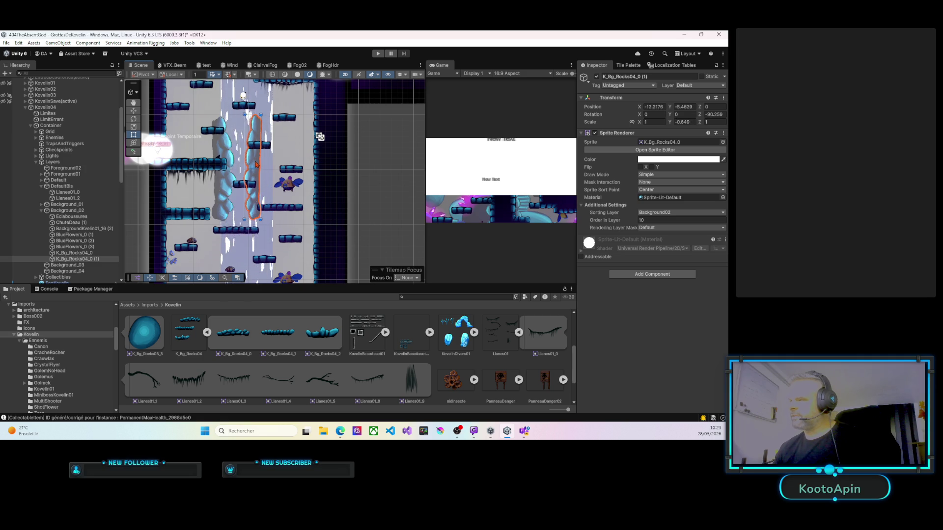
drag(255, 164, 274, 164)
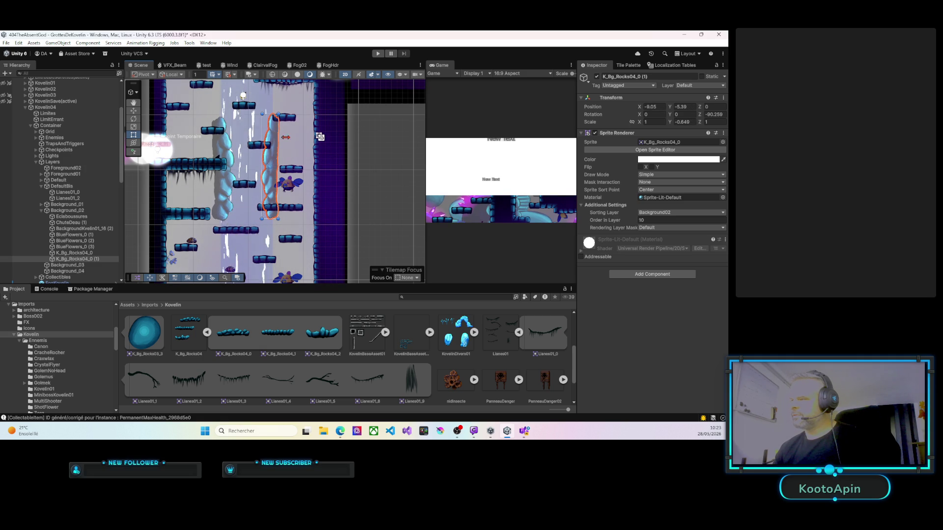
click(375, 55)
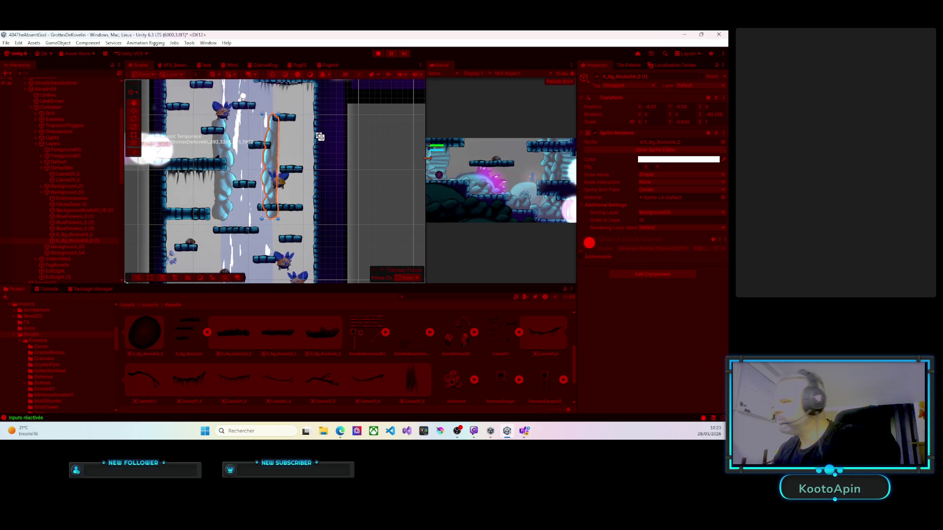
Step: Walk the player right through the cave past the enemies and platforms, then stop Play mode
drag(427, 157, 145, 160)
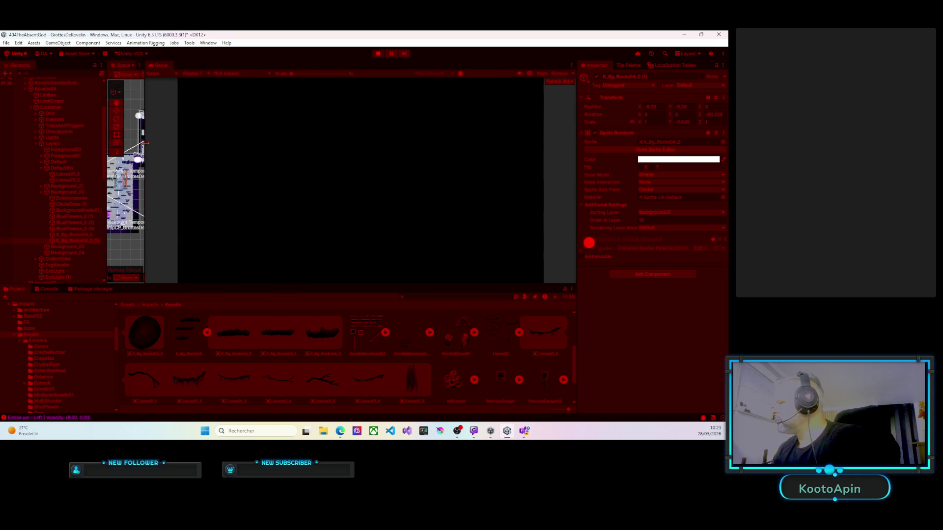
key(Right)
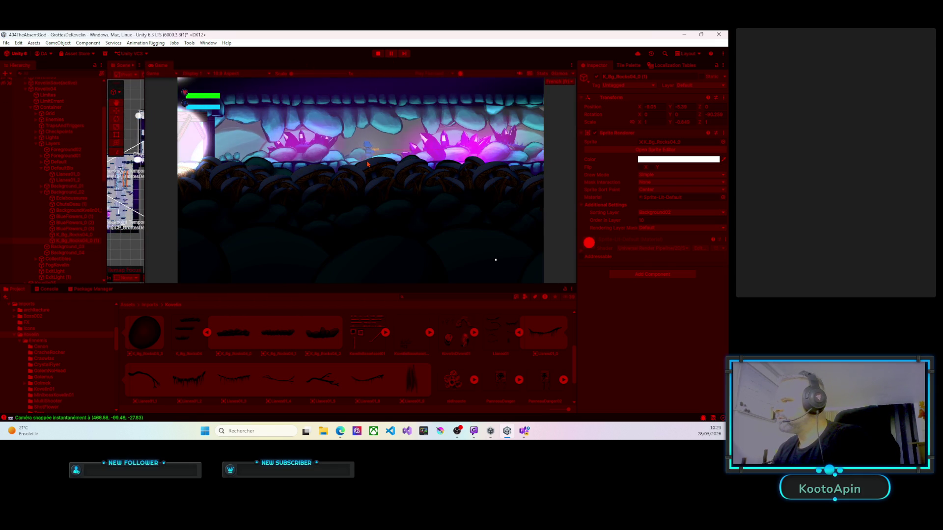
key(Right)
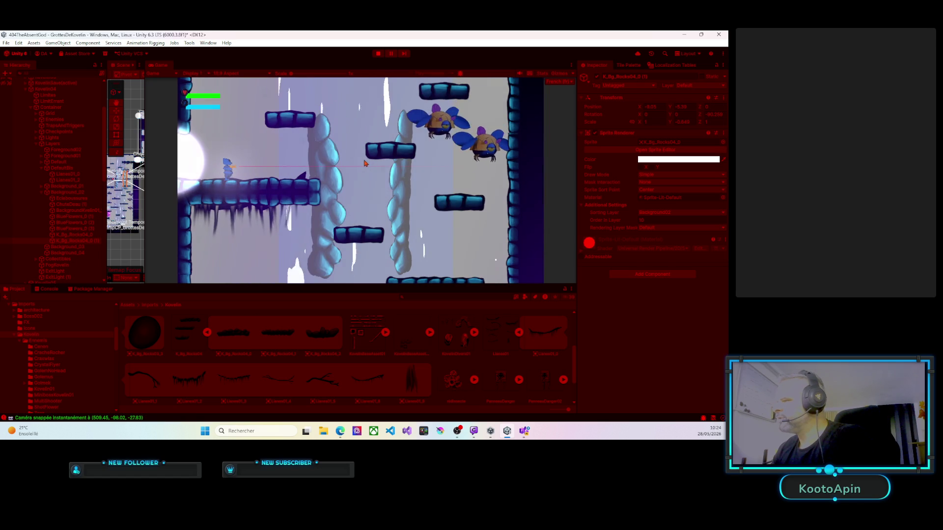
key(Right)
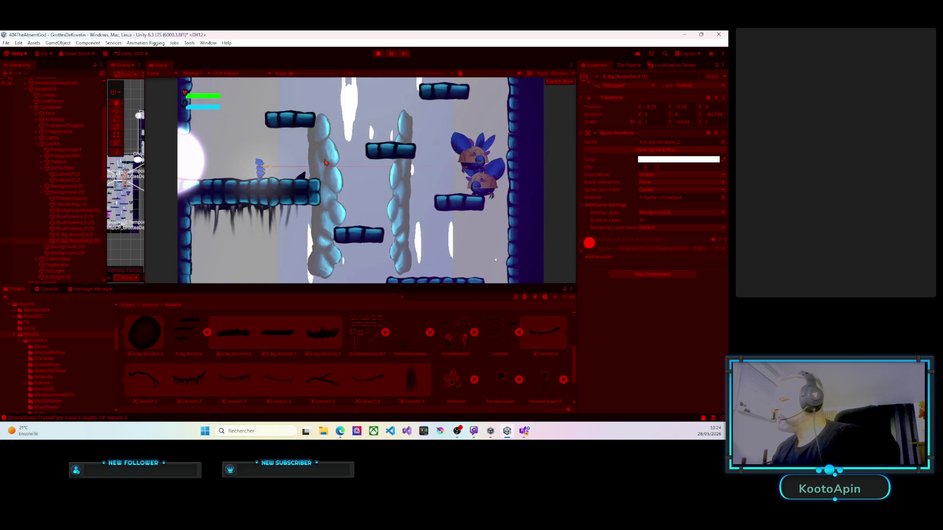
key(Right)
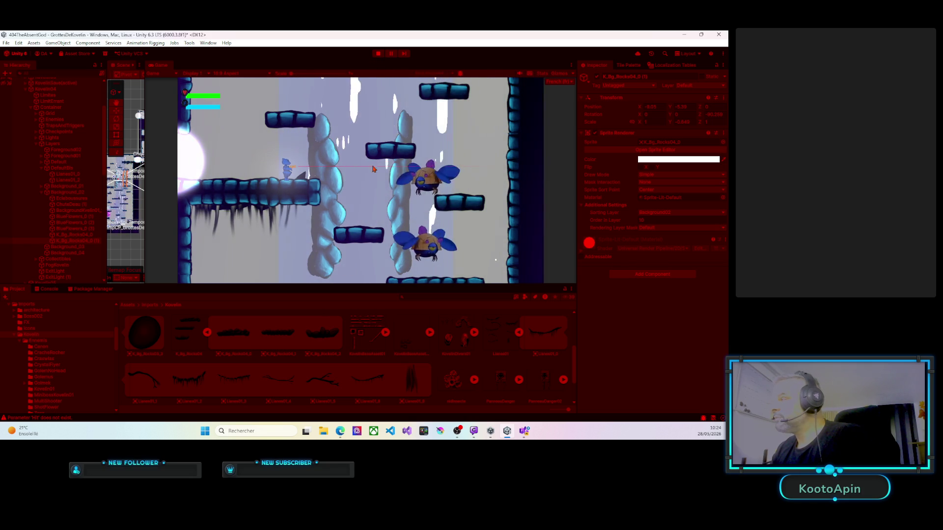
click(378, 54)
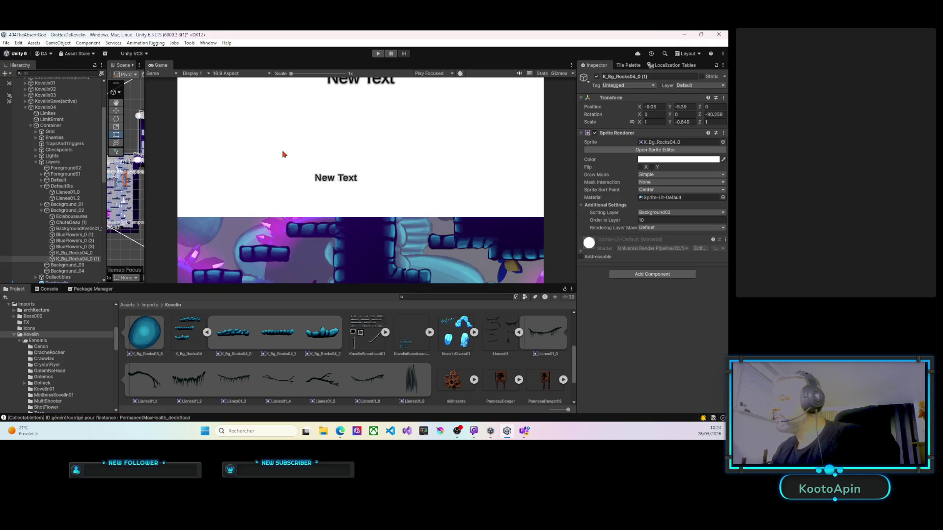
Step: Change the ChuteDeau (1) waterfall's Position Z from -20 to 0 and start Play mode
drag(145, 172, 457, 172)
click(257, 162)
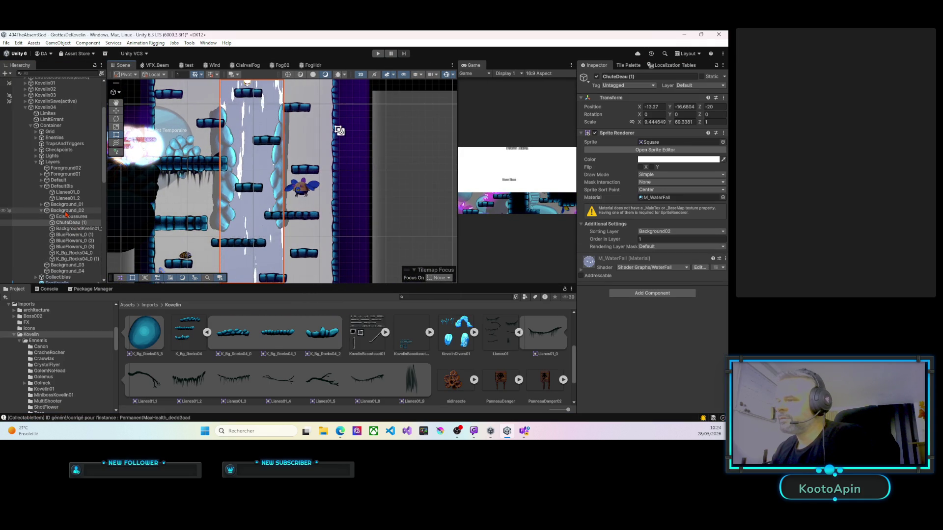
click(68, 225)
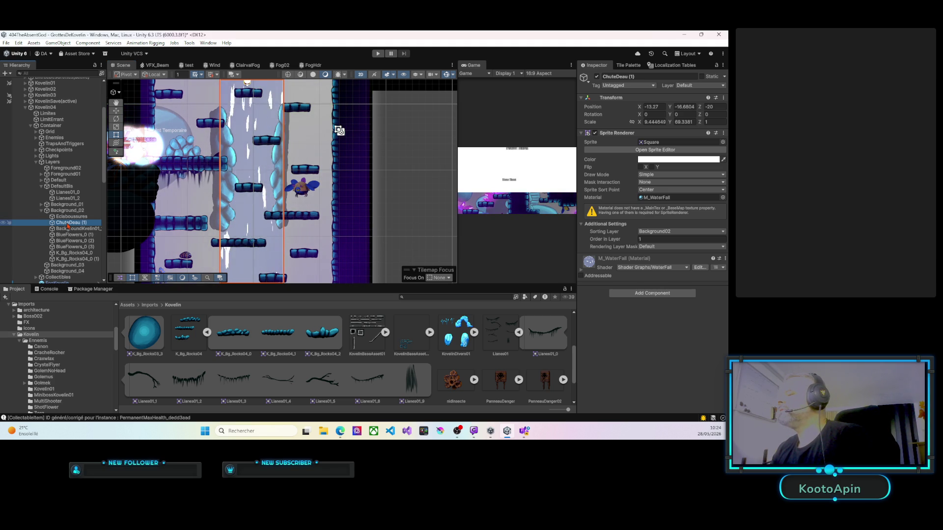
click(713, 107)
text(0)
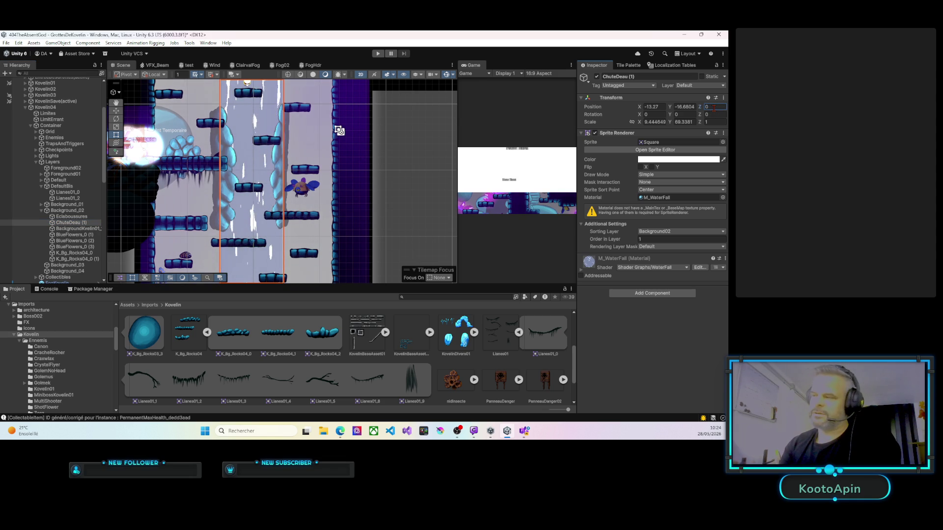
click(378, 55)
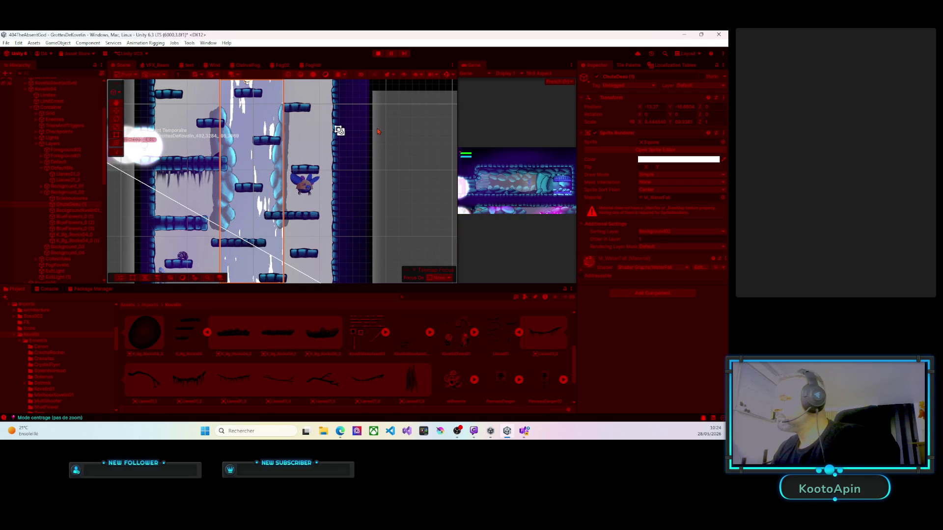
Step: Walk the character left into the lower cave, then right past the crystal area, and stop Play mode
drag(457, 143, 215, 142)
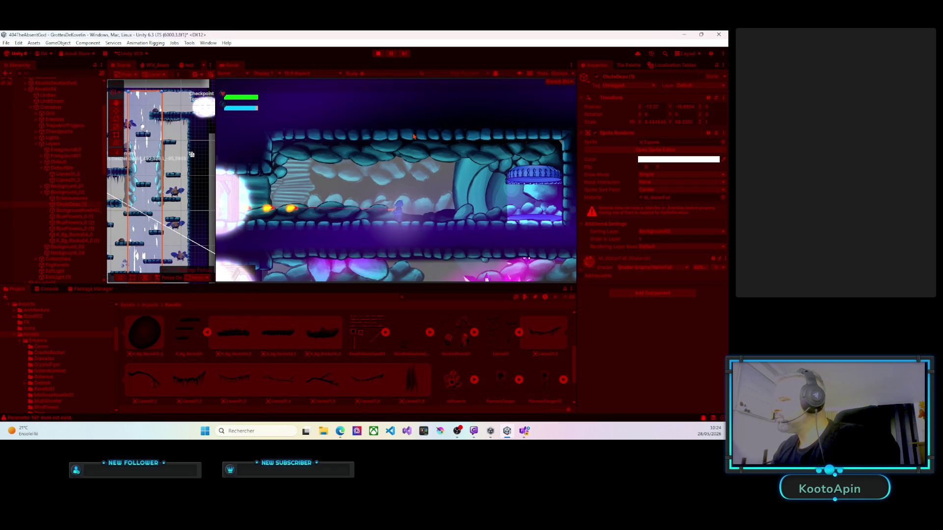
key(Left)
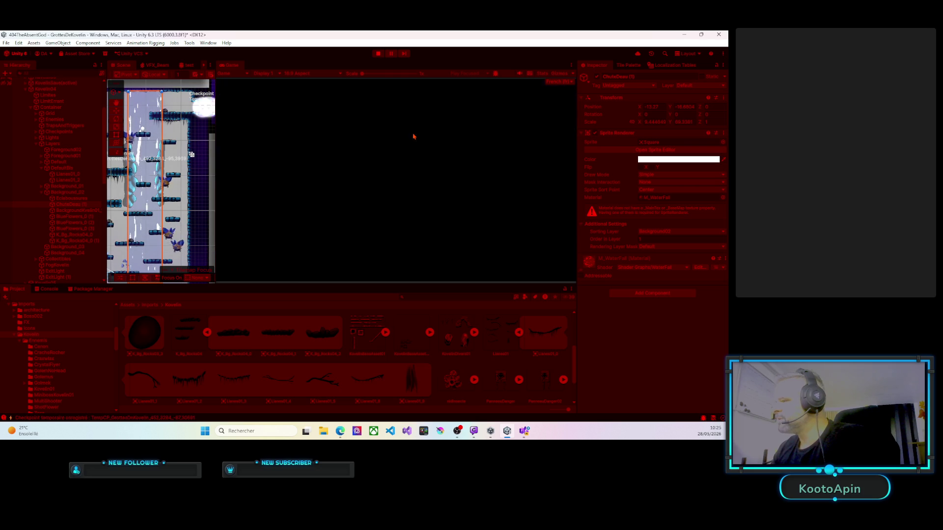
key(Left)
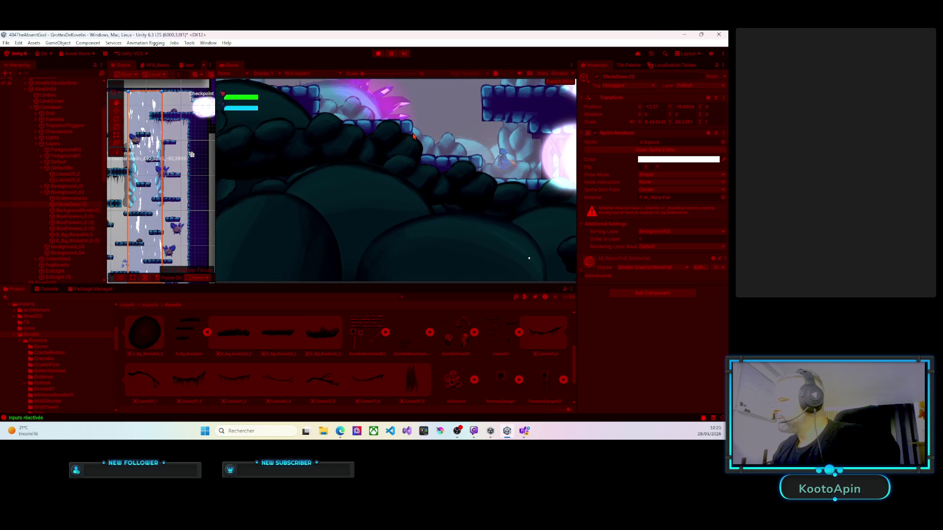
key(Right)
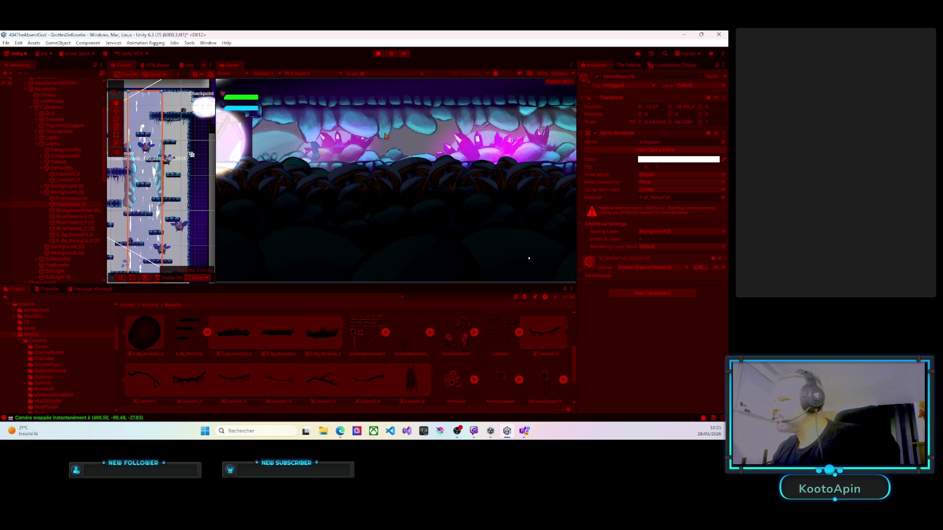
key(Right)
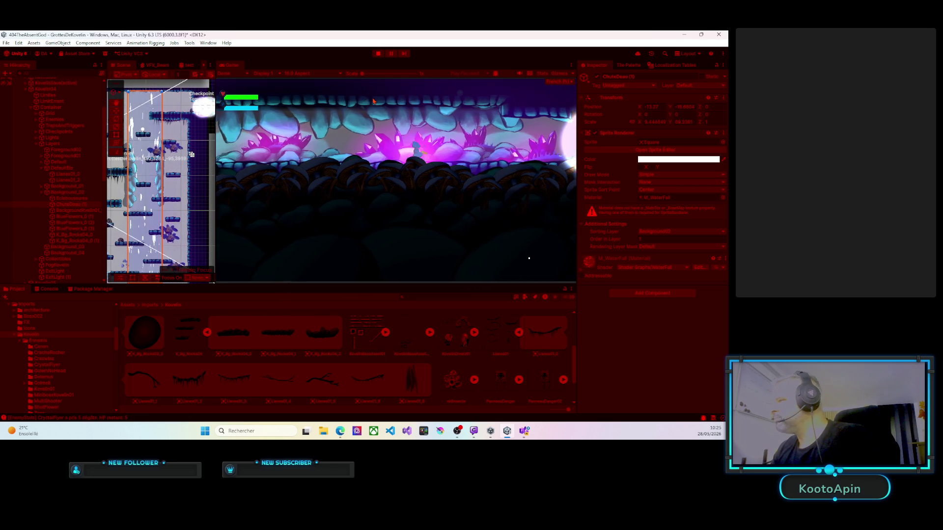
key(Right)
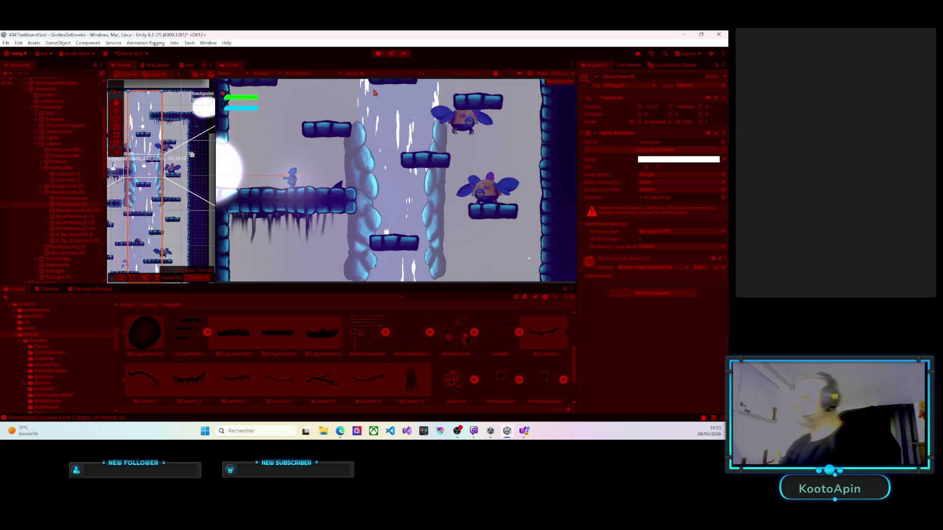
key(ctrl+p)
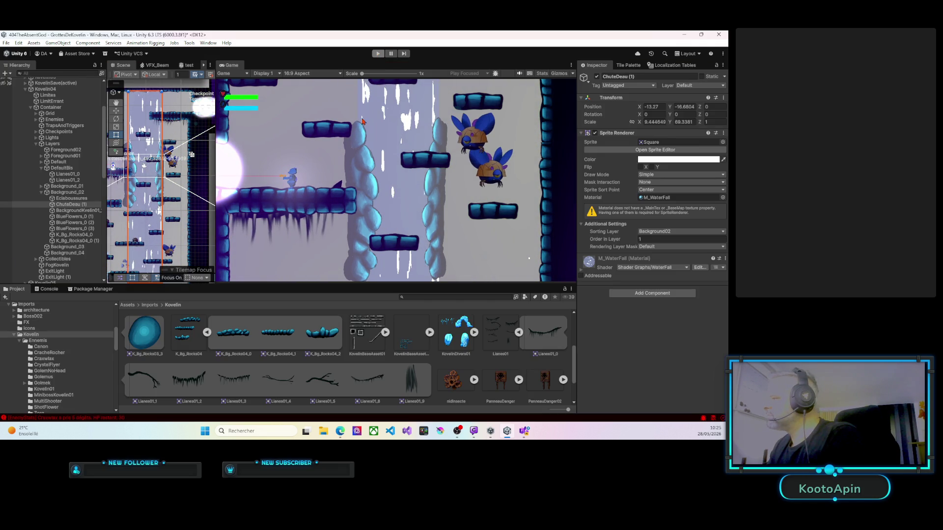
Step: Select the K_Bg_Rocks04_2 rock and set its Position Z to 0
drag(216, 162, 503, 163)
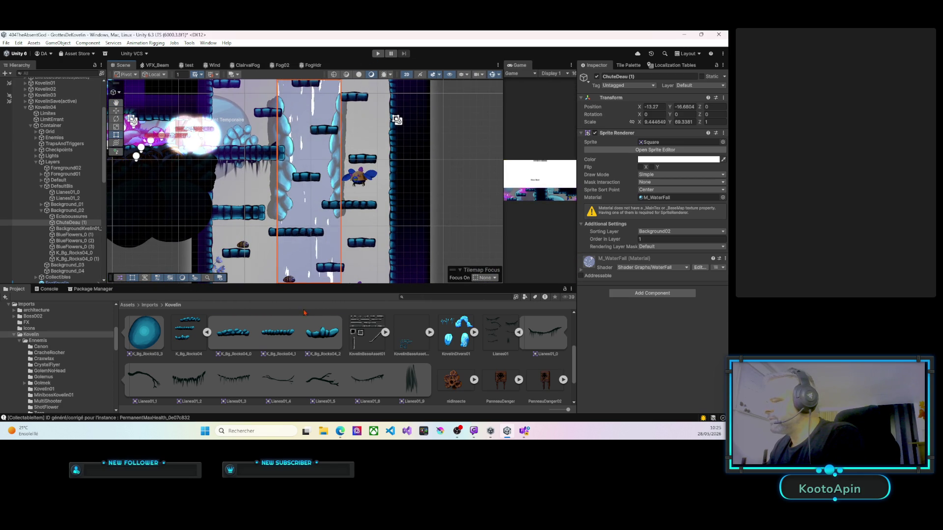
scroll(294, 344, up, 1)
click(69, 223)
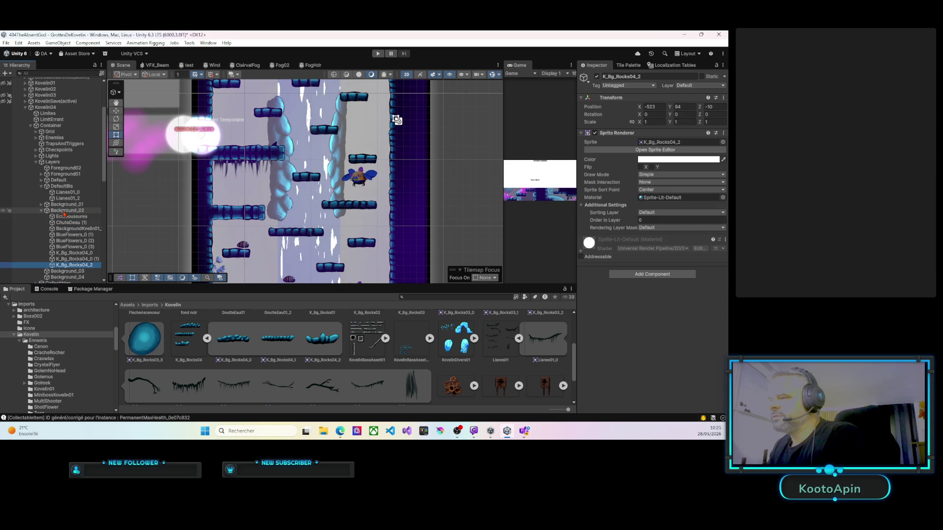
click(79, 265)
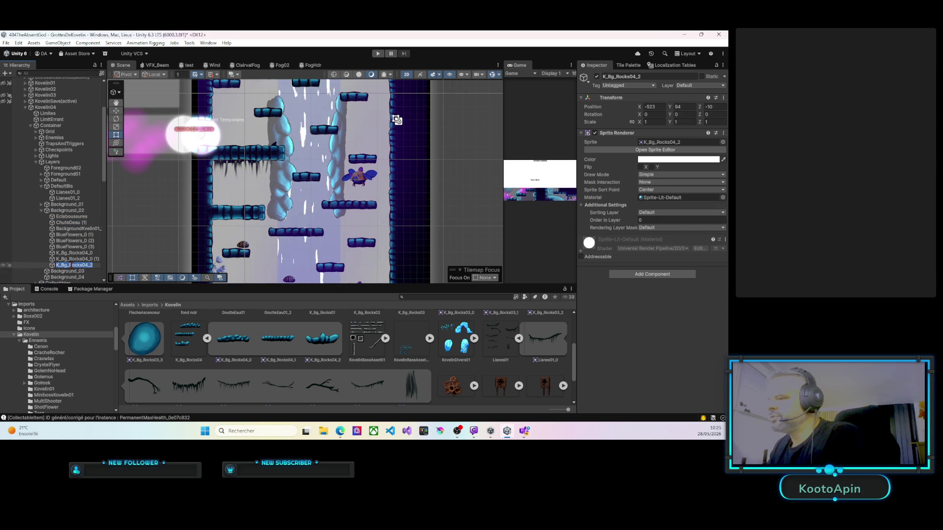
click(712, 107)
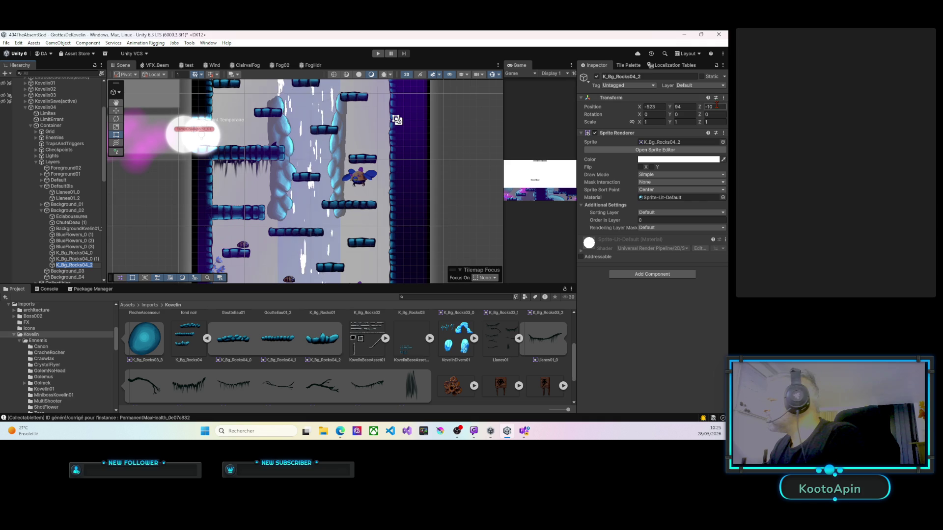
text(0)
Step: Put the rock on sorting layer Background02 with order 15 and move it to the view centre
click(670, 212)
click(666, 246)
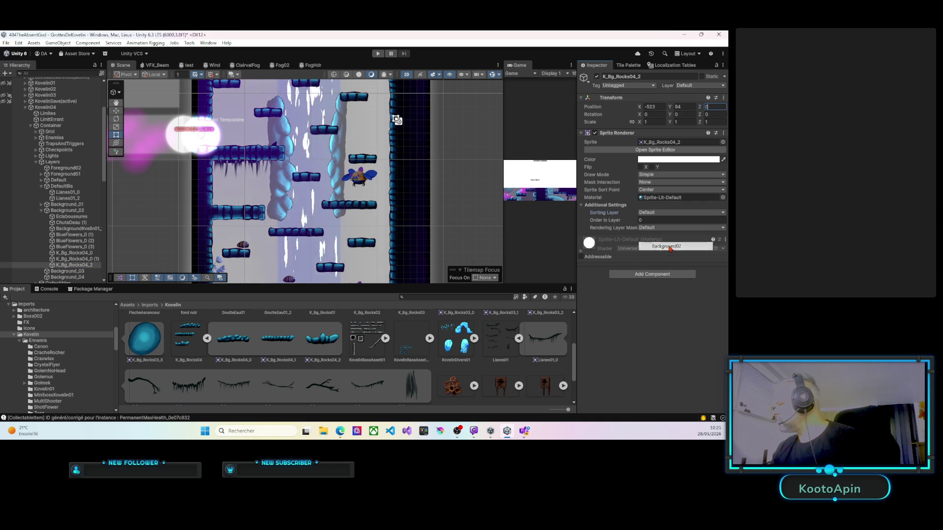
right_click(299, 212)
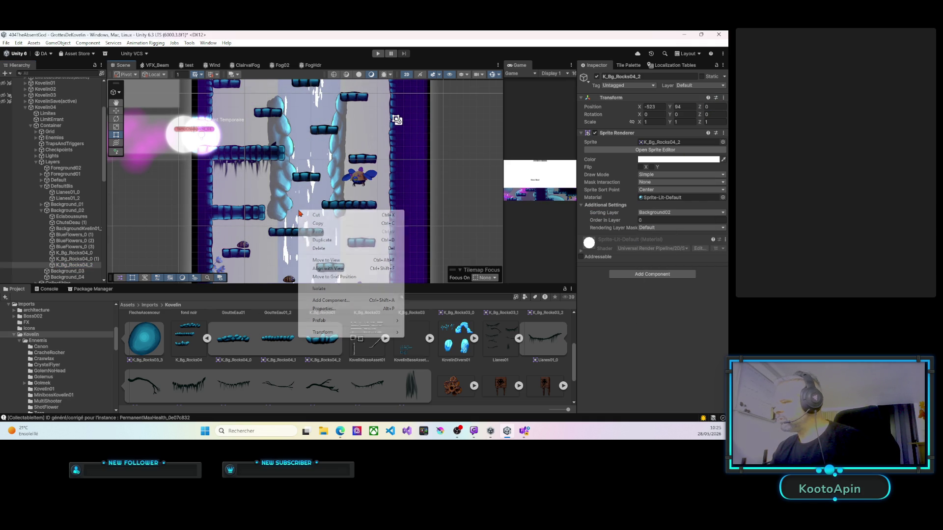
click(324, 262)
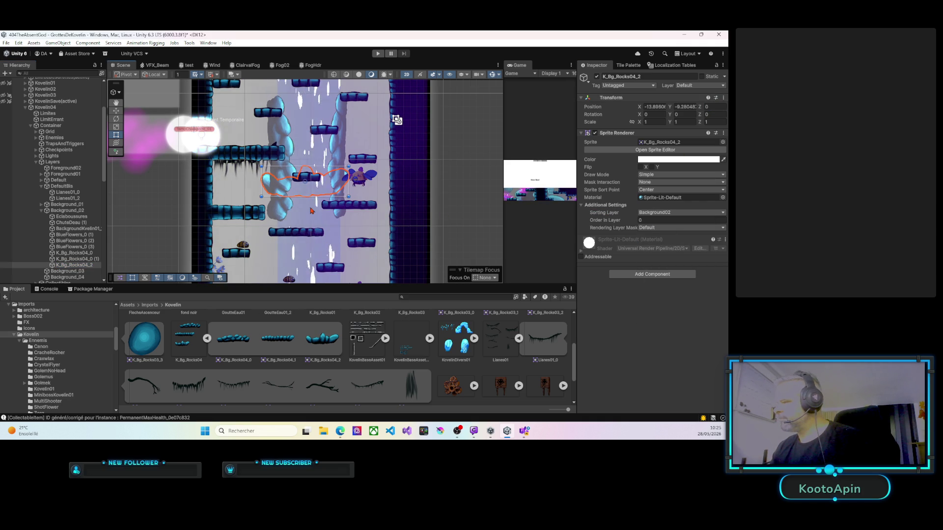
click(643, 221)
text(15)
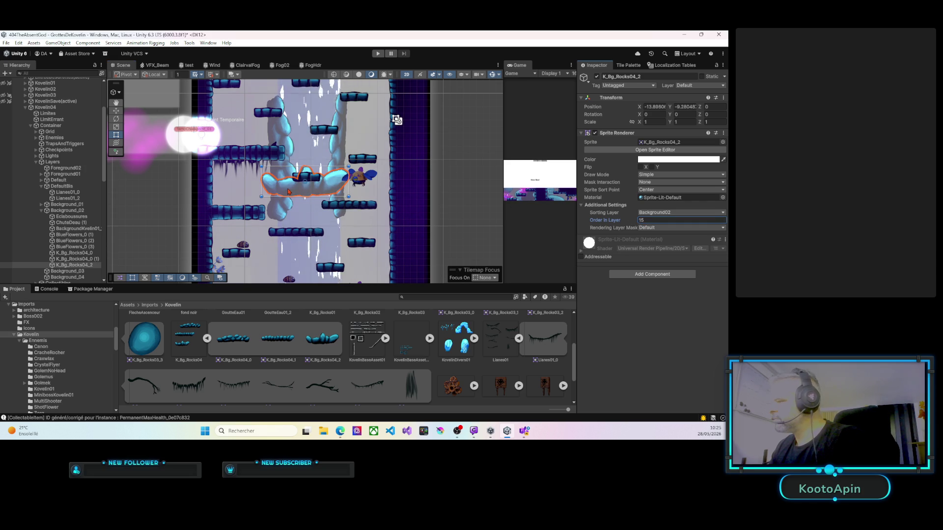
Step: Drag the rock to the foot of the waterfall shaft at X -12.86, Y -51.96
mouse_move(290, 191)
mouse_down()
mouse_move(294, 222)
mouse_move(316, 174)
mouse_move(306, 137)
mouse_up()
scroll(295, 222, down, 2)
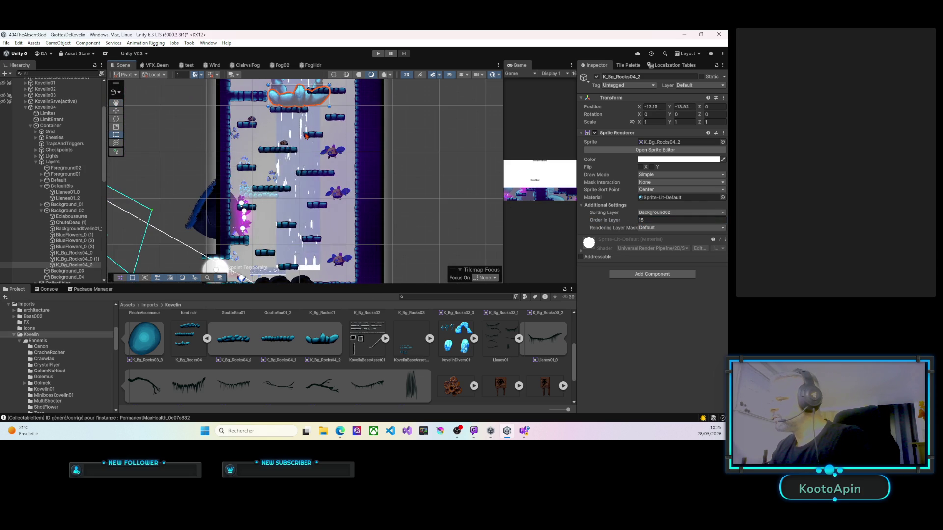
drag(319, 174, 317, 262)
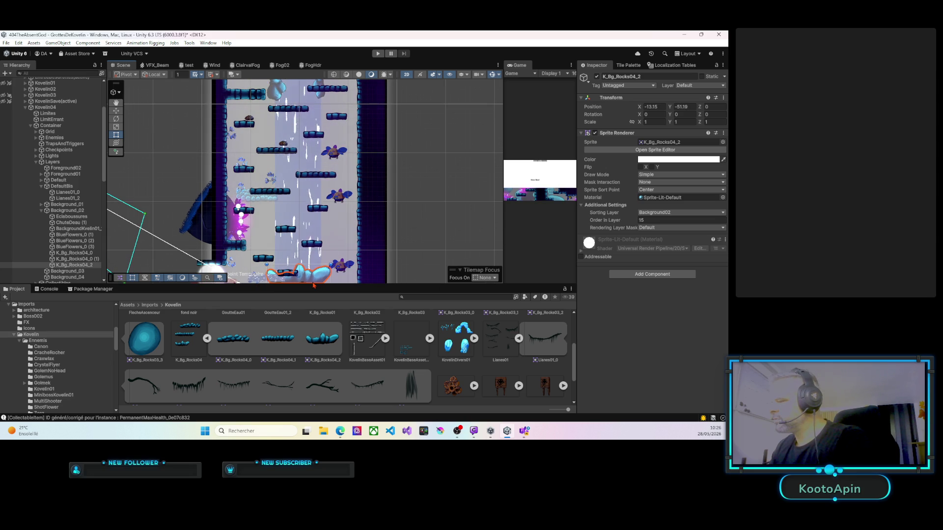
drag(313, 290, 319, 290)
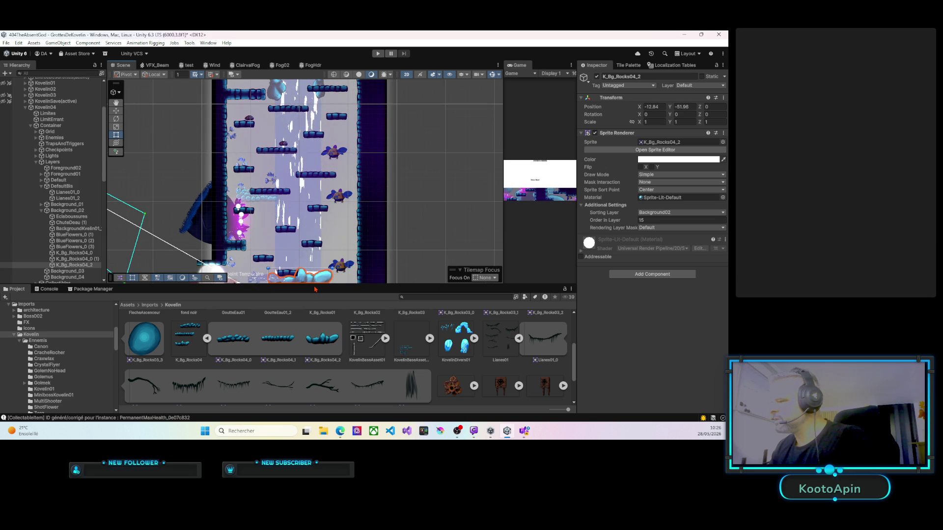
drag(314, 289, 296, 206)
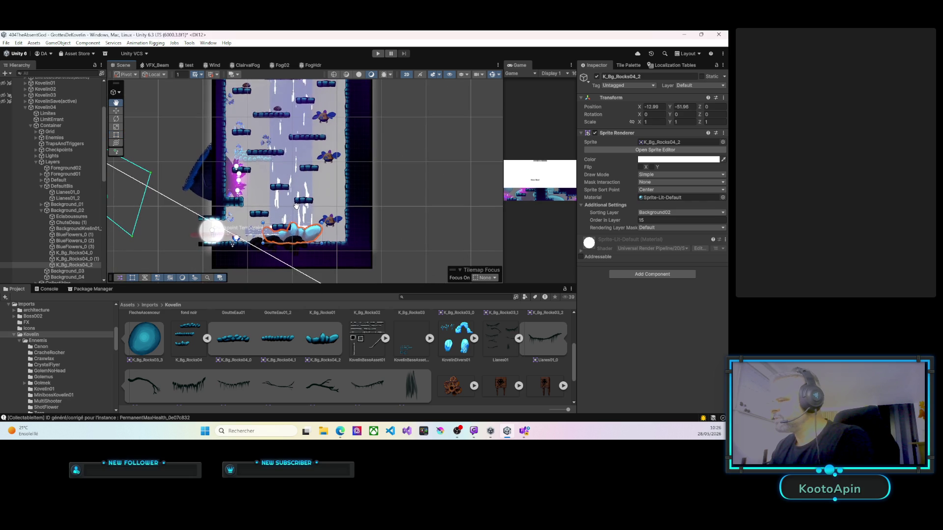
click(254, 235)
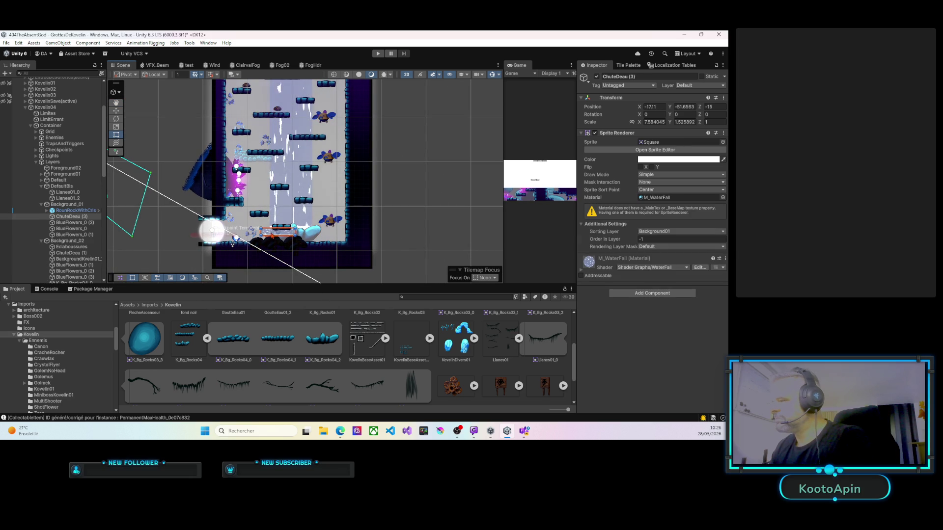
Step: Nudge ChuteDeau (3) right to X -13.37, then select FogKovelin and the K_Bg_Rocks04_2 rock
drag(280, 236, 284, 236)
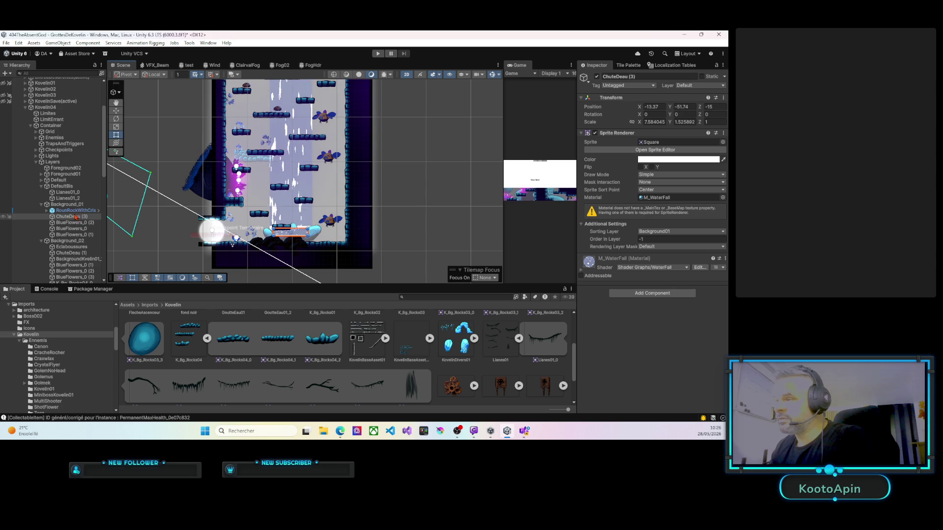
scroll(79, 218, up, 3)
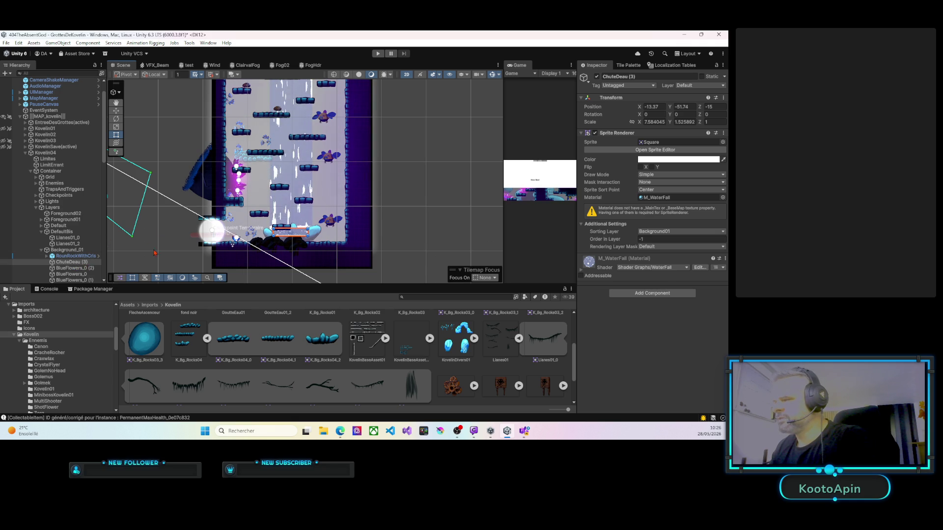
click(270, 236)
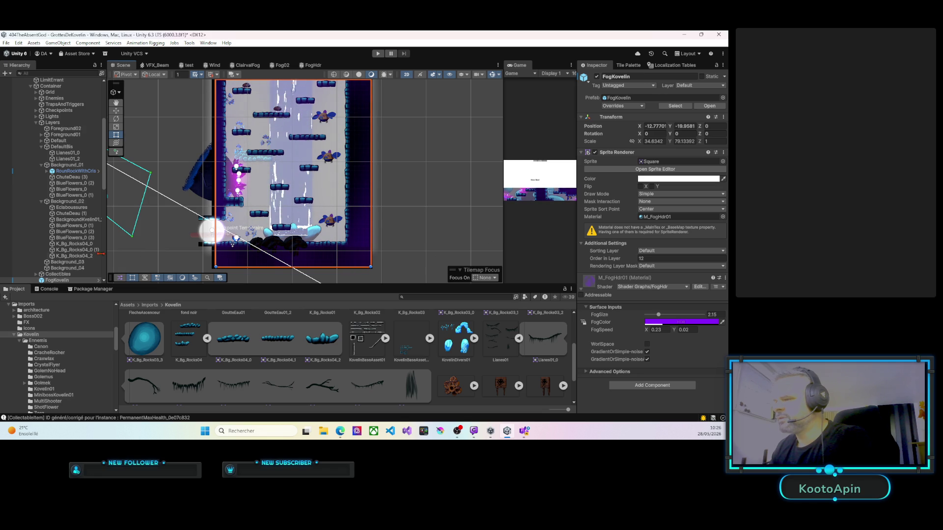
click(68, 281)
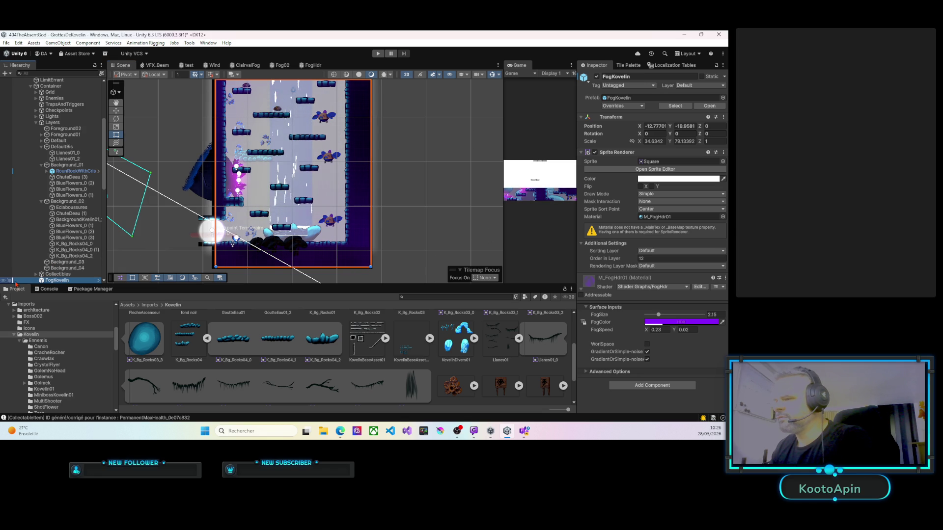
click(270, 237)
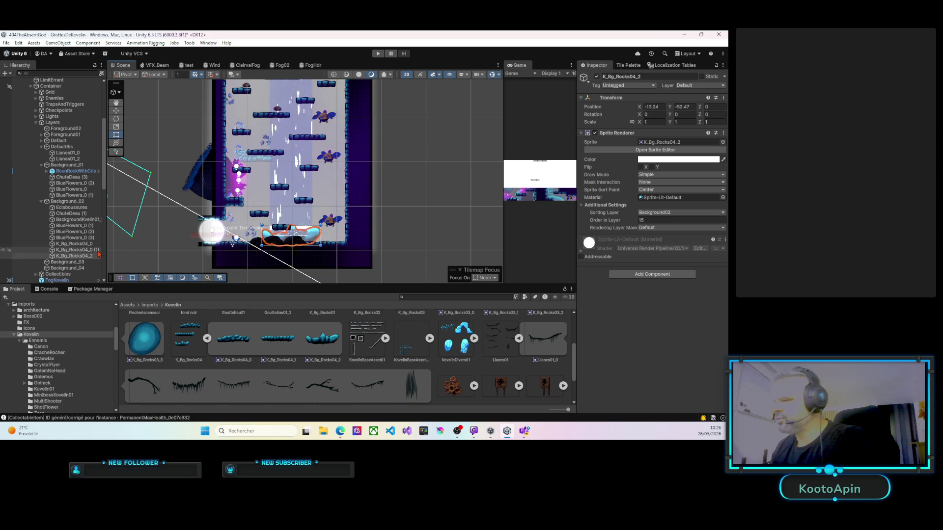
Step: Put K_Bg_Rocks04_2 under Background_01 on the Background01 sorting layer at Z 0, nudged down-left
drag(86, 258, 71, 169)
click(658, 213)
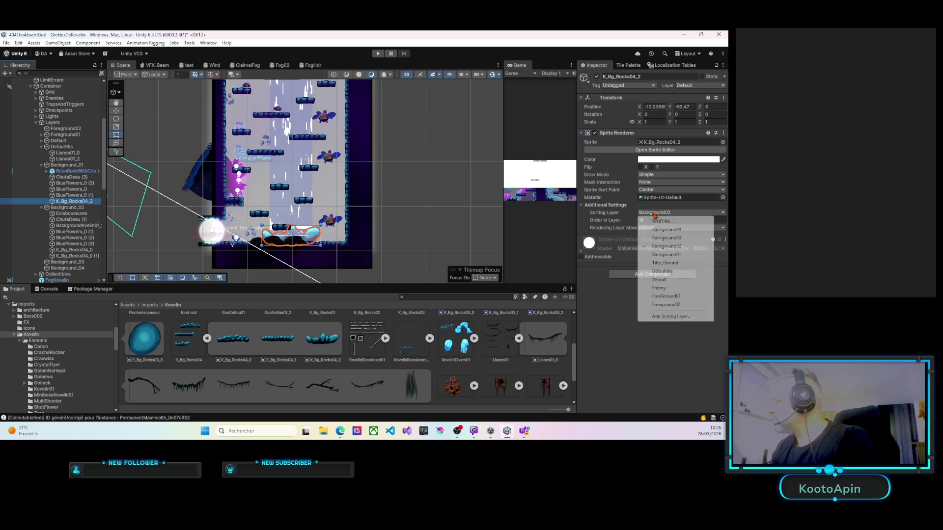
click(668, 255)
click(715, 107)
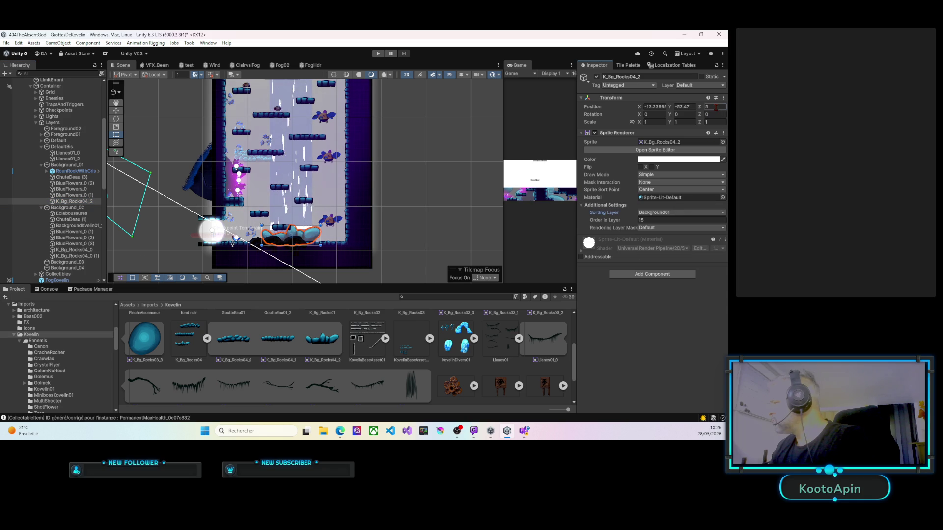
text(0)
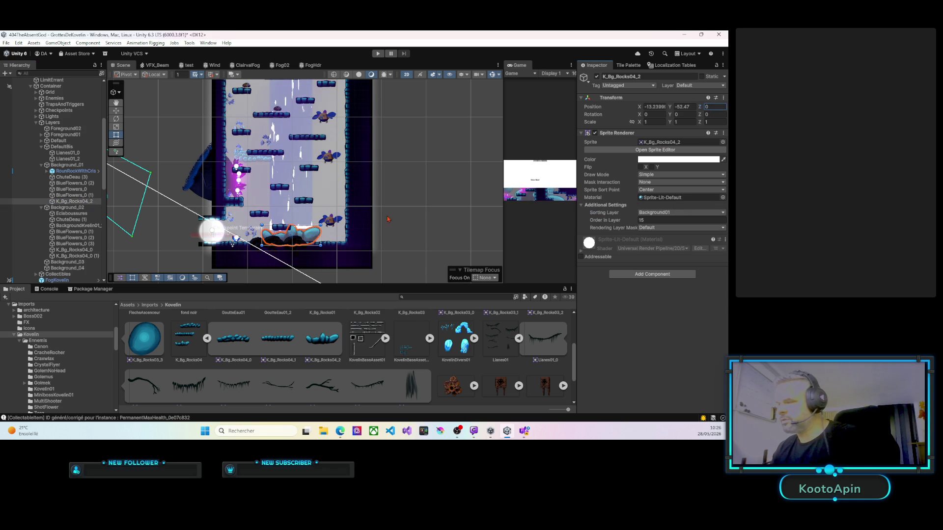
drag(309, 242, 307, 247)
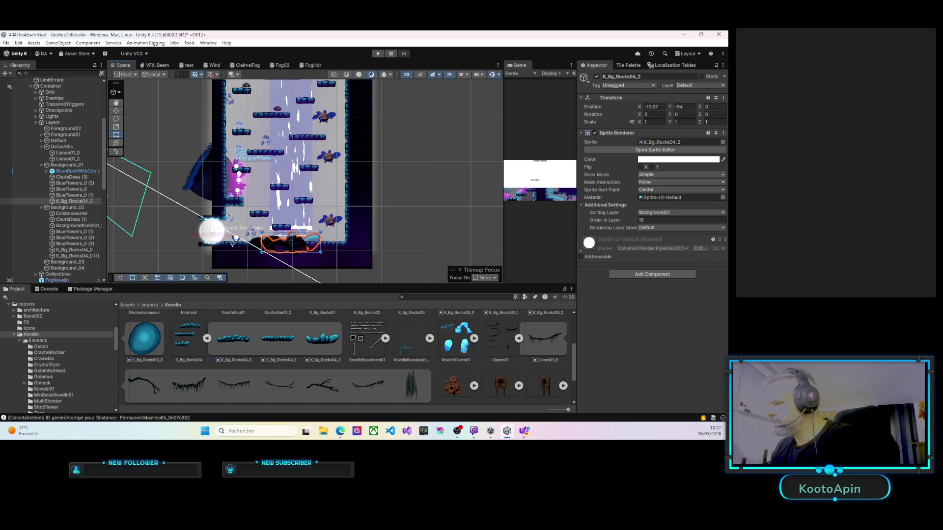
Step: Delete the three Champignons mushroom sprites beside the waterfall
click(258, 244)
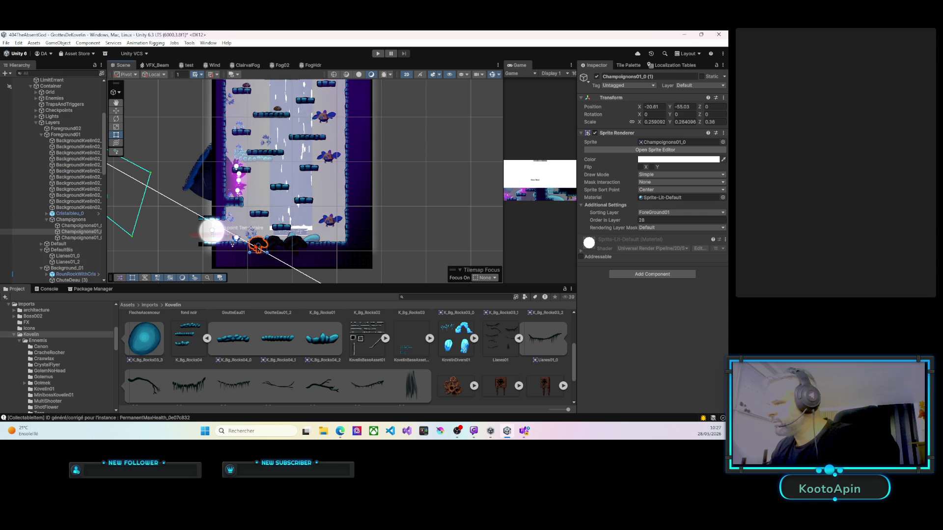
key(Delete)
click(287, 245)
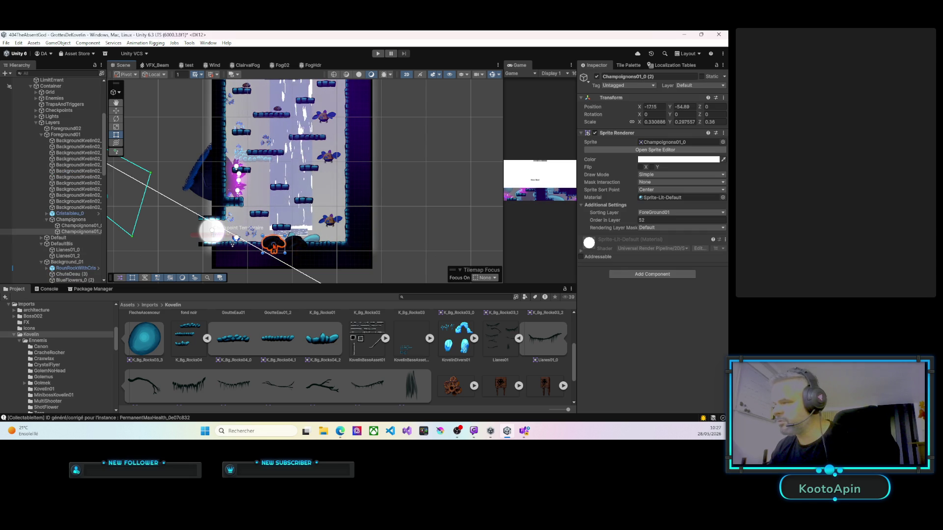
key(Delete)
click(295, 245)
key(Delete)
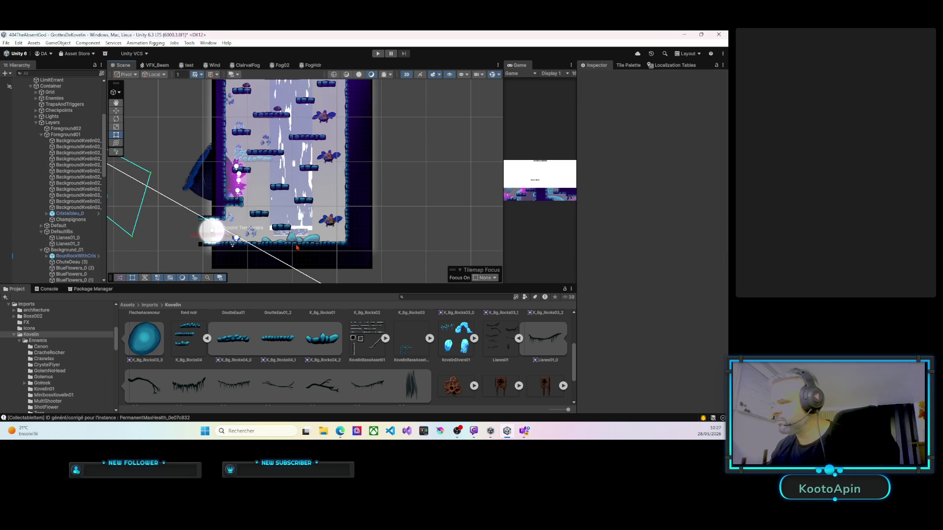
click(292, 241)
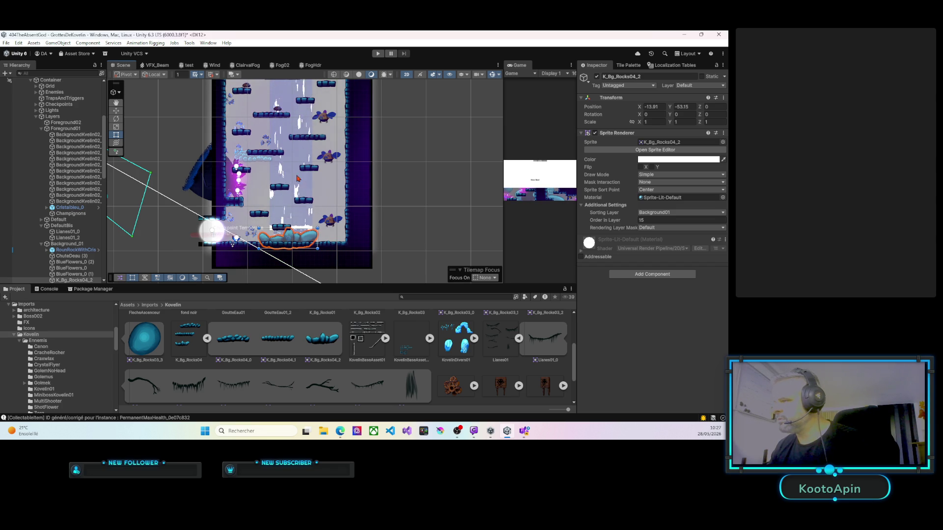
click(254, 161)
click(240, 152)
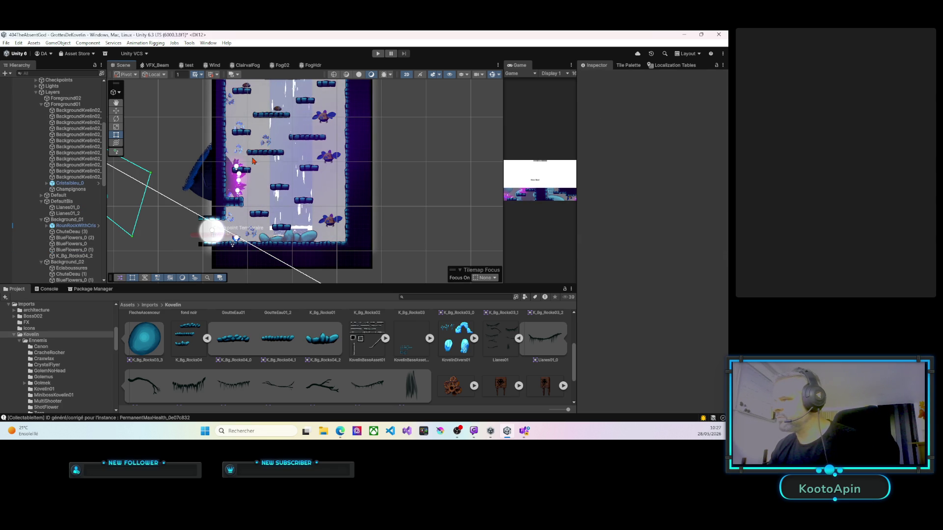
Step: Delete the BlueFlowers_0, (1), (3) and (2) flower sprites from the background groups
click(241, 152)
key(Delete)
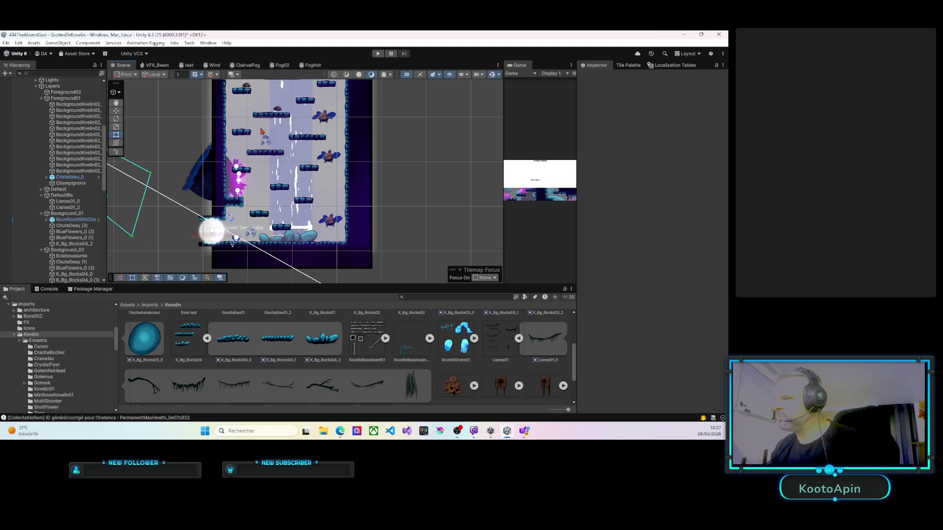
click(235, 194)
key(Delete)
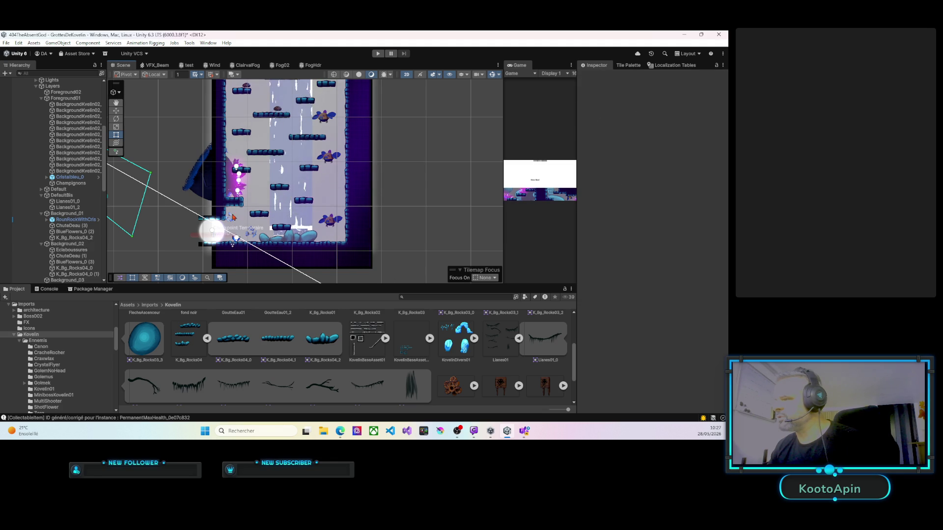
click(251, 234)
key(Delete)
click(252, 237)
key(Delete)
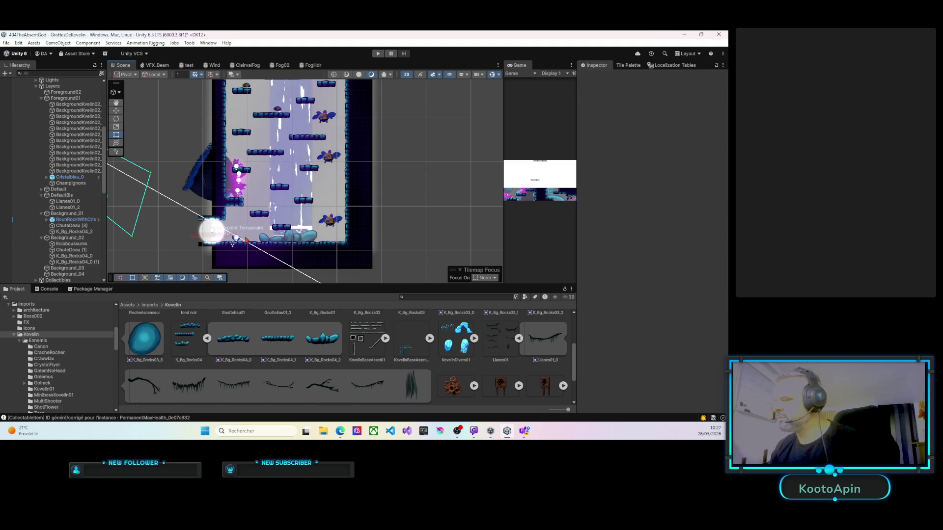
Step: Delete the Cristalbleu_0 blue crystal
scroll(241, 236, up, 5)
click(231, 236)
key(Delete)
Step: Drag the Eclaboussures particles right under the waterfall to X -12.87, Y -54.03
click(229, 247)
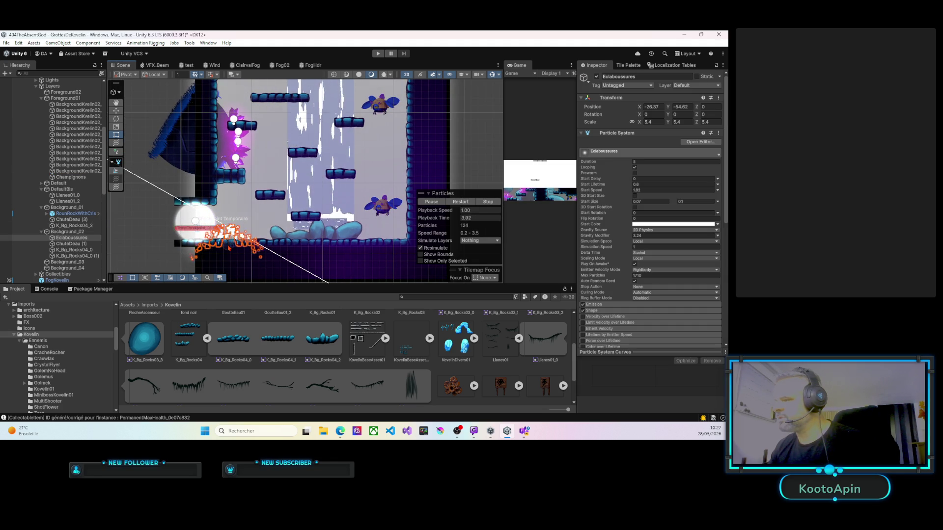
click(229, 247)
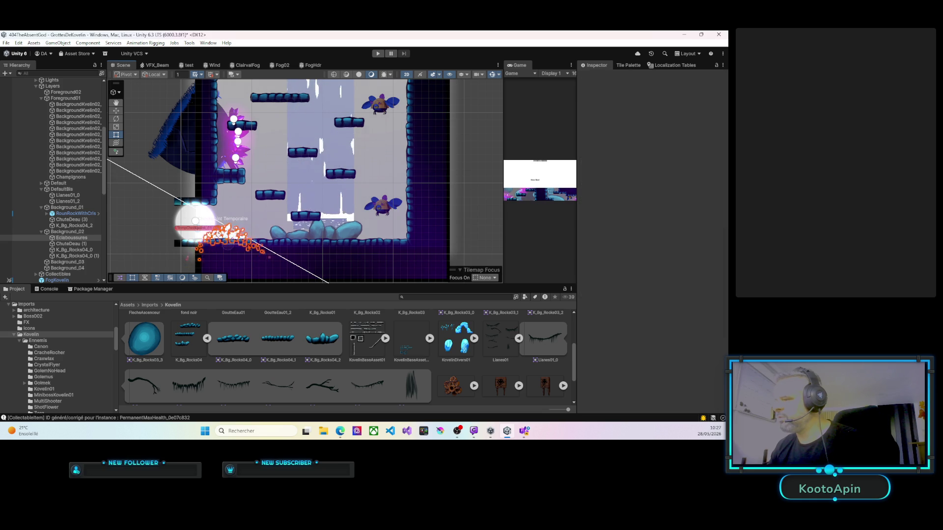
click(231, 243)
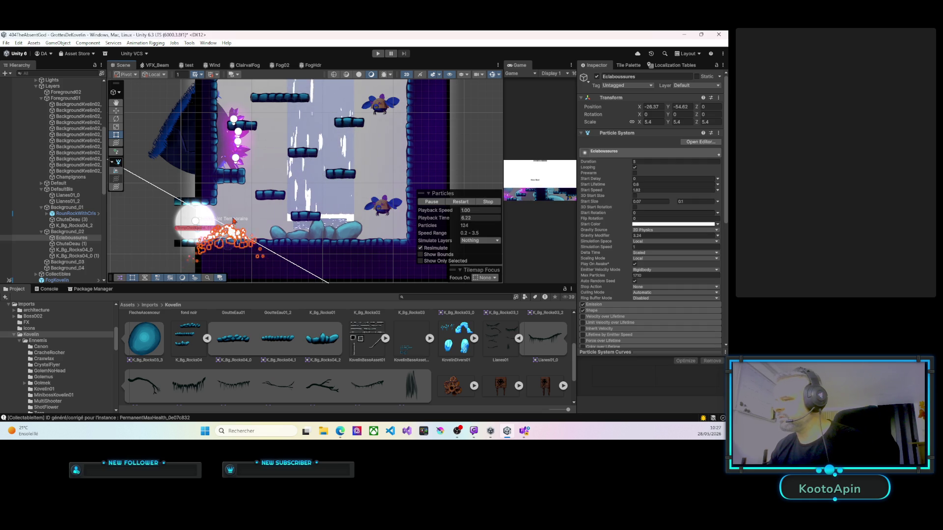
key(w)
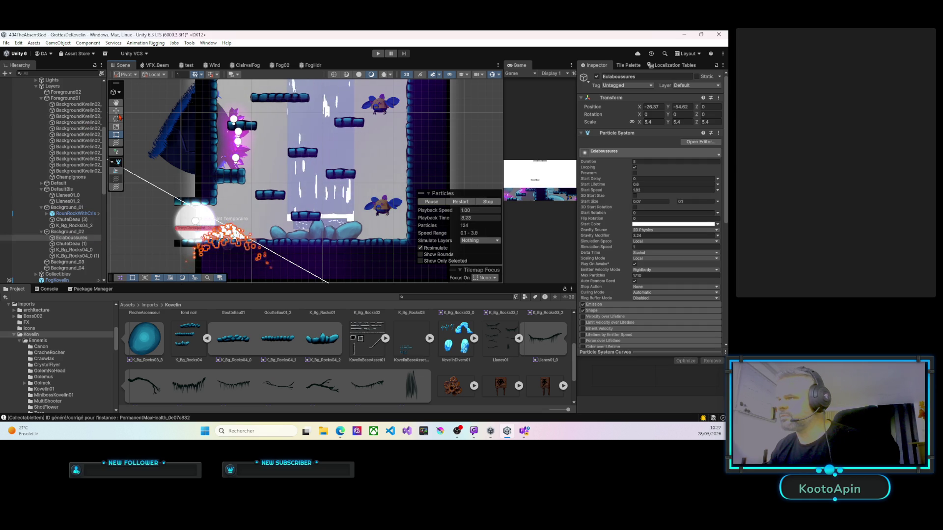
drag(253, 244, 353, 244)
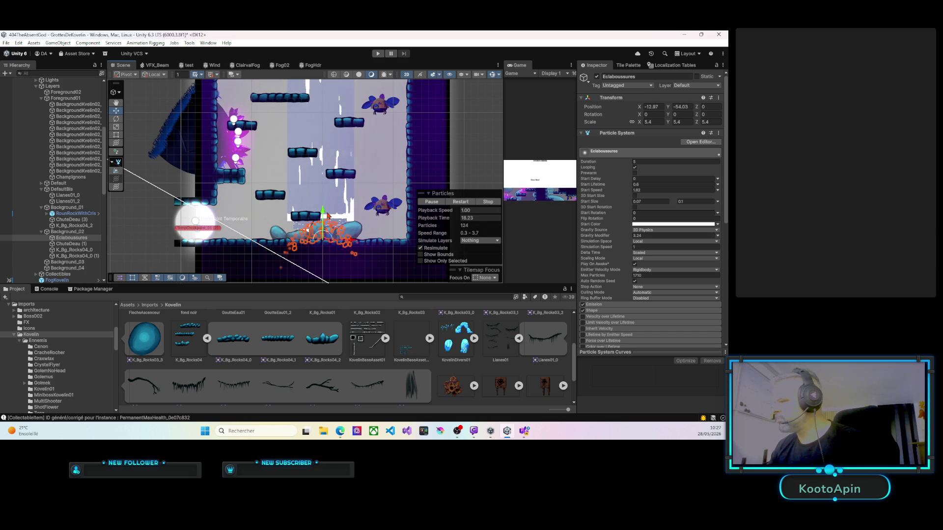
Step: Play-test the level through the crystal corridor and up the waterfall shaft, then stop
click(378, 54)
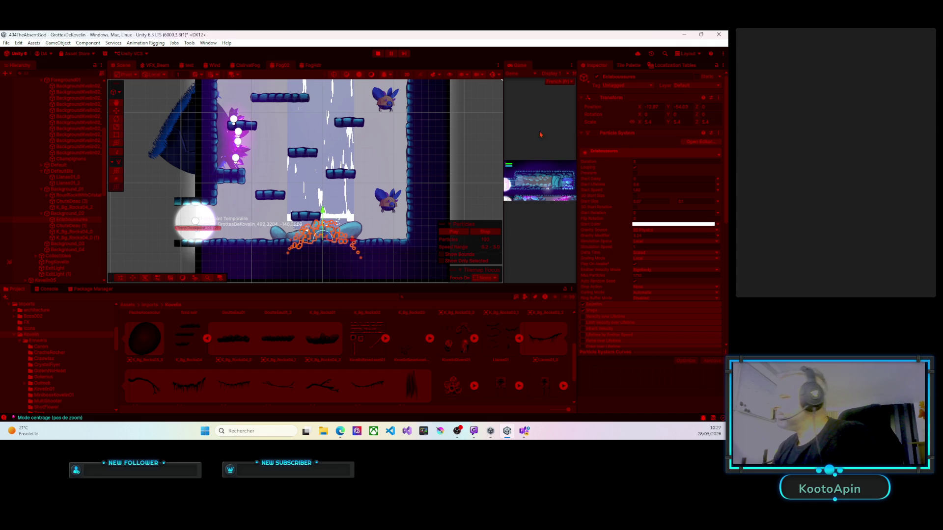
key(Left)
key(Left)
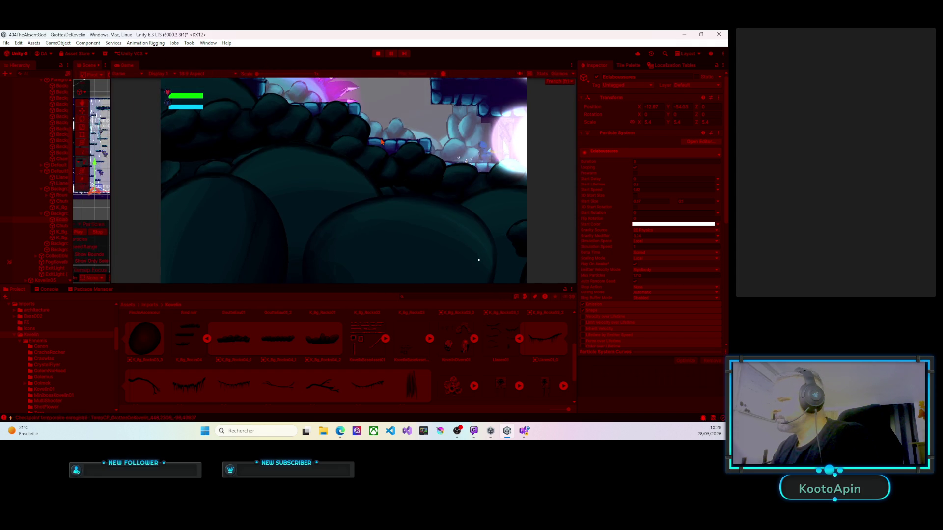
key(Right)
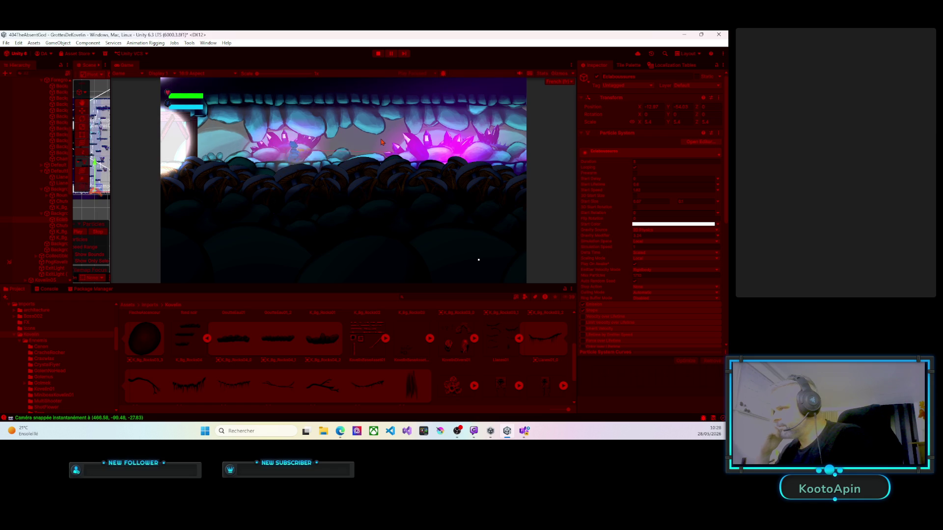
key(Right)
key(Right)
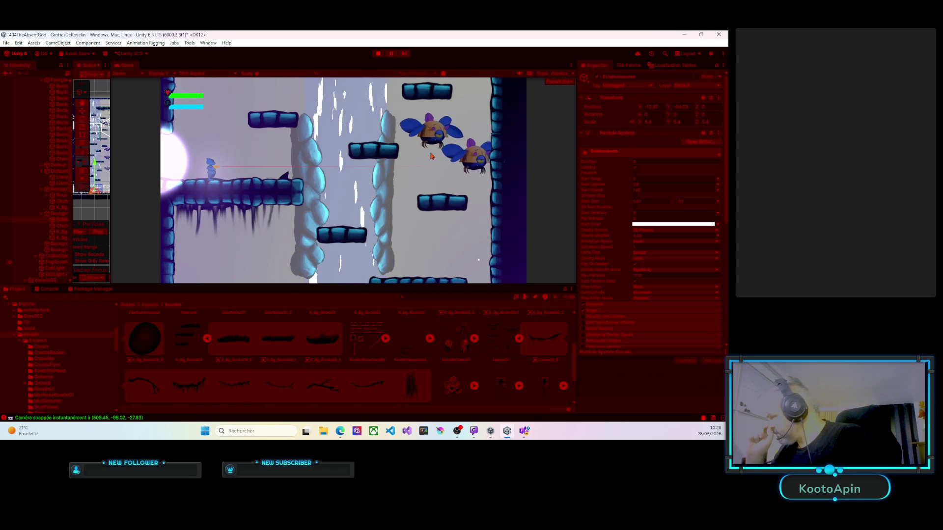
key(Right)
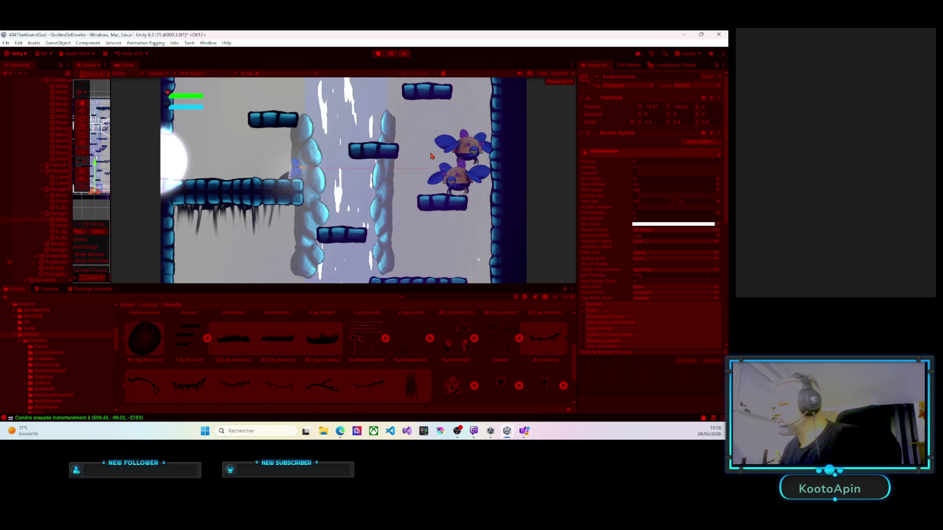
key(Right)
key(space)
key(Left)
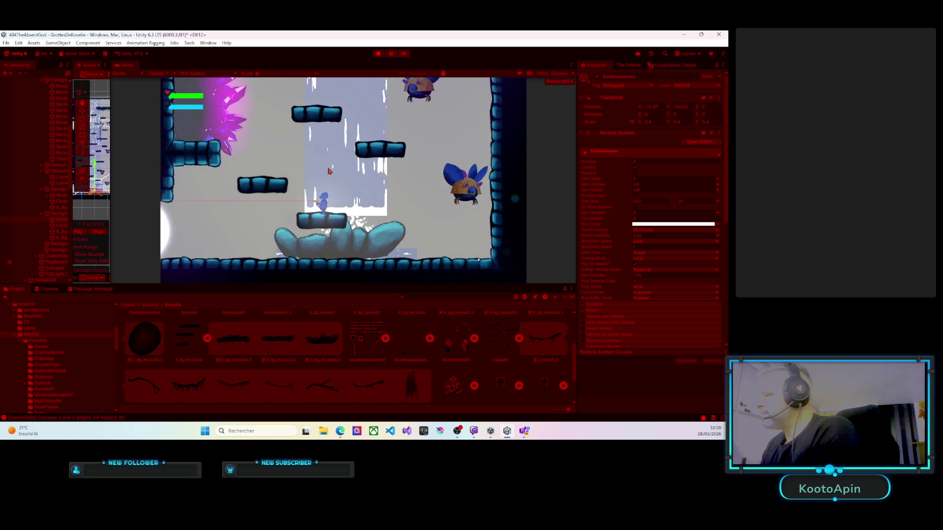
click(377, 54)
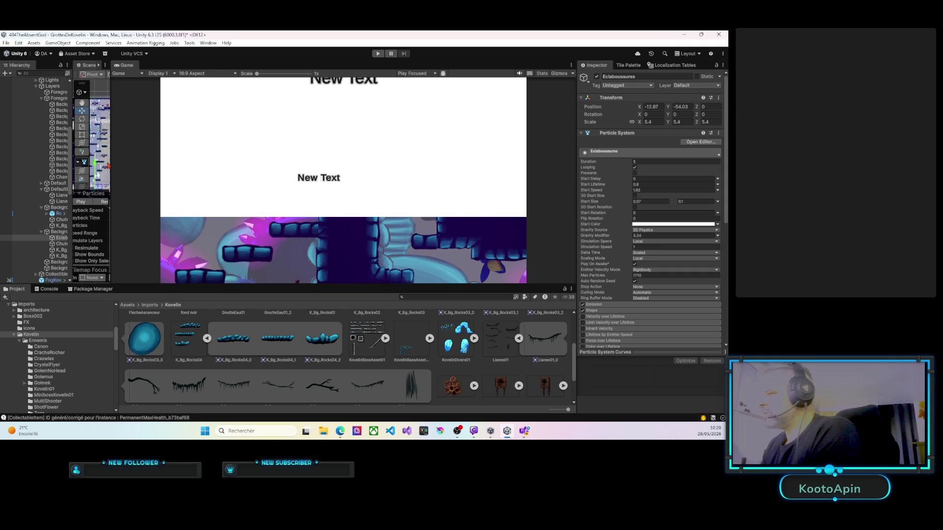
Step: Stretch the tall ChuteDeau (1) waterfall's bottom edge further down
drag(111, 167, 512, 164)
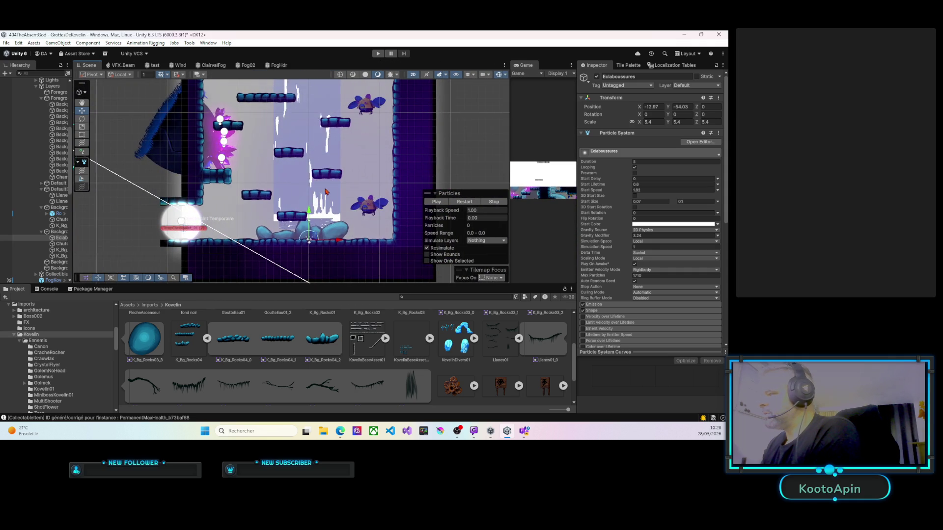
scroll(317, 197, down, 2)
click(307, 162)
scroll(308, 162, down, 3)
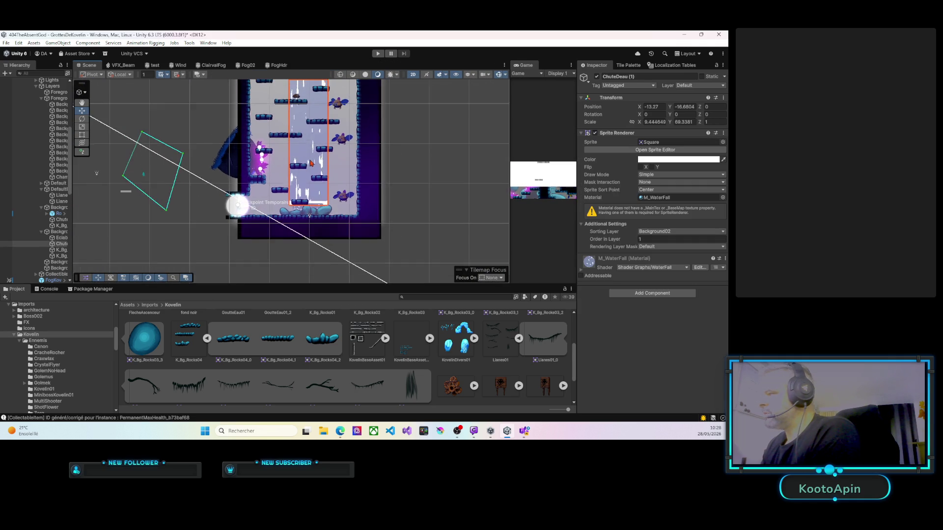
mouse_move(310, 165)
mouse_down()
mouse_move(311, 257)
mouse_move(319, 162)
mouse_up()
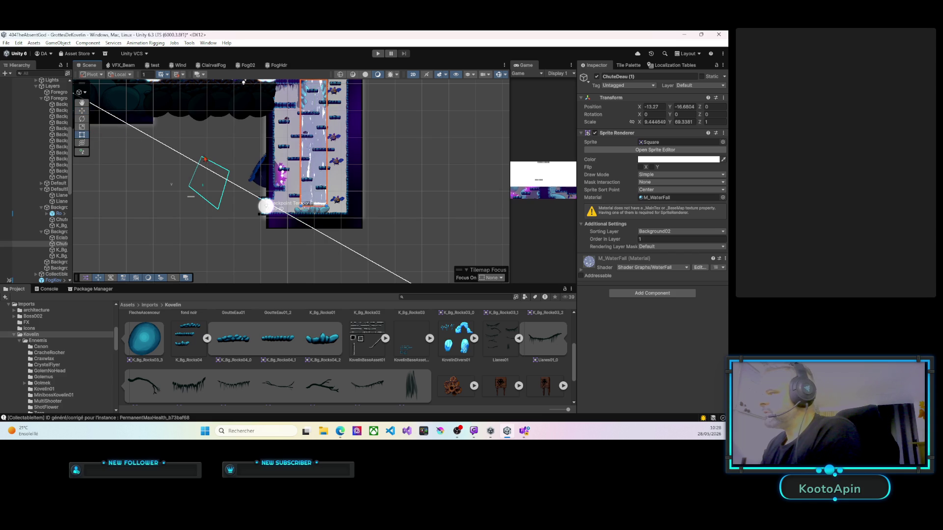
drag(310, 210, 310, 220)
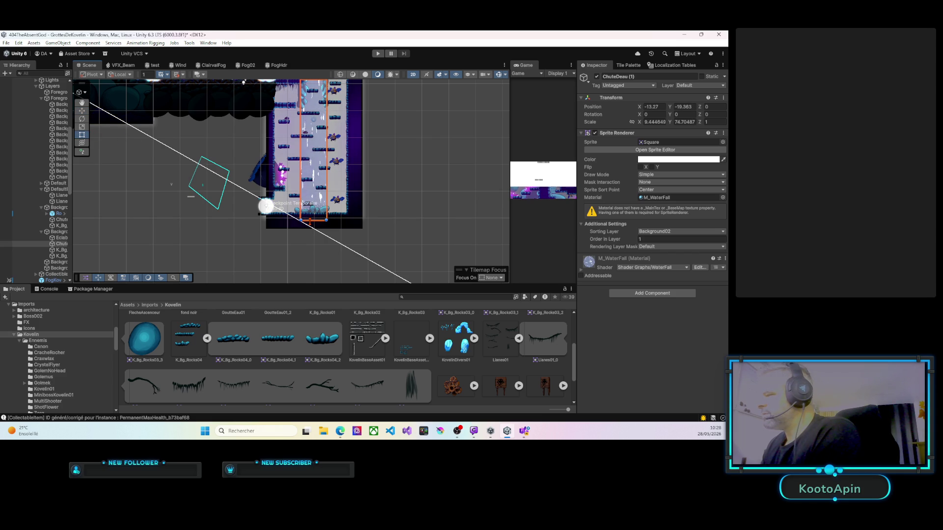
Step: Move the small ChuteDeau (3) waterfall lower
scroll(325, 199, up, 5)
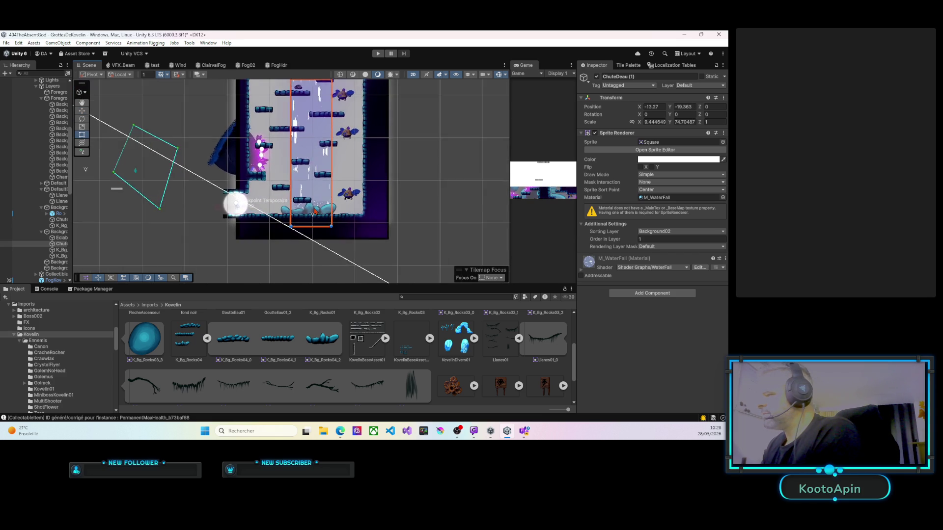
click(310, 208)
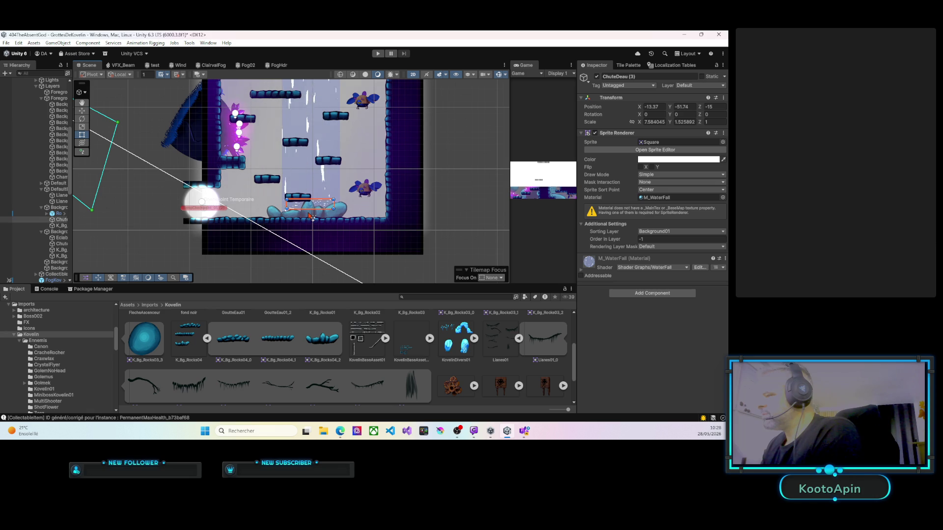
mouse_move(311, 208)
mouse_down()
mouse_move(312, 218)
mouse_move(284, 215)
mouse_move(338, 214)
mouse_up()
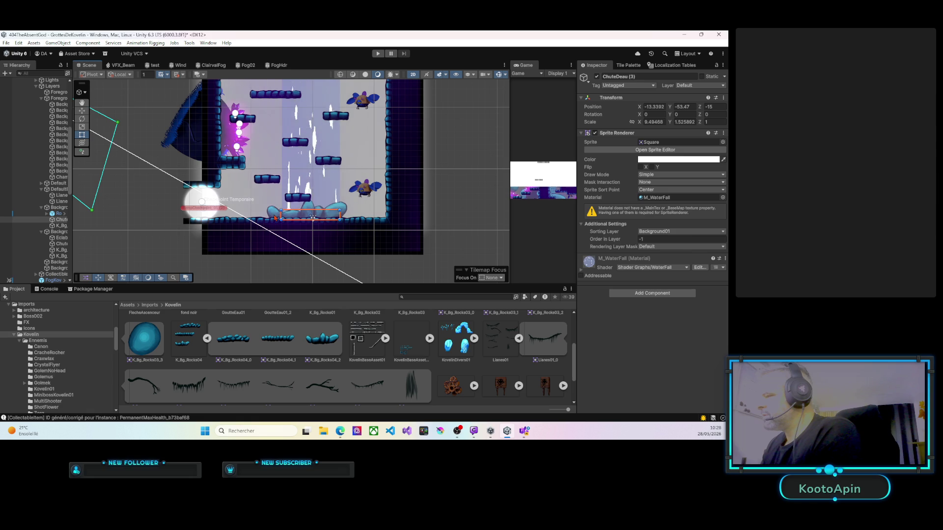
Step: Move the horizontal rock up and left beside the falls
click(275, 218)
mouse_move(288, 215)
mouse_down()
mouse_move(258, 181)
mouse_move(267, 167)
mouse_up()
mouse_move(278, 129)
mouse_down()
mouse_move(299, 141)
mouse_move(302, 209)
mouse_move(304, 129)
mouse_move(322, 147)
mouse_move(328, 118)
mouse_up()
click(329, 118)
mouse_move(331, 179)
mouse_down()
mouse_move(302, 174)
mouse_move(313, 217)
mouse_up()
key(w)
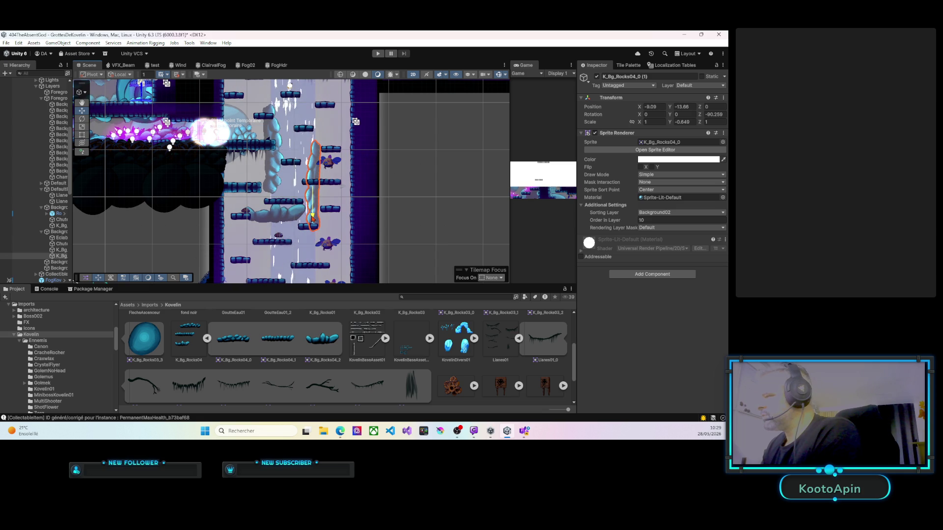
Step: Rotate K_Bg_Rocks04_2 nearly upright with the Rect tool and lower its Order in Layer
click(268, 212)
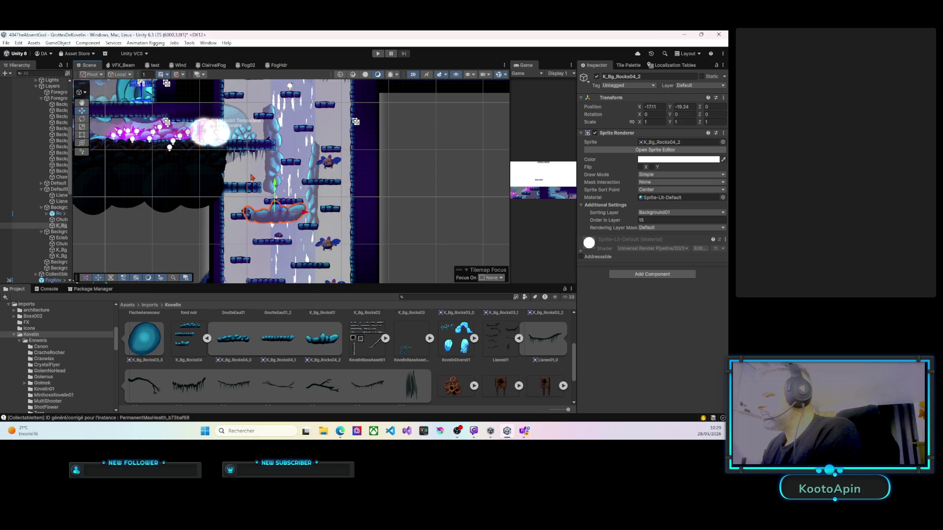
click(82, 135)
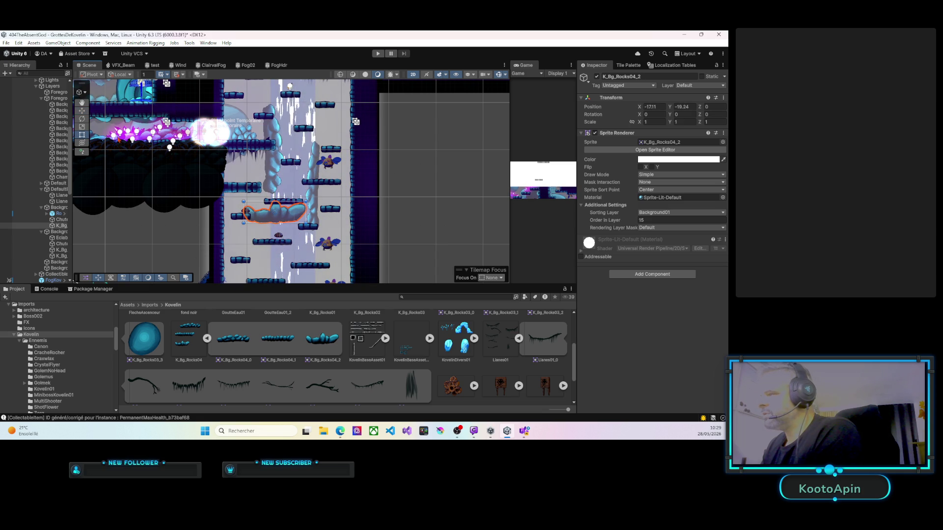
mouse_move(237, 185)
mouse_down()
mouse_move(258, 169)
mouse_move(293, 169)
mouse_move(301, 209)
mouse_up()
drag(634, 220, 626, 219)
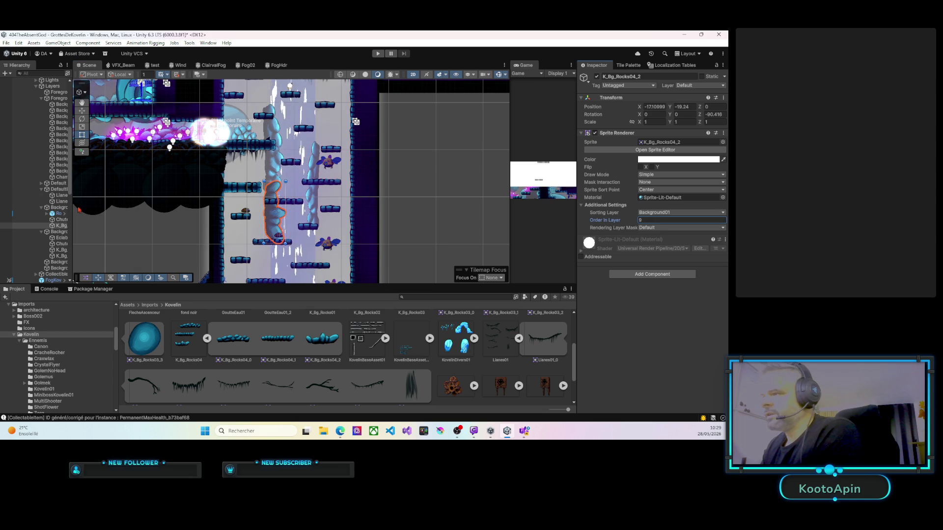
Step: Move the rock under Background_02 in the Hierarchy and set its Sorting Layer to Background02
drag(73, 211, 133, 213)
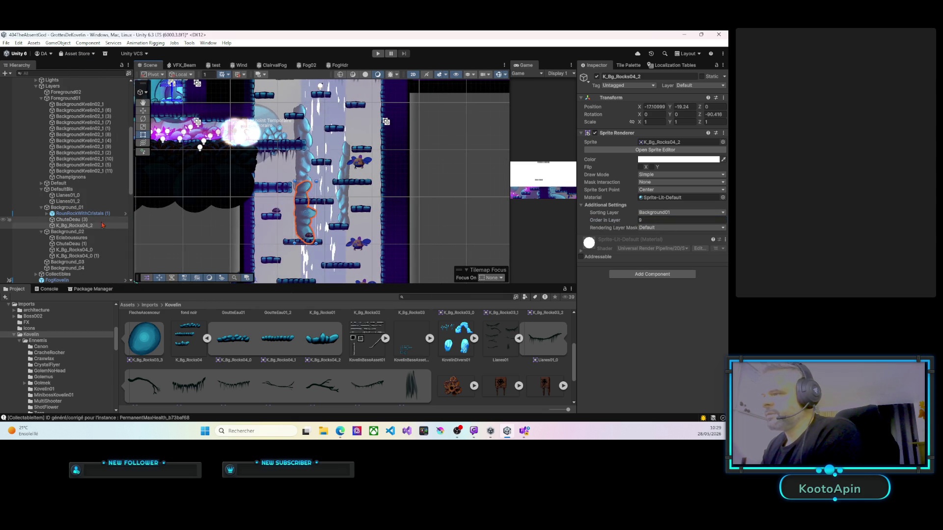
click(106, 226)
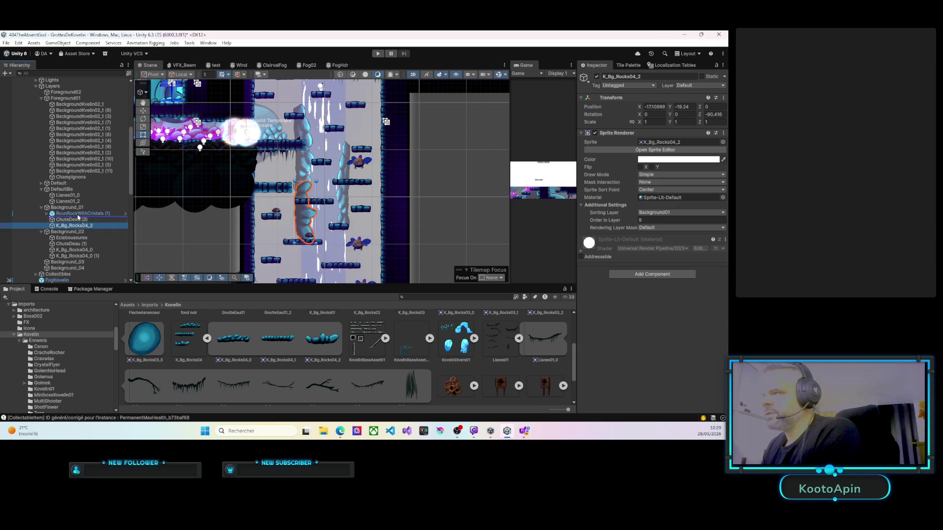
drag(70, 222, 65, 261)
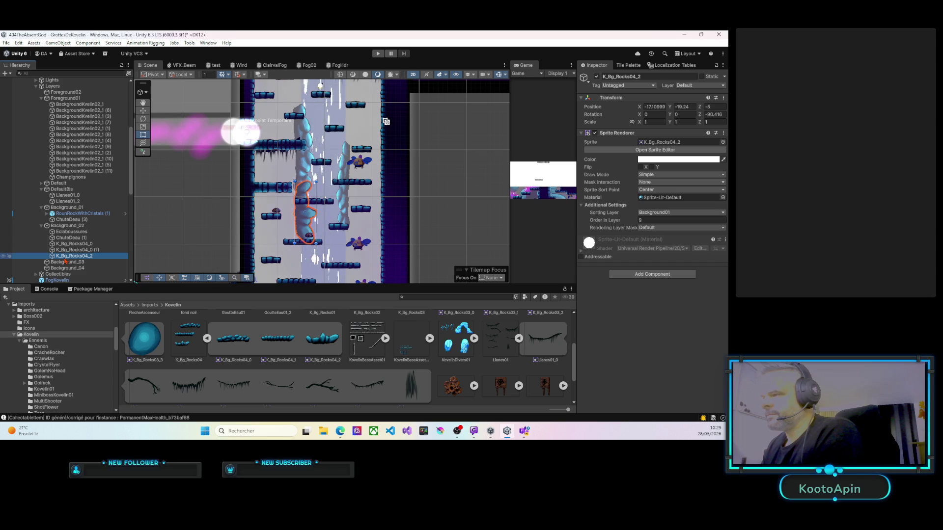
click(658, 213)
click(666, 246)
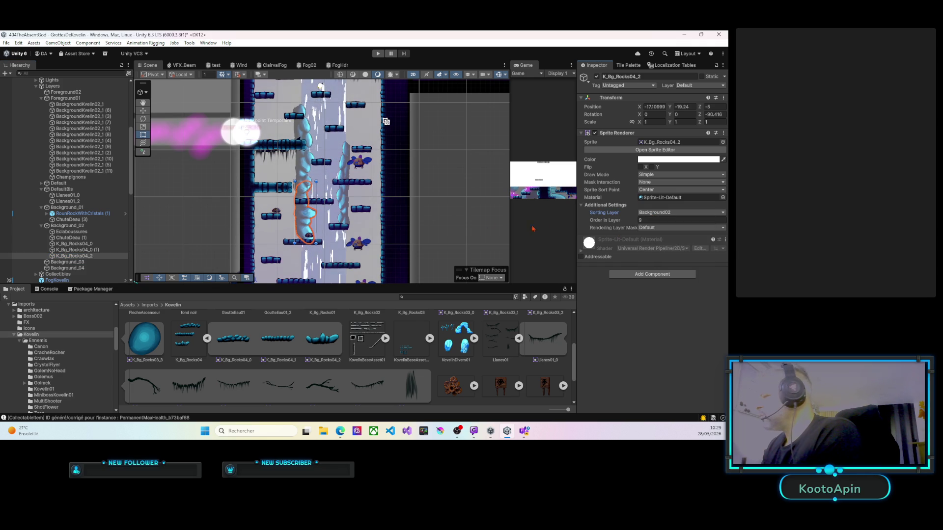
Step: Duplicate the upright rock as K_Bg_Rocks04_2 (1)
scroll(310, 213, up, 1)
scroll(310, 212, up, 2)
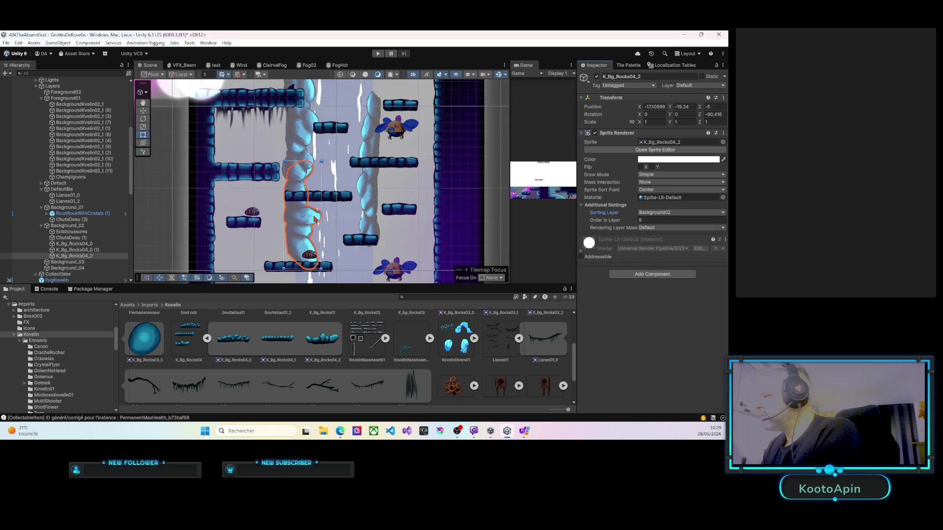
drag(328, 230, 303, 229)
scroll(303, 229, down, 5)
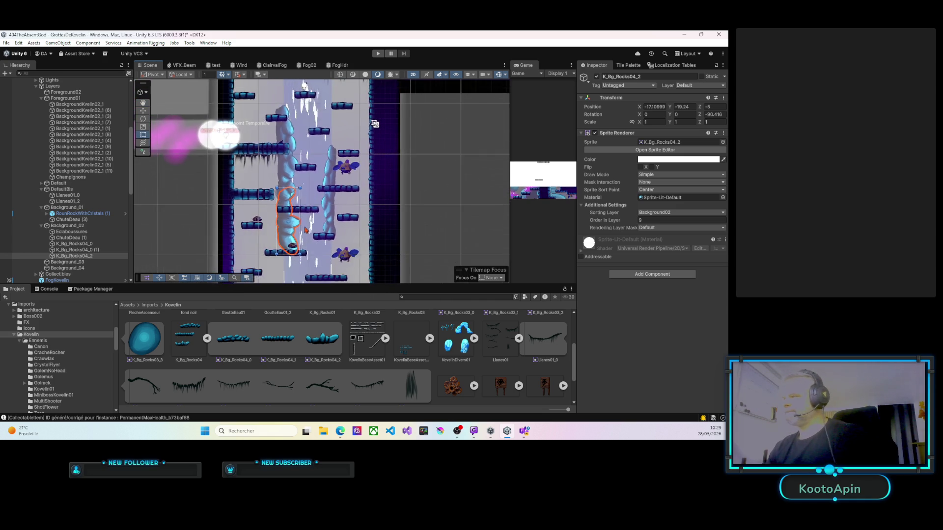
key(ctrl+d)
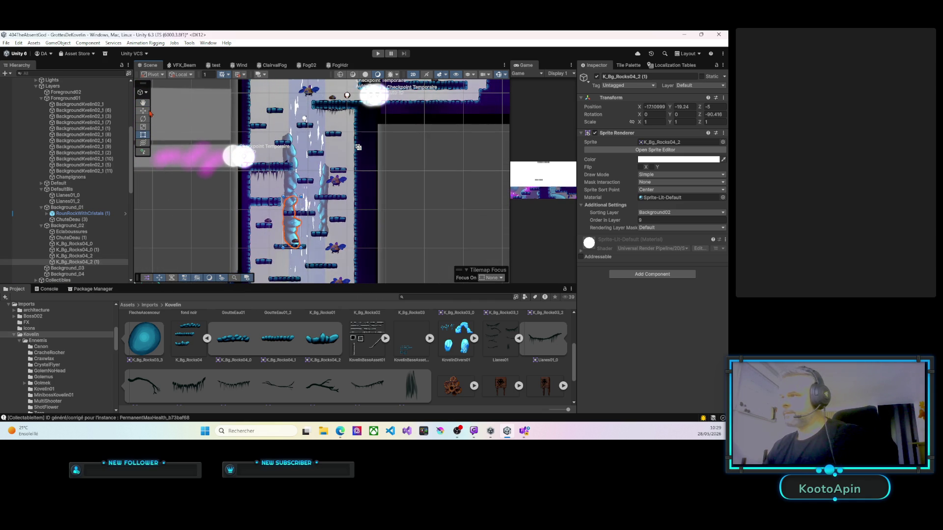
Step: Move the copied rock higher up the waterfall
click(143, 111)
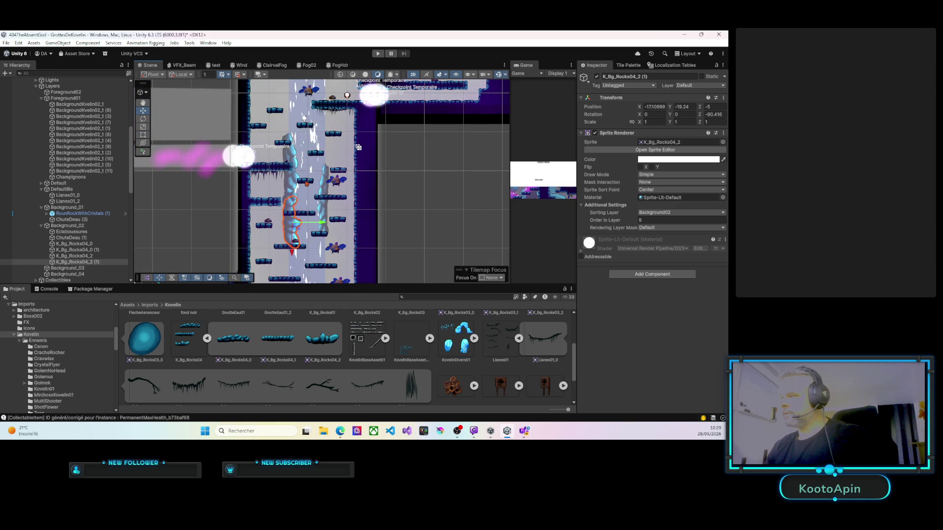
mouse_move(287, 158)
mouse_down()
mouse_move(292, 130)
mouse_move(306, 200)
mouse_move(299, 179)
mouse_up()
scroll(324, 158, down, 3)
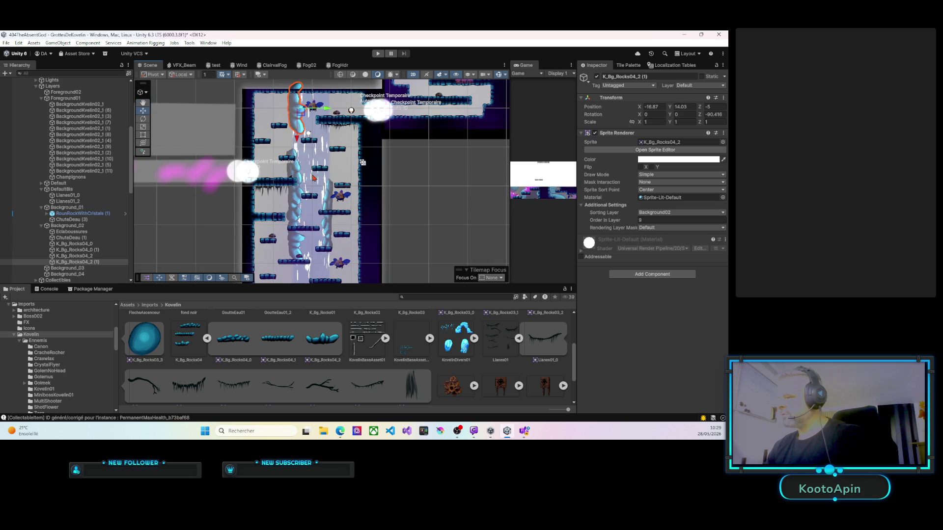
Step: Duplicate K_Bg_Rocks04_0 and move the copy down the waterfall
click(300, 175)
scroll(300, 175, down, 5)
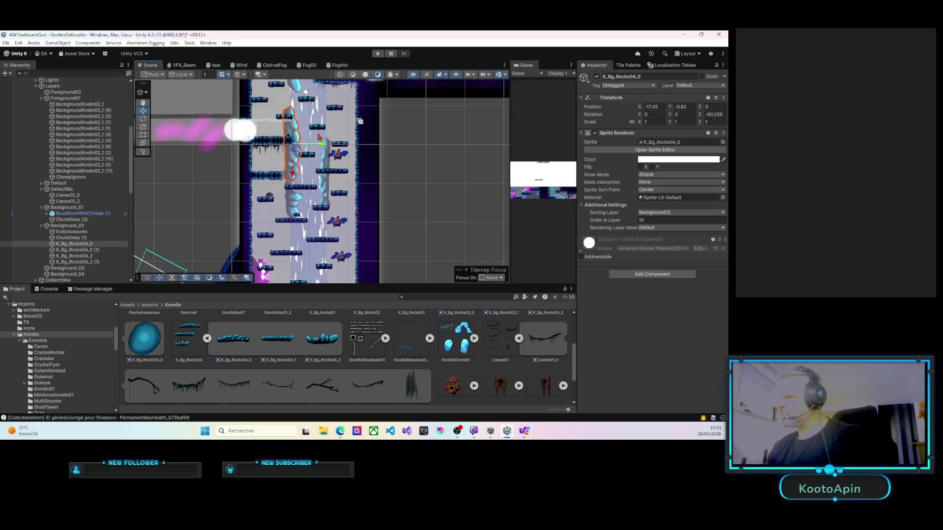
key(ctrl+d)
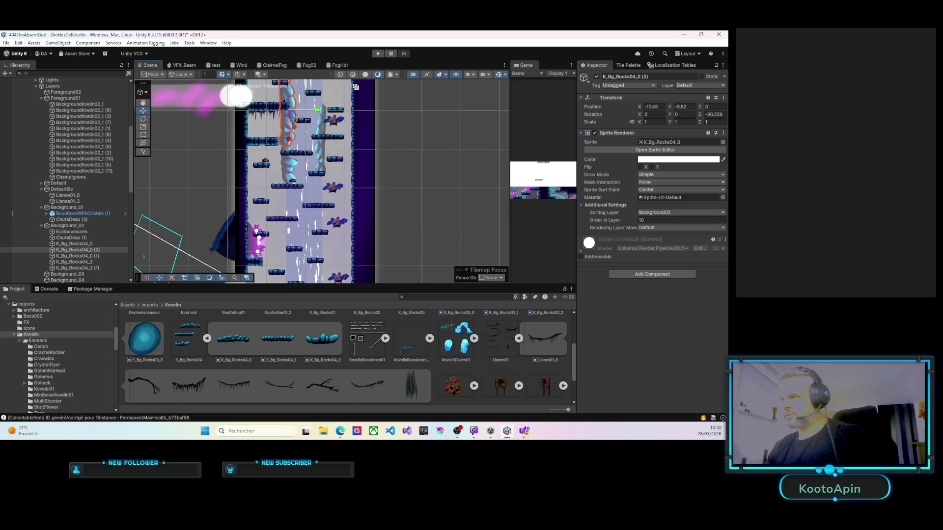
drag(287, 139, 289, 154)
mouse_move(288, 233)
mouse_down()
mouse_move(288, 260)
mouse_move(291, 251)
mouse_up()
Step: Widen the new rock copy with the Rect tool and place it slightly lower
click(145, 135)
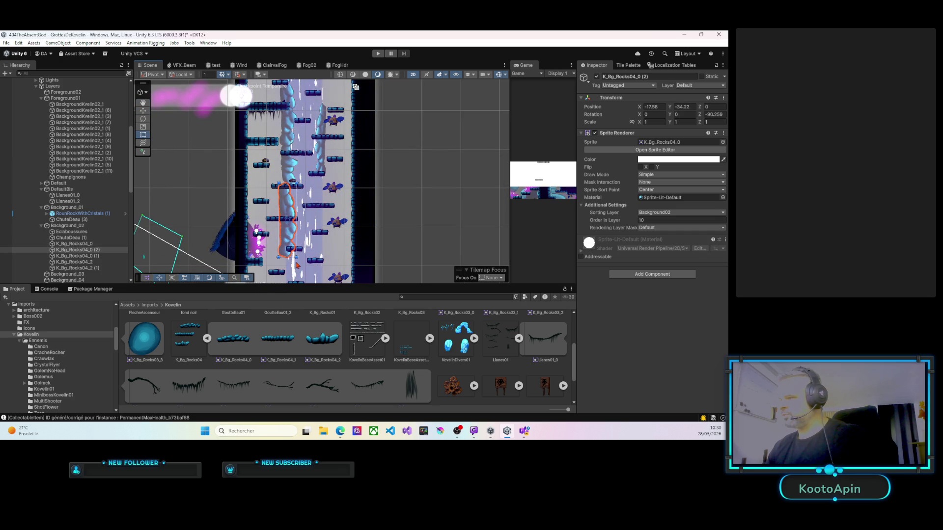
drag(284, 138, 285, 132)
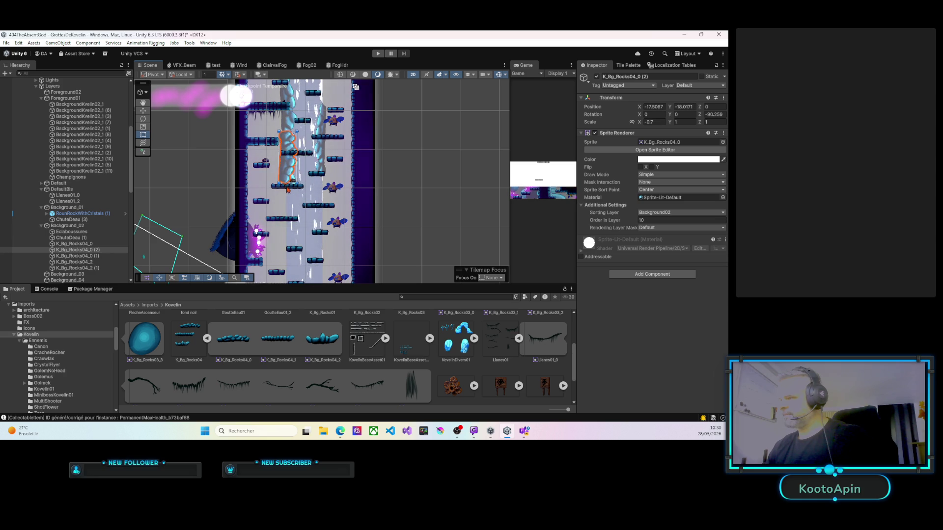
drag(285, 171, 290, 200)
key(ctrl+z)
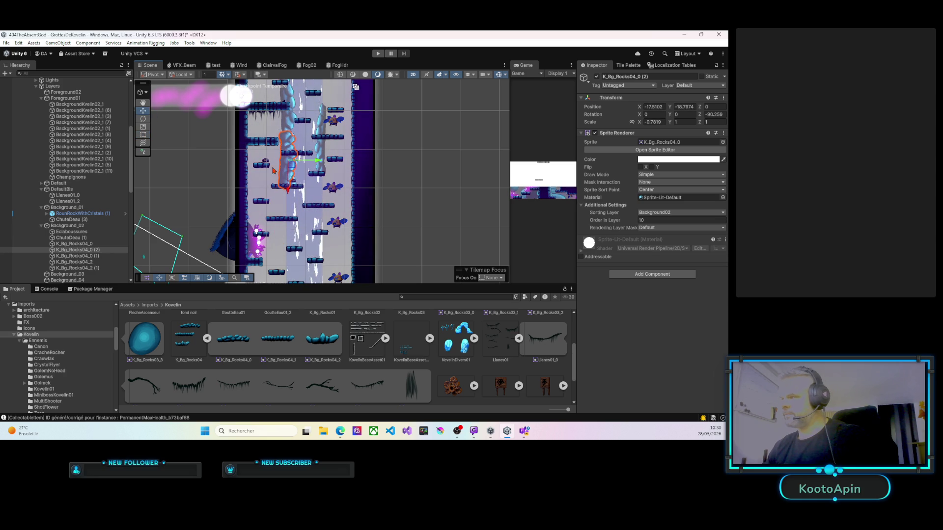
drag(293, 215, 294, 231)
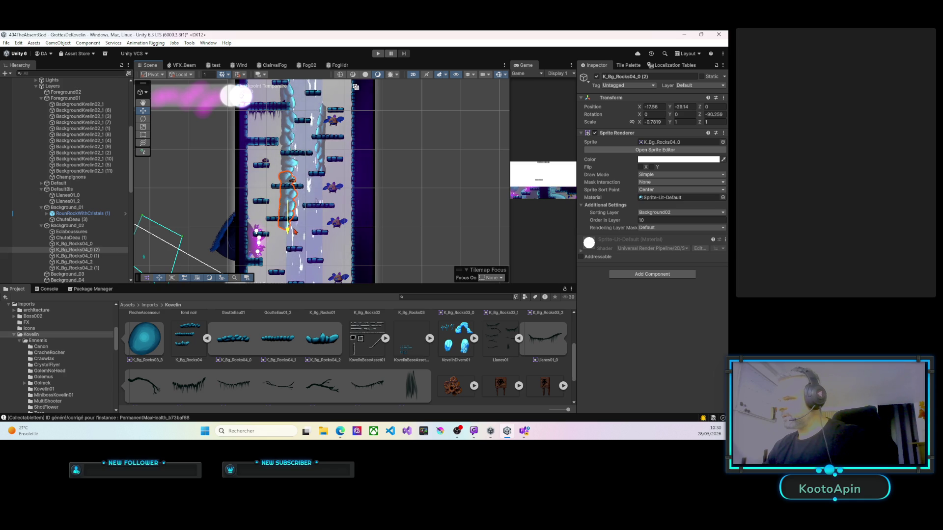
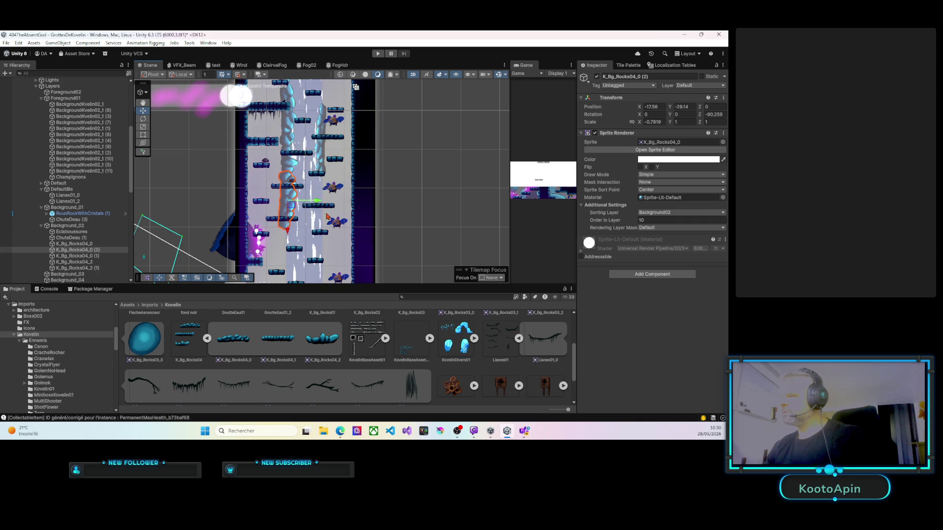
Step: Duplicate three selected blue rock sprites and move the copies along the waterfall
shift+click(288, 148)
shift+click(286, 176)
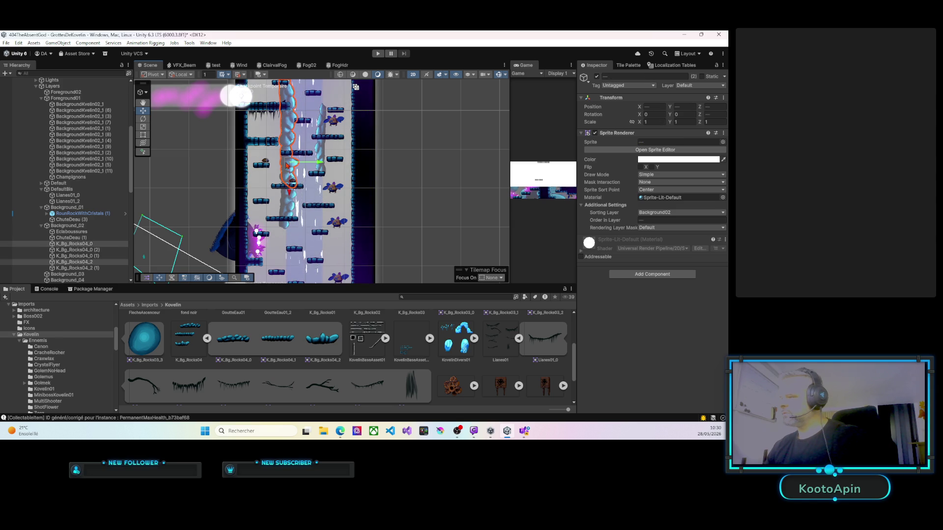
key(ctrl+d)
mouse_move(286, 207)
mouse_down()
mouse_move(295, 123)
mouse_move(303, 143)
mouse_up()
mouse_move(327, 205)
mouse_down()
mouse_move(330, 227)
mouse_move(349, 163)
mouse_up()
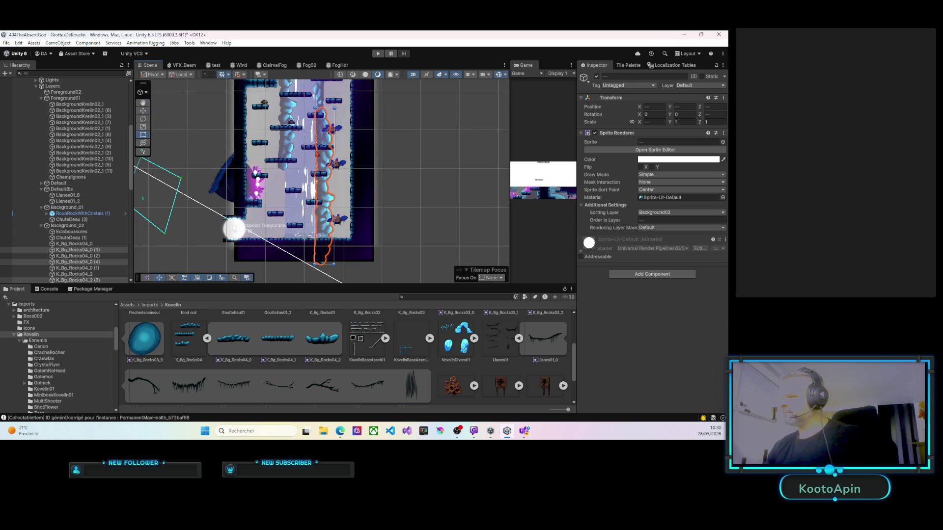
Step: Squash the copied rocks into a thin strip beside the waterfall
mouse_move(328, 162)
mouse_down()
mouse_move(301, 162)
mouse_move(322, 168)
mouse_up()
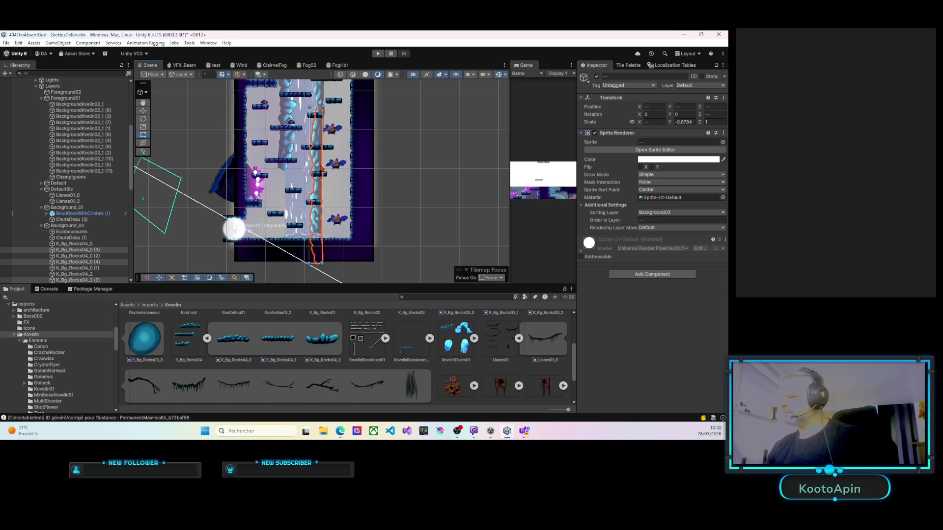
mouse_move(315, 168)
mouse_down()
mouse_move(315, 199)
mouse_move(298, 170)
mouse_move(311, 235)
mouse_up()
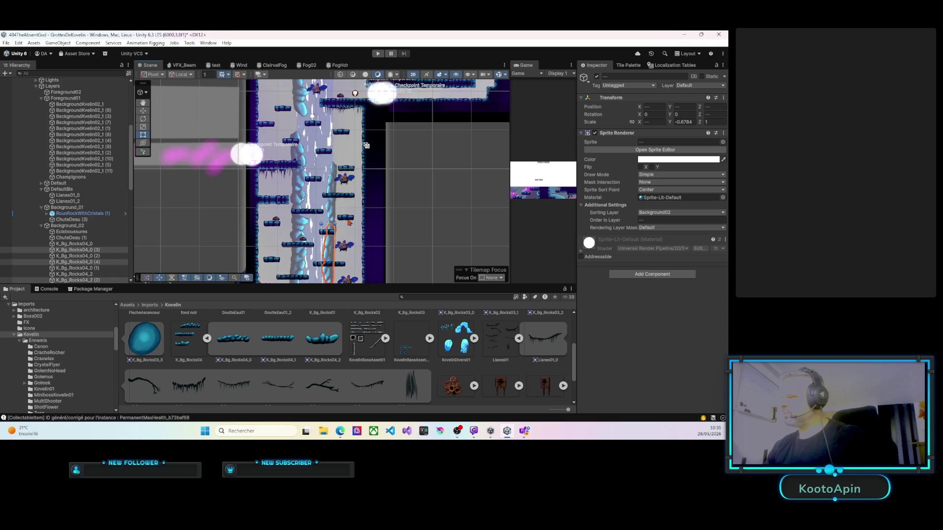
drag(346, 248, 347, 156)
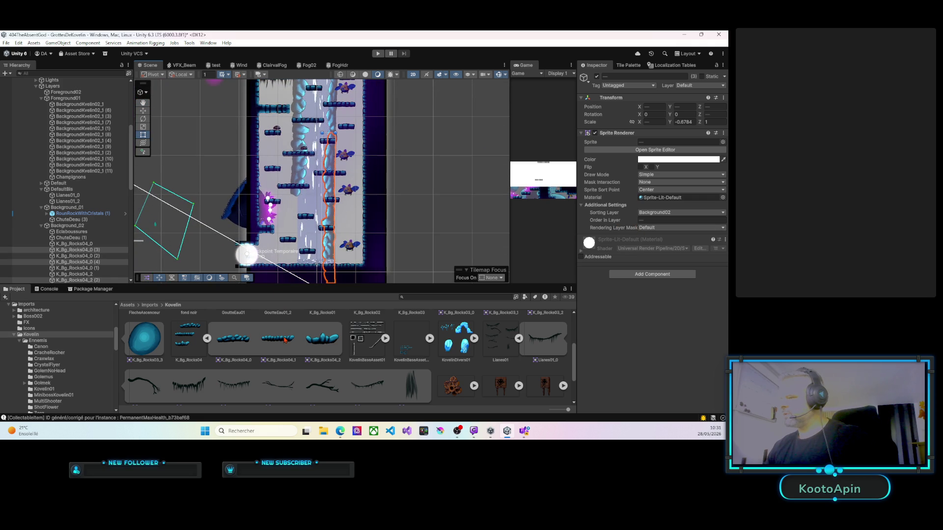
scroll(284, 339, up, 1)
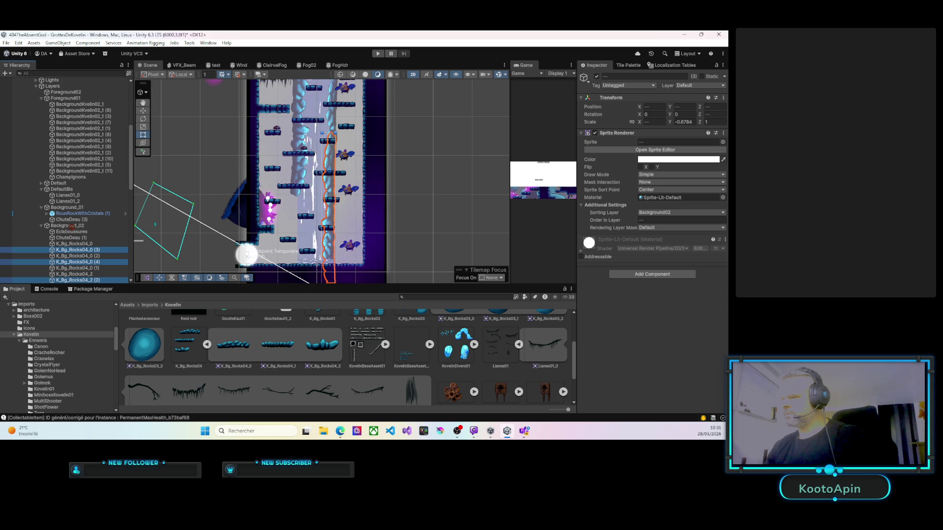
Step: Set K_Bg_Rocks04_1's Position Z to 0 and put it on the Background02 sorting layer
key(Down)
key(Down)
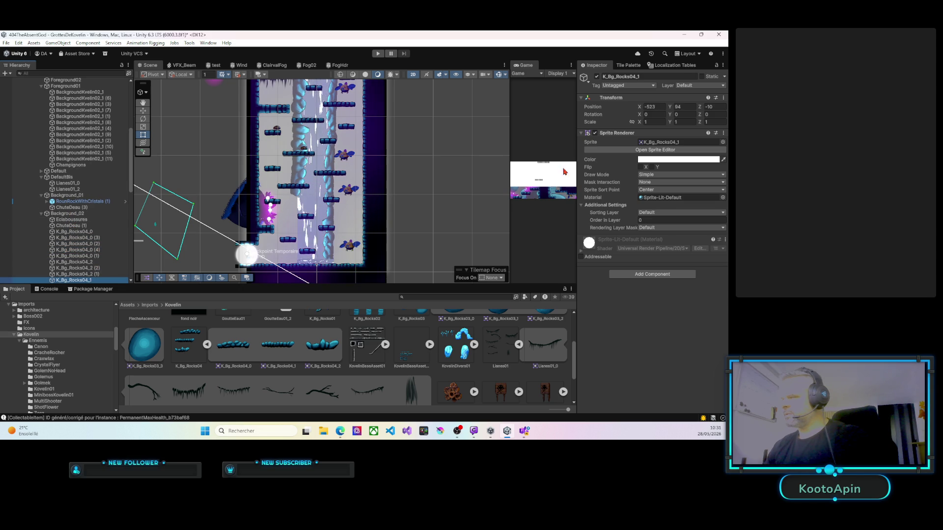
double_click(711, 106)
text(0)
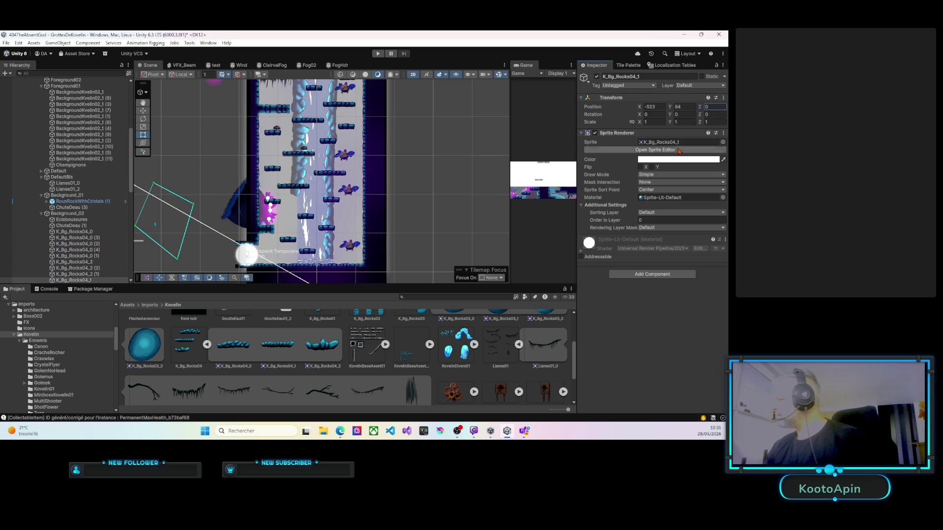
click(722, 198)
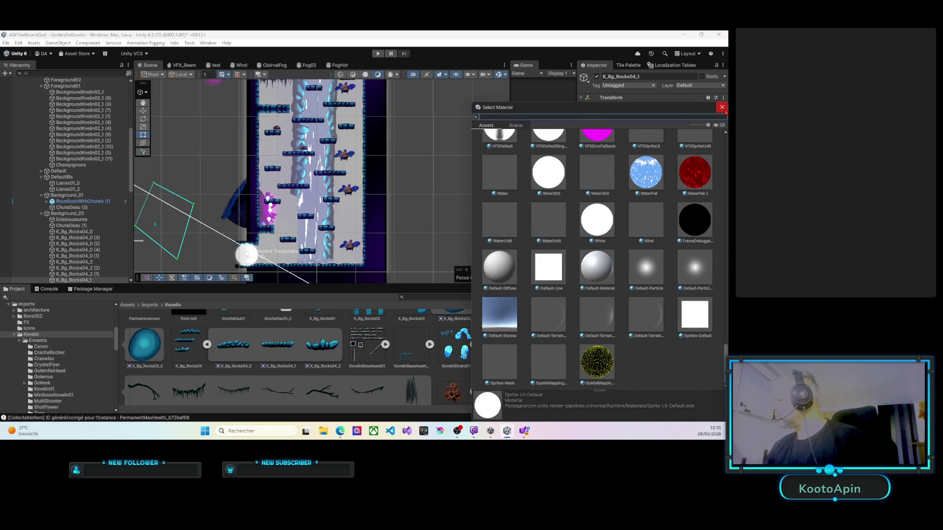
click(722, 108)
click(658, 212)
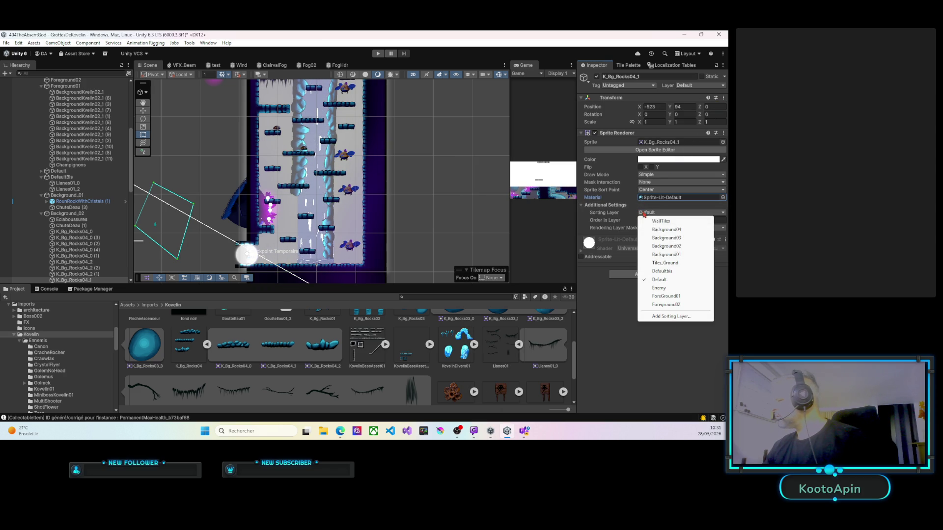
click(664, 247)
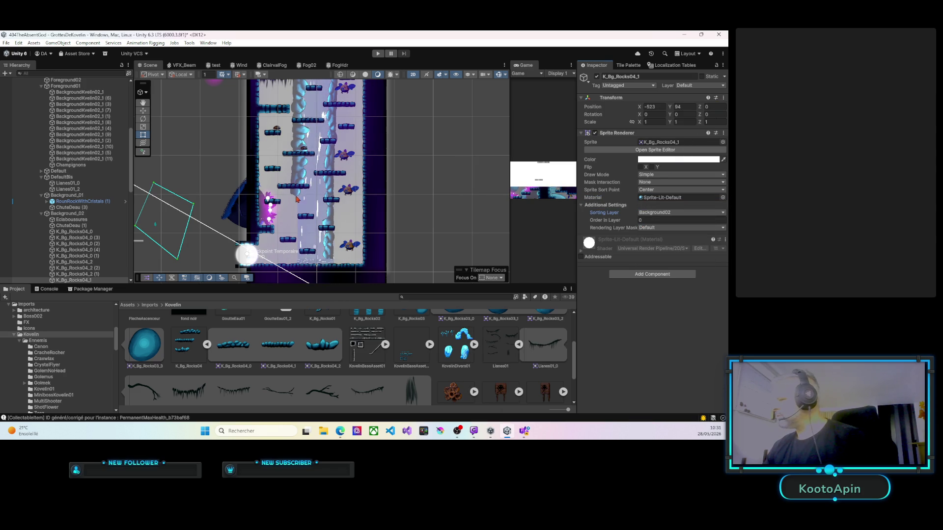
Step: Move the rock to view, rotate it upright, set Order in Layer 6 and narrow it
right_click(316, 202)
click(341, 252)
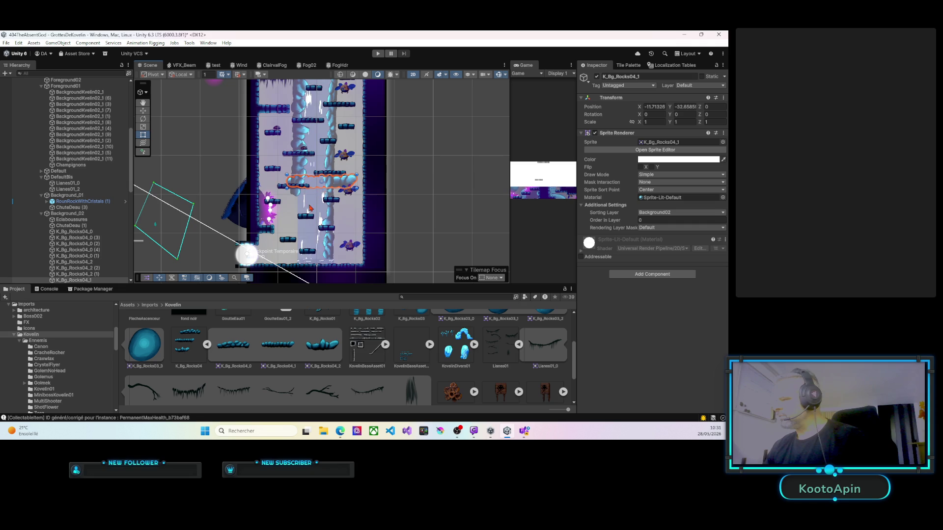
mouse_move(357, 172)
mouse_down()
mouse_move(350, 211)
mouse_move(332, 216)
mouse_up()
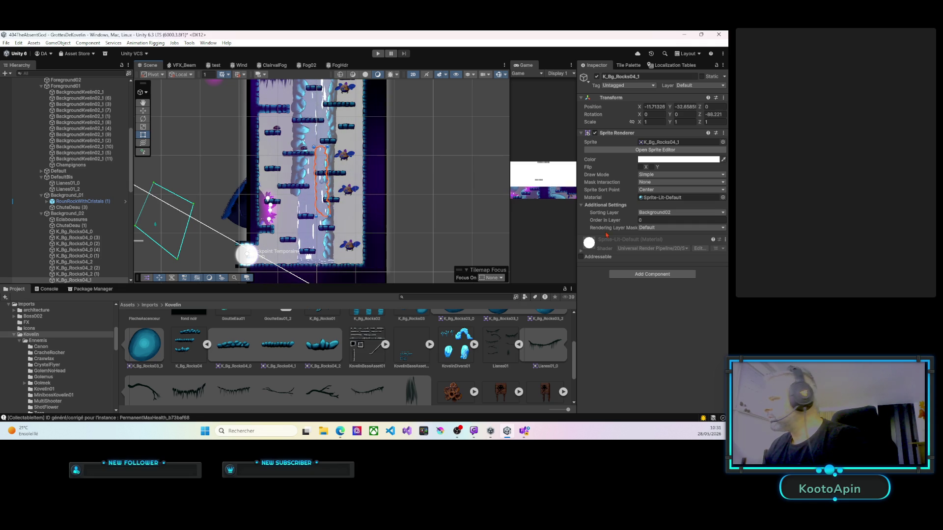
drag(635, 224, 641, 225)
drag(328, 181, 320, 183)
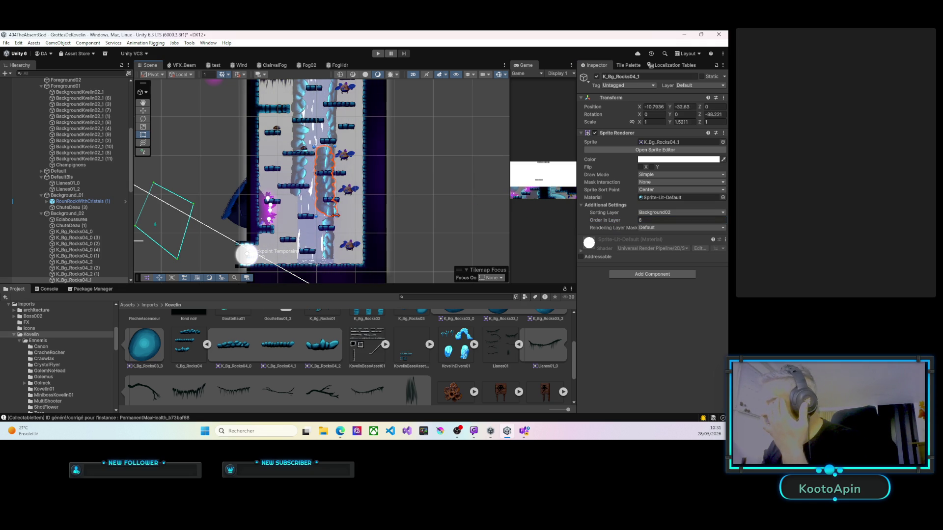
click(681, 122)
text(1)
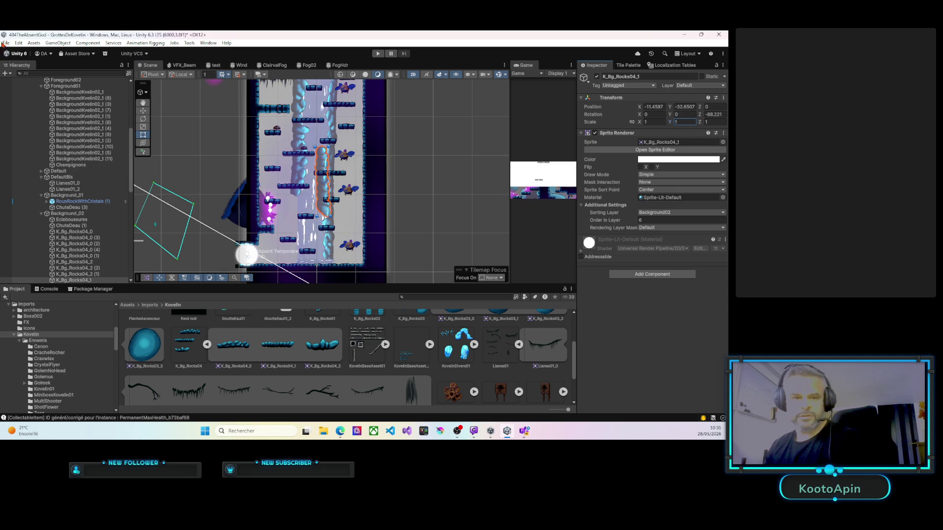
Step: Move the K_Bg_Rocks04_1 rock column down and to the left toward the waterfall base
key(alt+Tab)
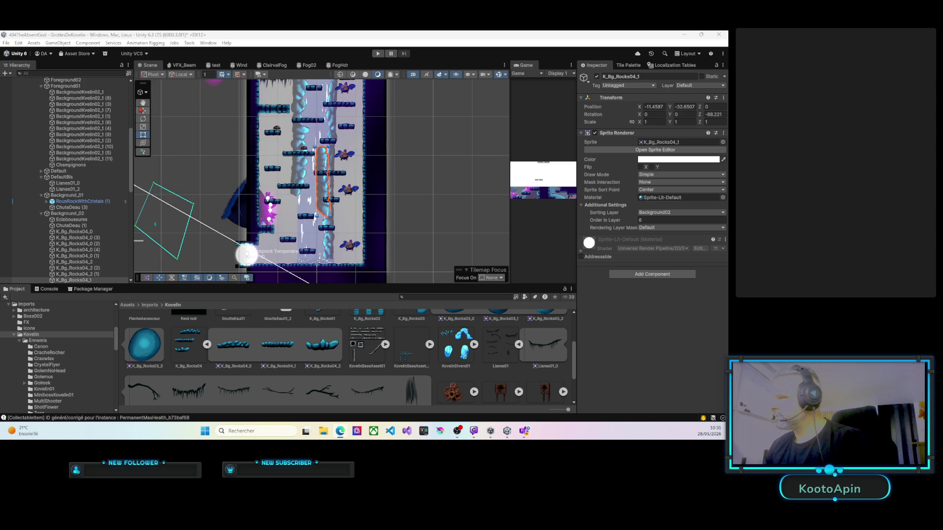
key(w)
drag(325, 186, 304, 213)
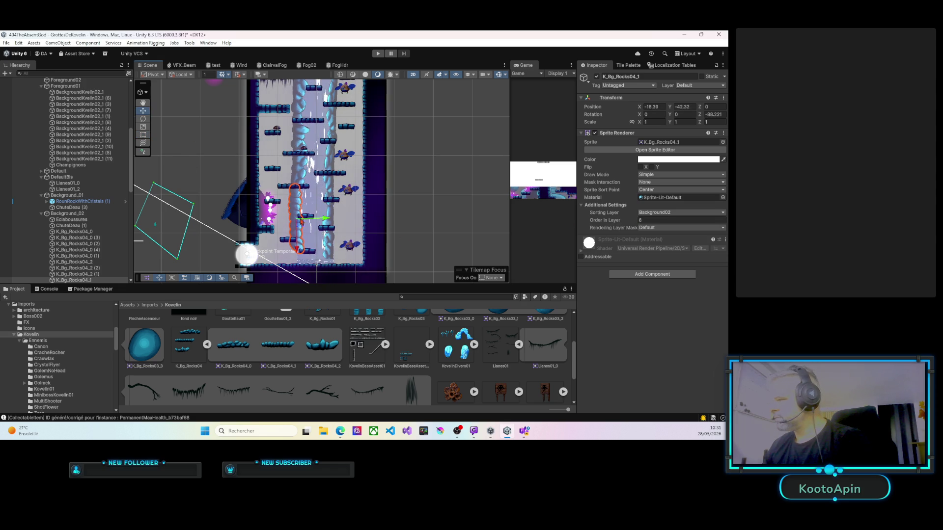
scroll(304, 216, up, 4)
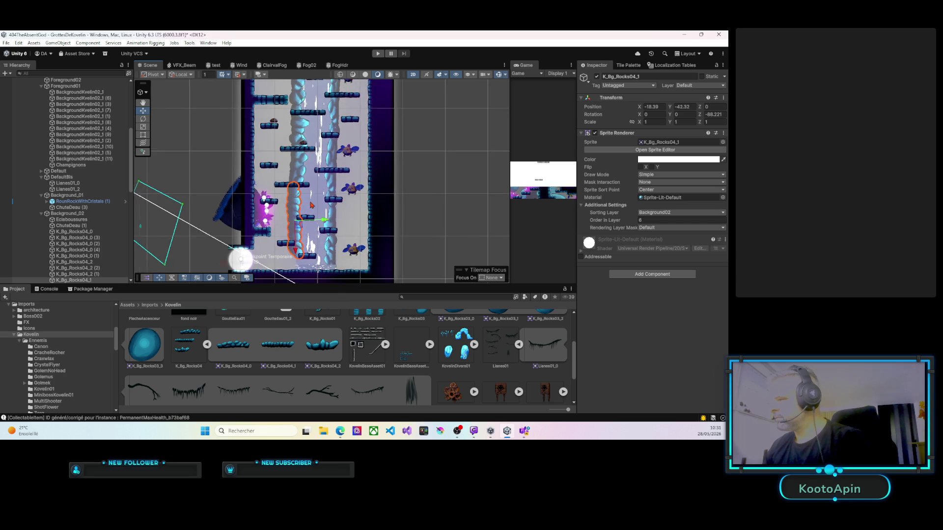
drag(318, 183, 310, 165)
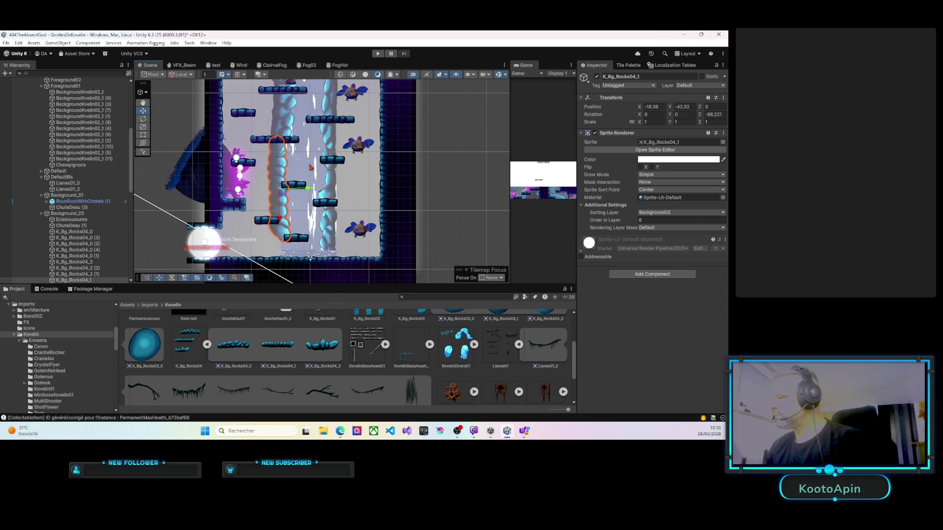
Step: Nudge rock copies K_Bg_Rocks04_0 (4) and (3) slightly right, then select the ChuteDeau (3) splash
click(330, 229)
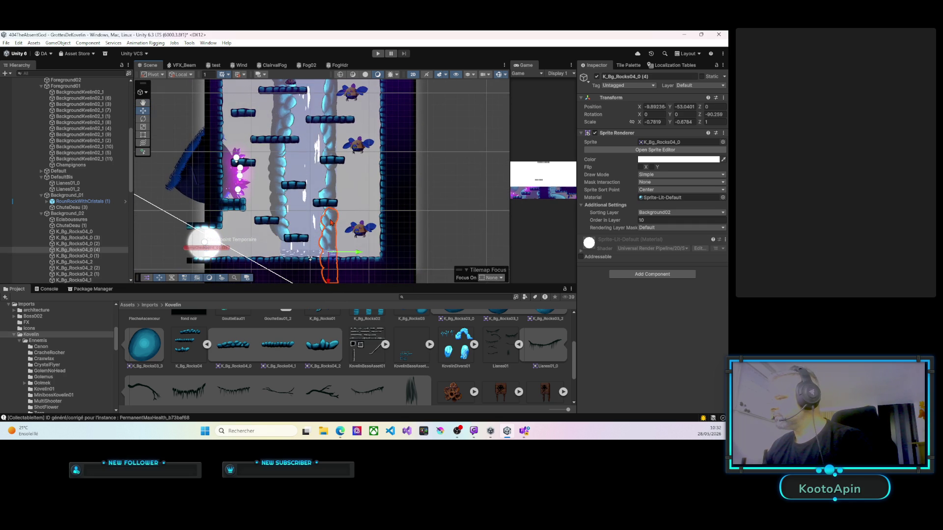
drag(358, 253, 360, 254)
click(331, 186)
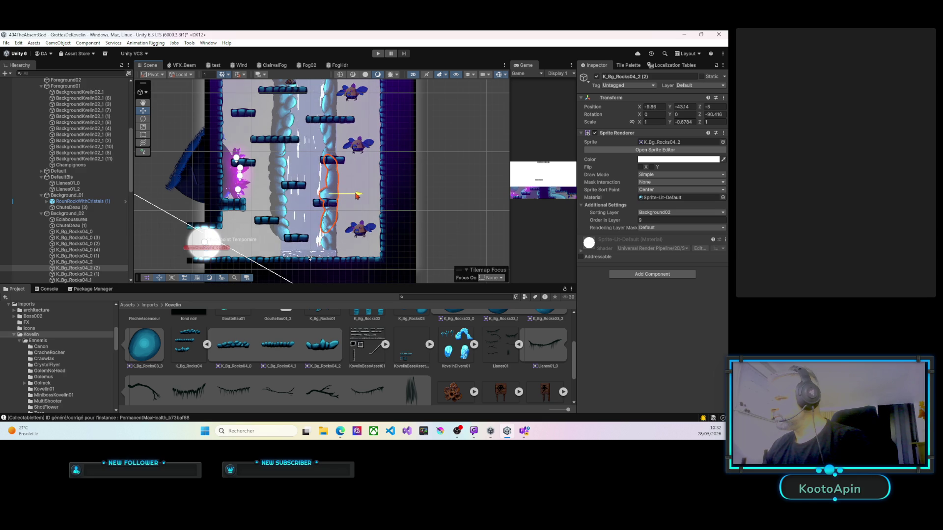
click(326, 143)
mouse_move(357, 116)
mouse_down()
mouse_move(317, 226)
mouse_move(317, 260)
mouse_move(327, 131)
mouse_up()
drag(324, 220, 318, 146)
click(269, 162)
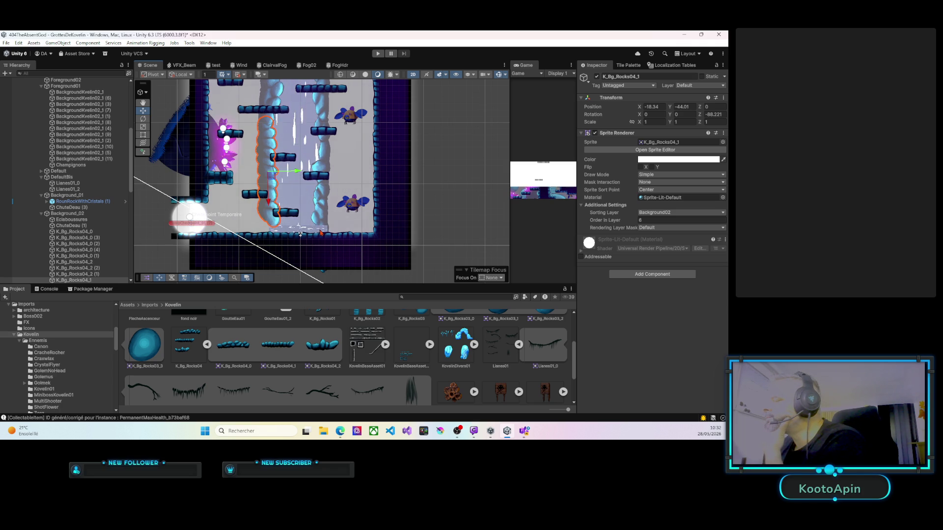
click(321, 232)
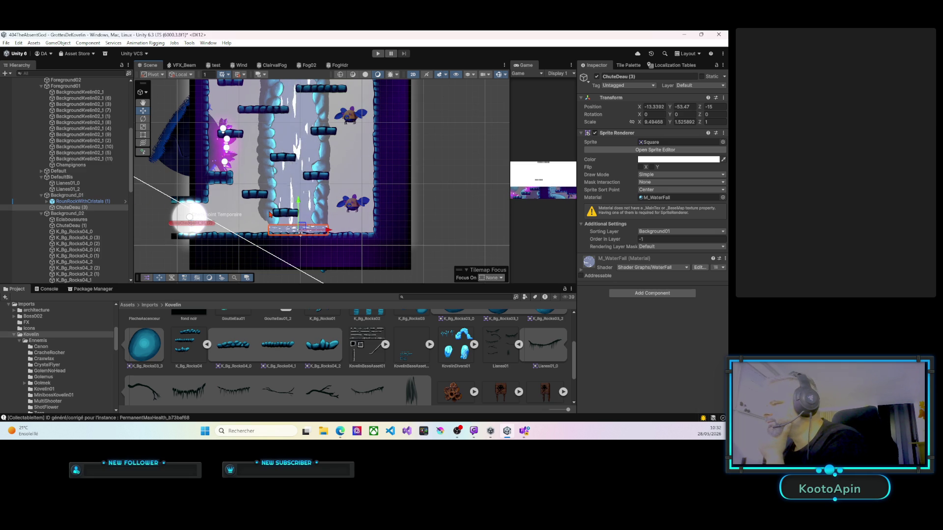
Step: Lower K_Bg_Rocks04_1 to Y -48 and drop K_Bg_Rocks04_0 (2) slightly toward the cave floor
scroll(270, 215, up, 3)
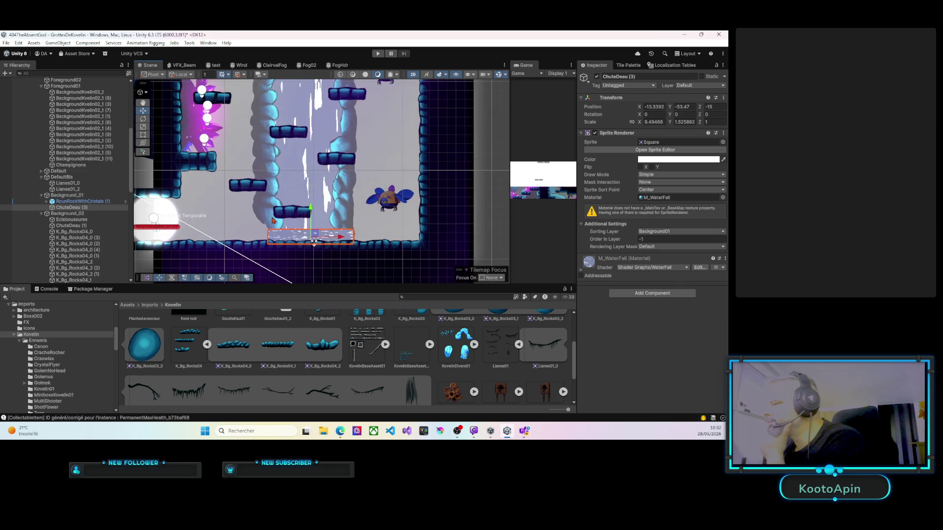
scroll(273, 221, up, 1)
click(254, 203)
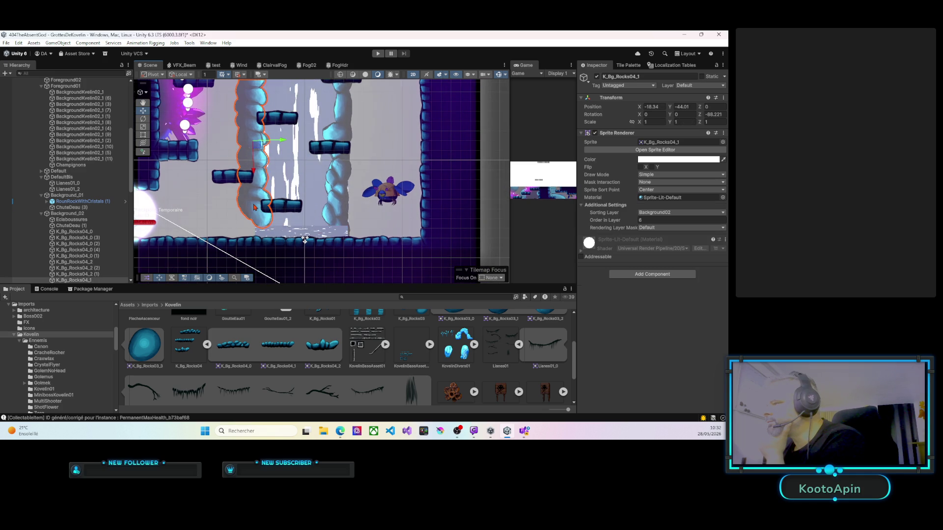
drag(254, 174, 257, 189)
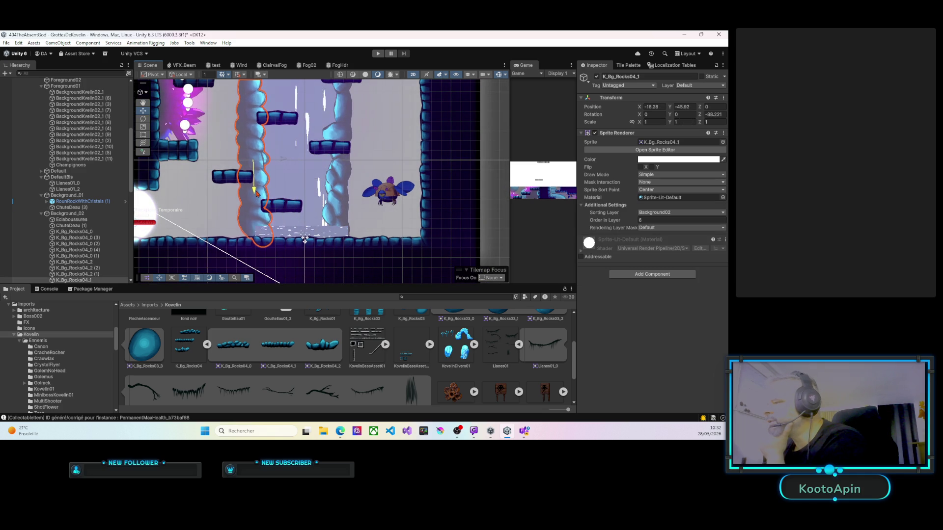
scroll(255, 191, up, 5)
click(262, 150)
drag(261, 157, 263, 172)
scroll(252, 264, up, 5)
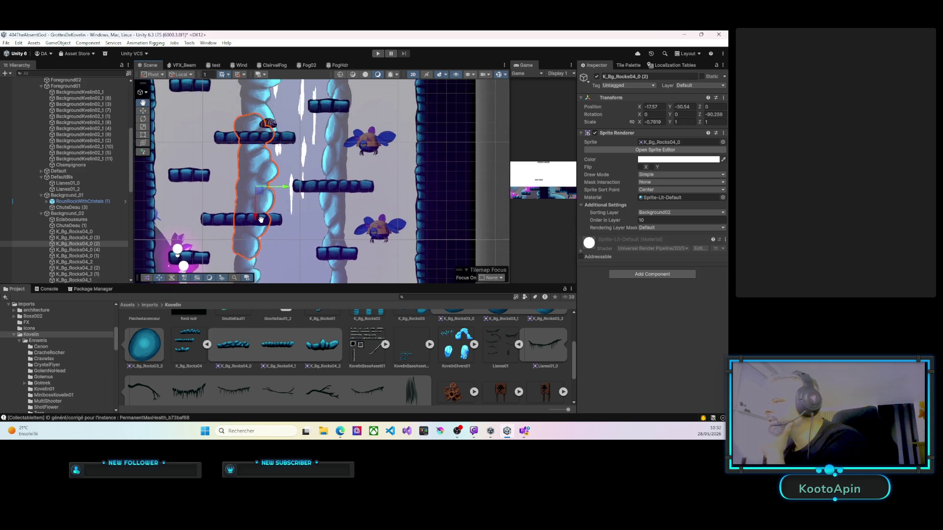
scroll(255, 203, down, 5)
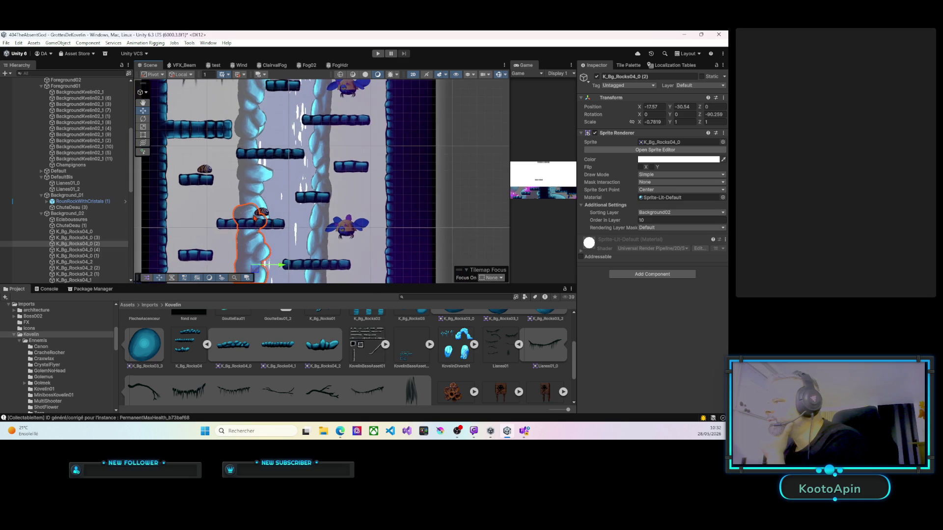
scroll(255, 203, up, 5)
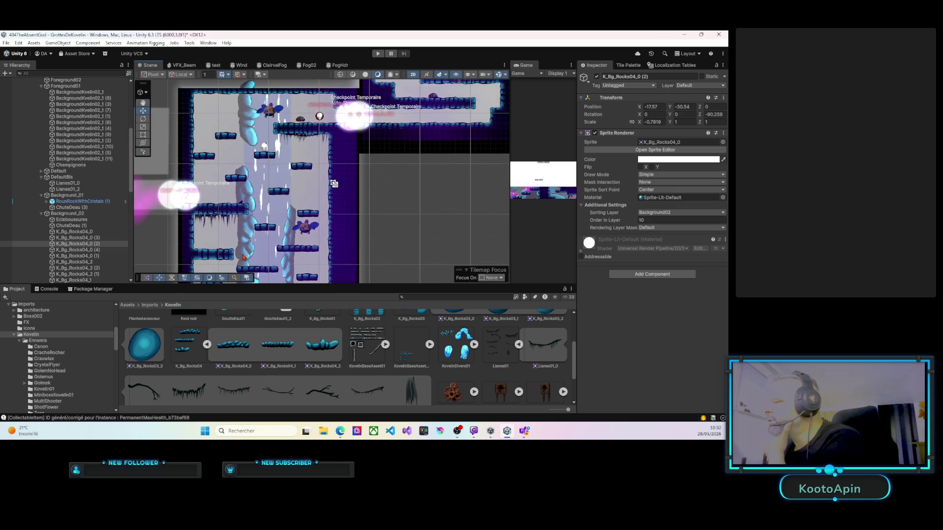
scroll(242, 256, down, 8)
Step: Duplicate the K_Bg_Rocks04_1 pillar and move the copy up the shaft's left edge
click(257, 207)
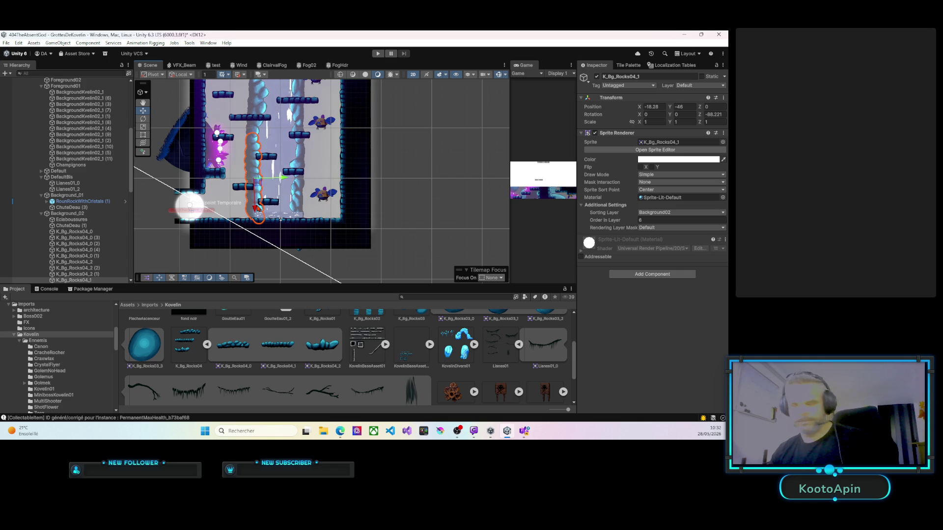
key(ctrl+d)
drag(256, 207, 254, 204)
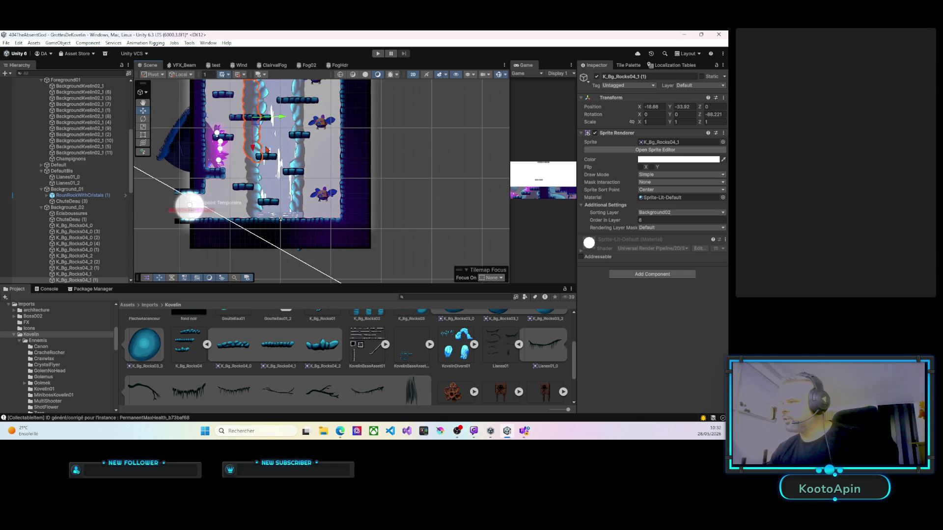
drag(291, 153, 295, 241)
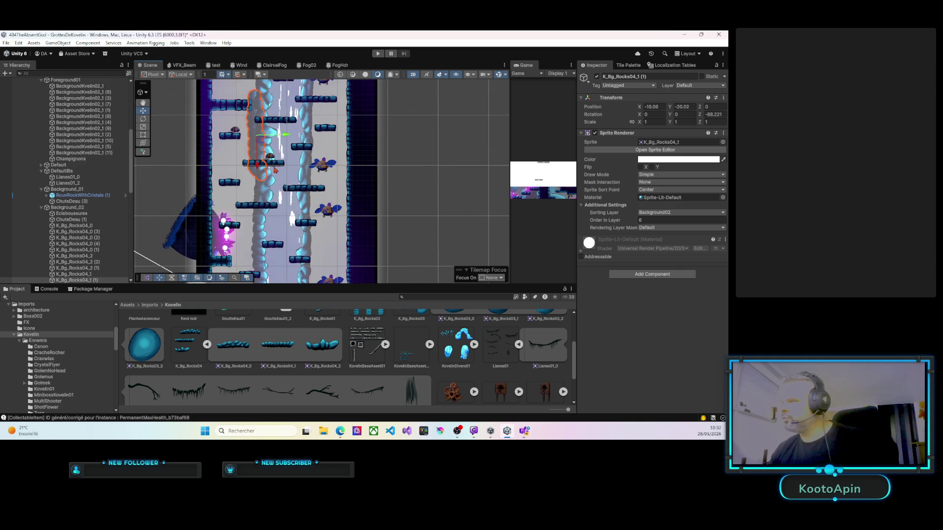
drag(273, 164, 276, 241)
drag(270, 170, 278, 239)
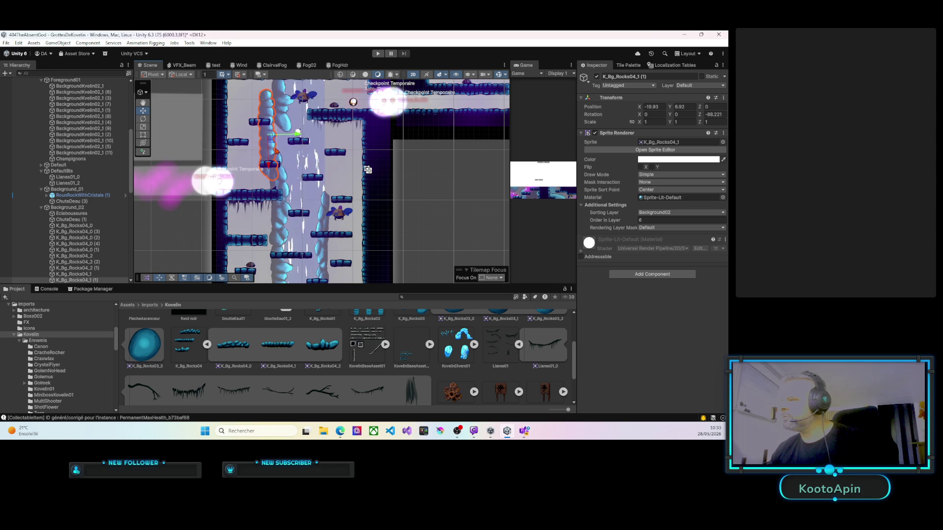
Step: Move a rock pillar from the shaft's bottom up along its right edge
key(e)
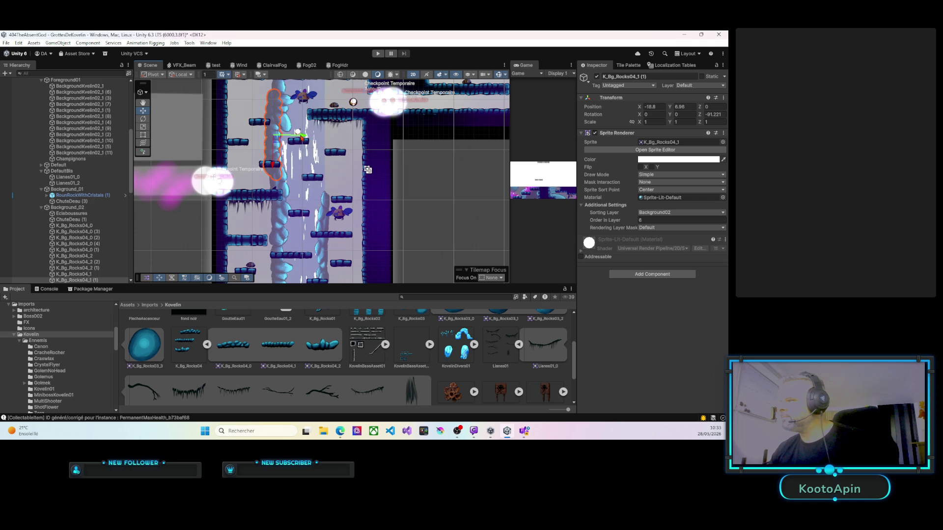
drag(306, 137, 304, 197)
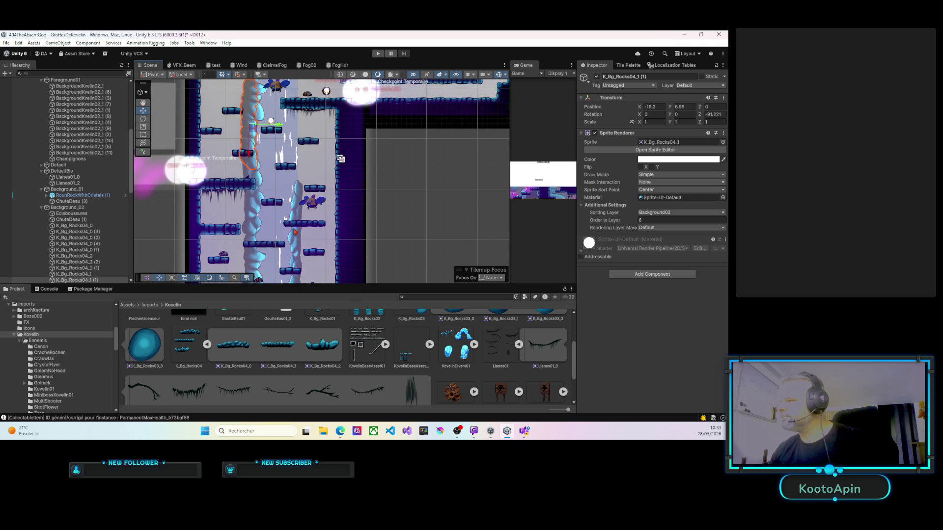
drag(294, 232, 290, 214)
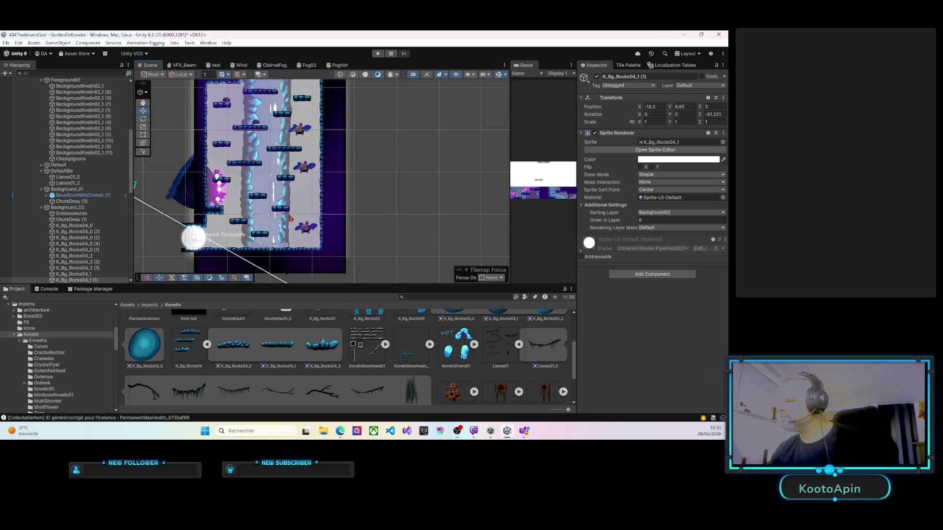
click(283, 234)
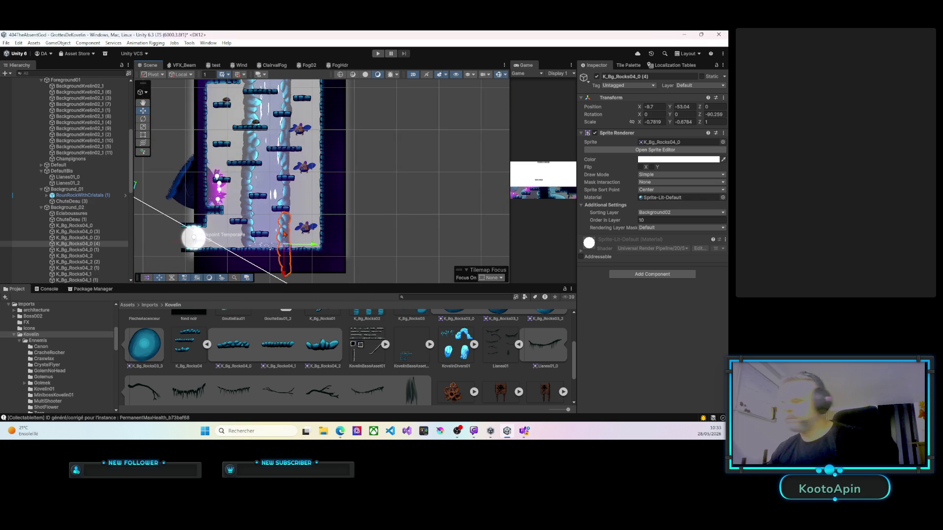
click(284, 235)
mouse_move(283, 235)
mouse_down()
mouse_move(328, 100)
mouse_move(336, 154)
mouse_up()
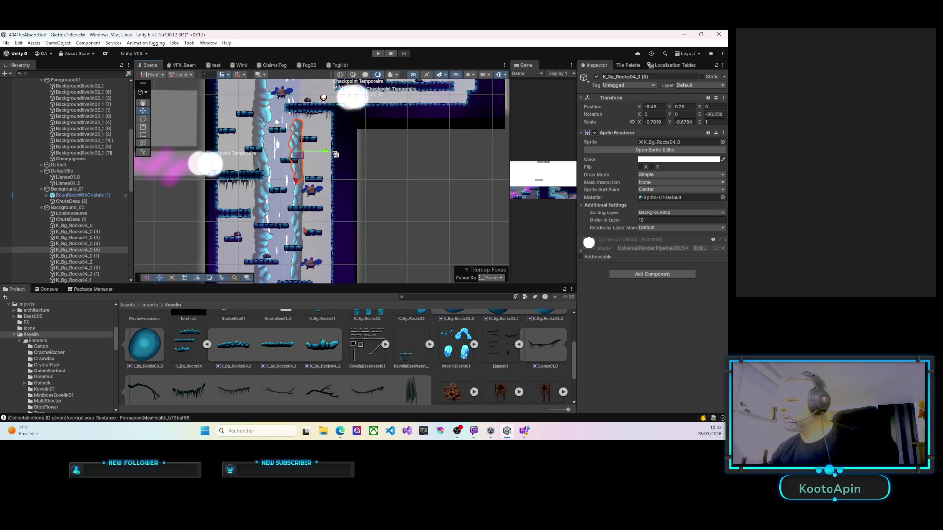
scroll(302, 226, down, 2)
scroll(296, 222, up, 3)
Step: Duplicate the right-side rock pillar and start the level in Play mode
key(ctrl+d)
scroll(290, 206, up, 3)
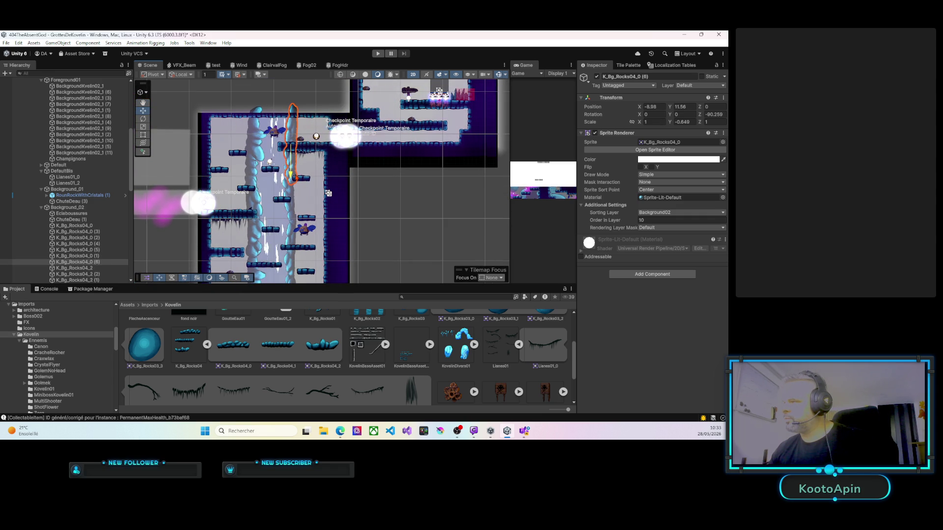
scroll(290, 175, down, 5)
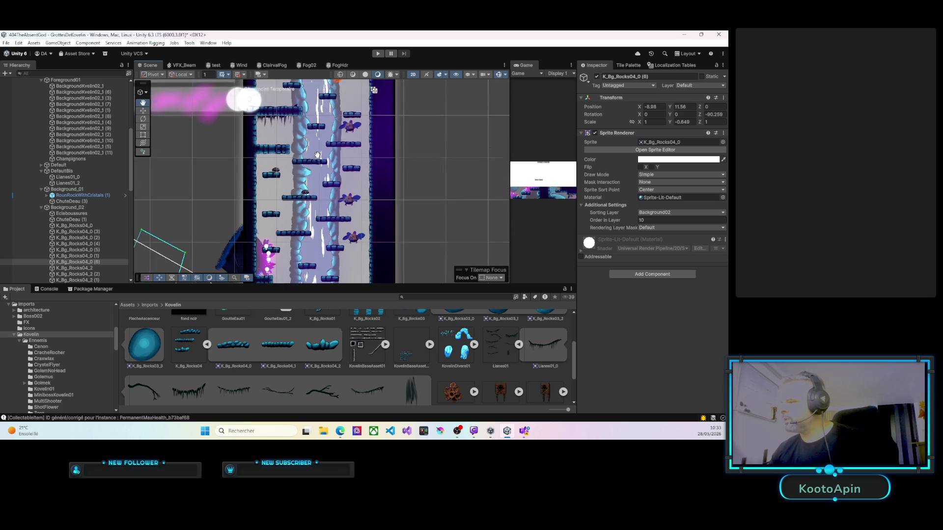
scroll(324, 161, up, 2)
click(379, 55)
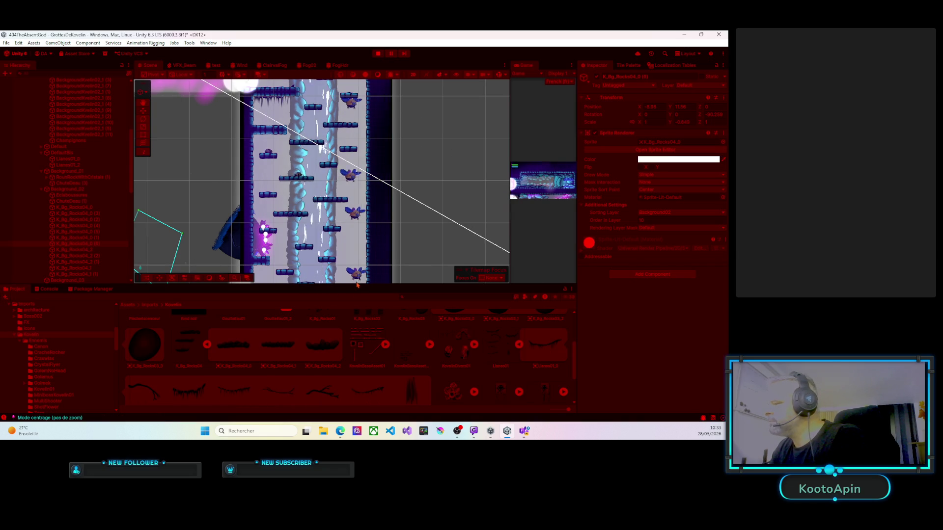
Step: Enlarge the Game view and walk the character right into the icy cave room
drag(357, 286, 357, 374)
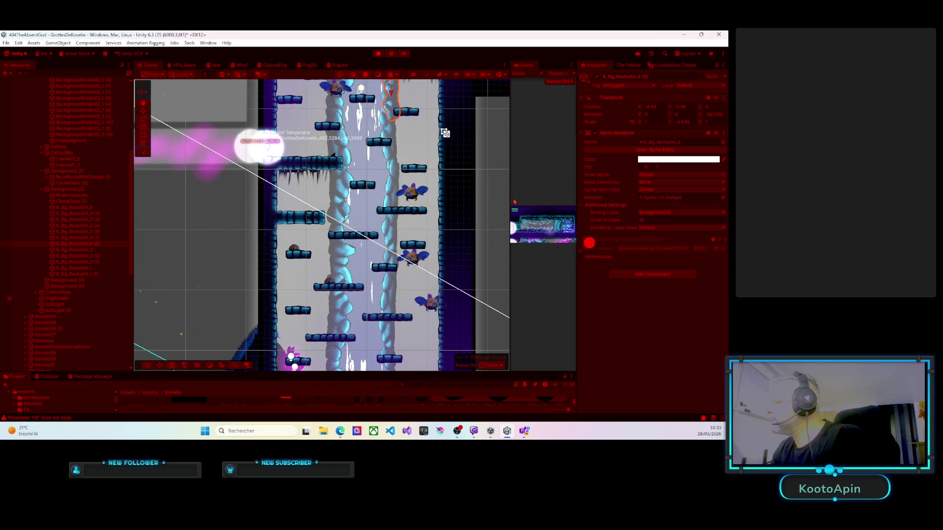
drag(511, 148, 173, 160)
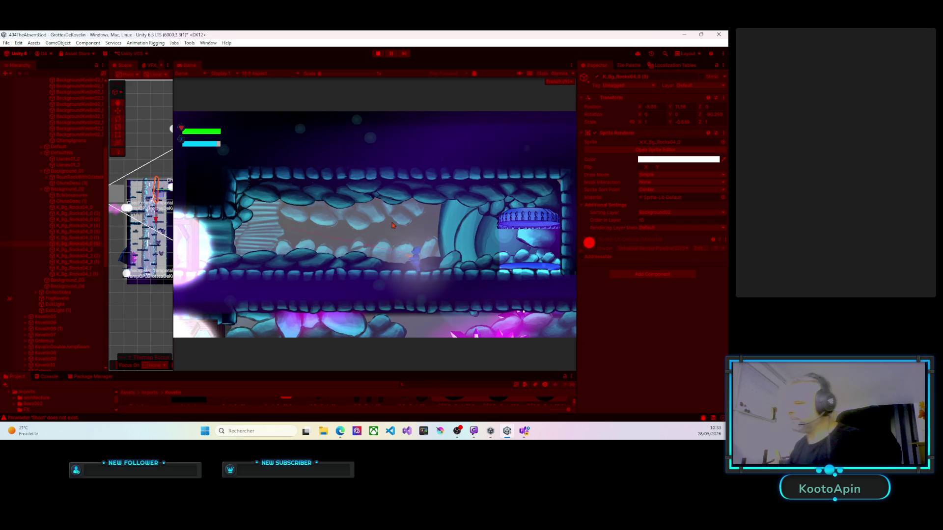
key(a)
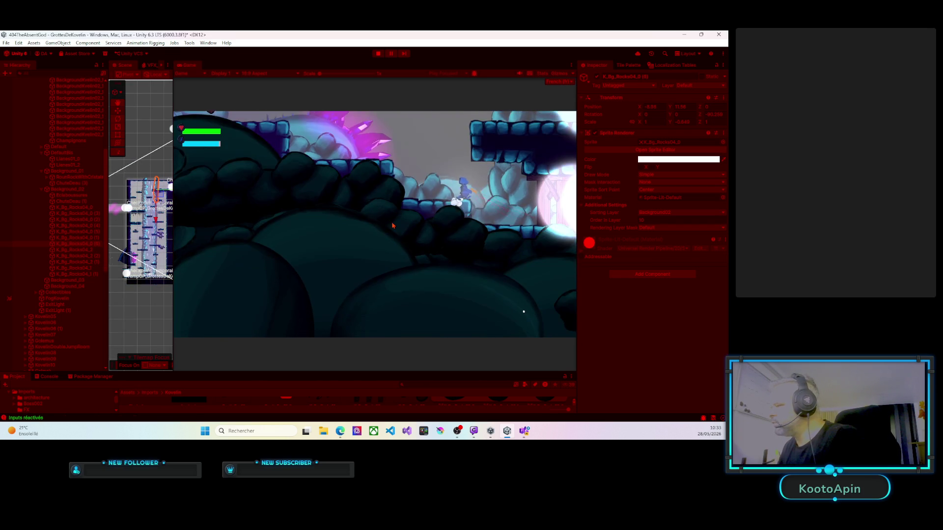
key(d)
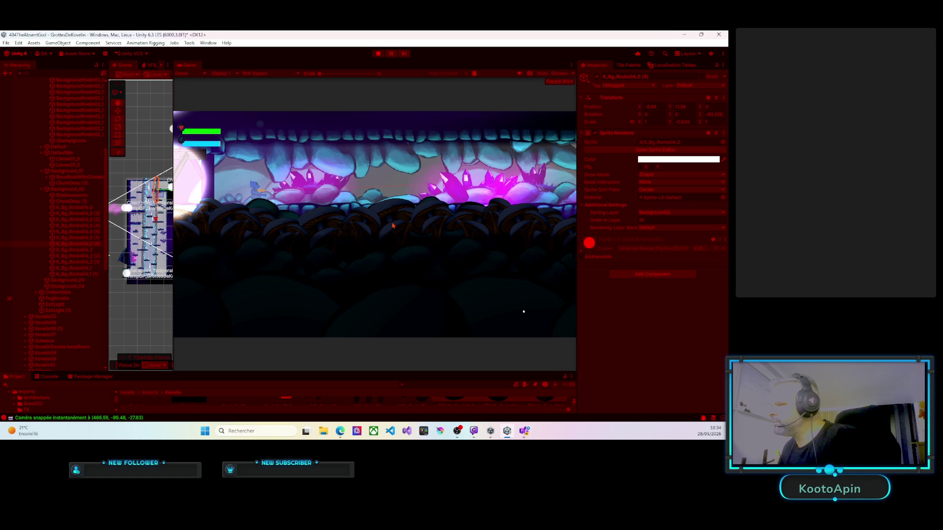
key(d)
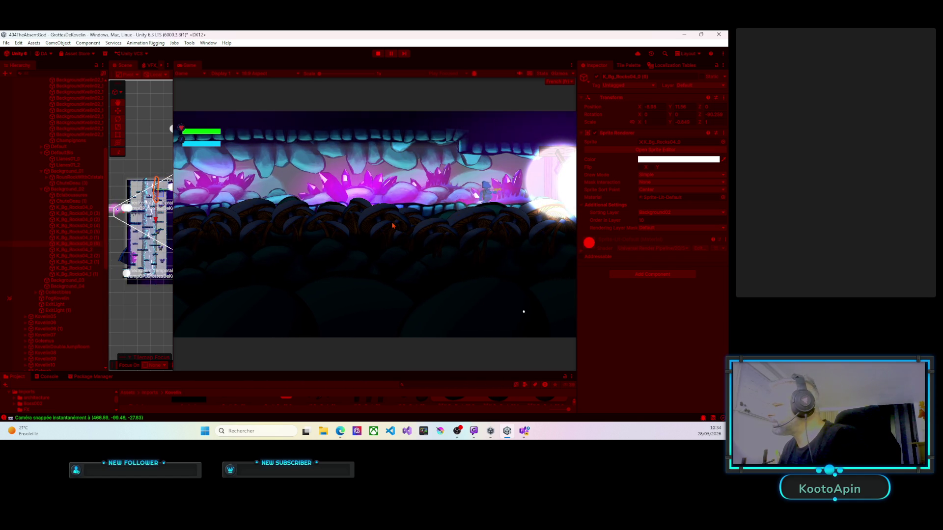
key(d)
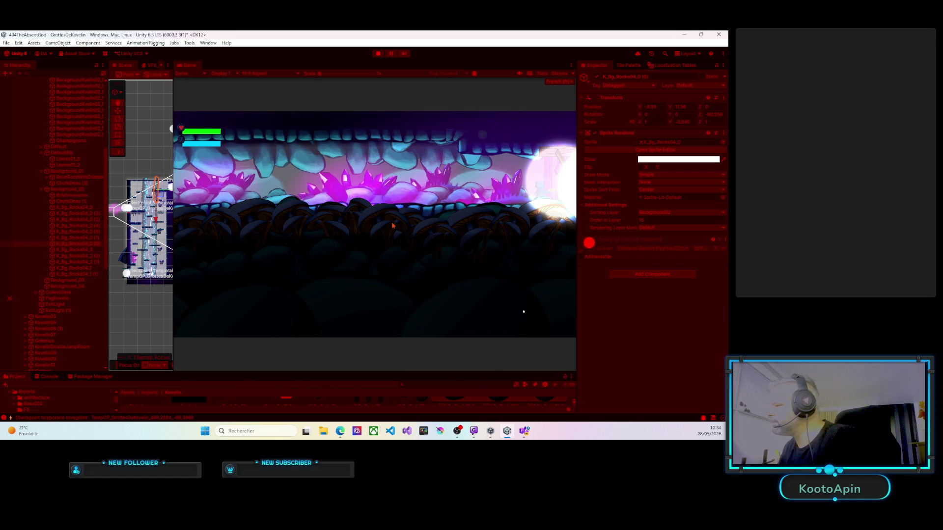
Step: Drop down the shaft, jump onto the middle platform, then exit Play mode
key(d)
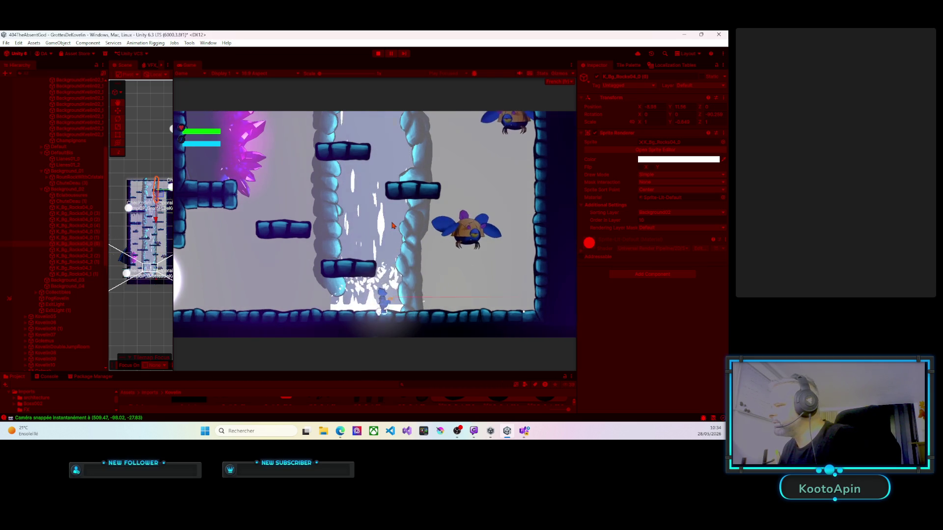
key(a)
key(space)
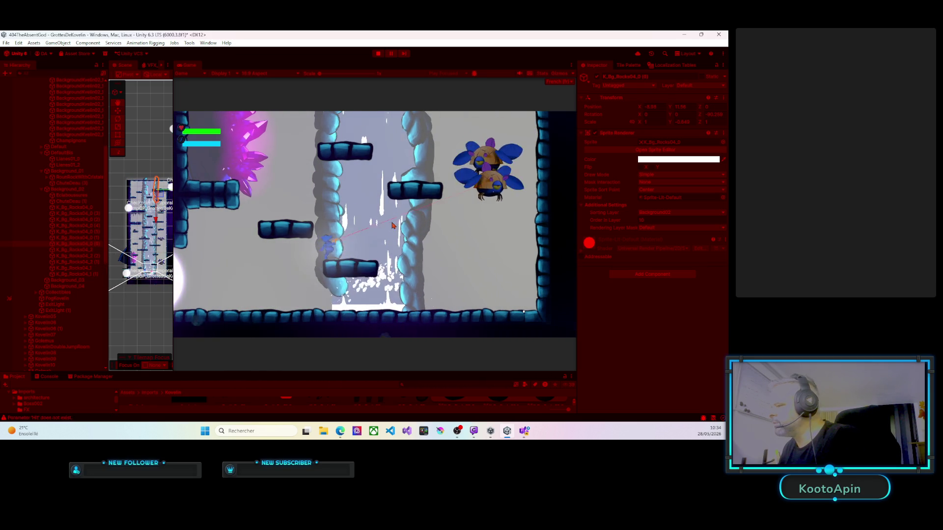
key(d)
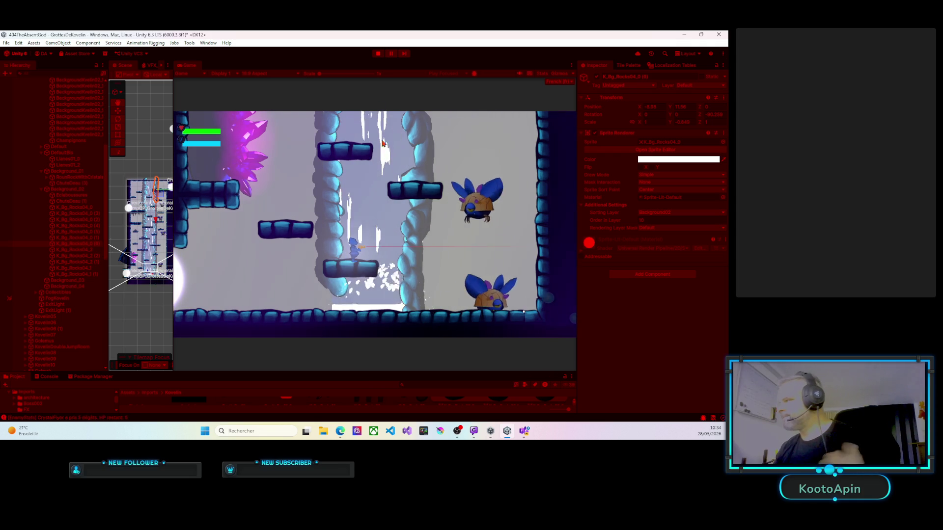
click(377, 53)
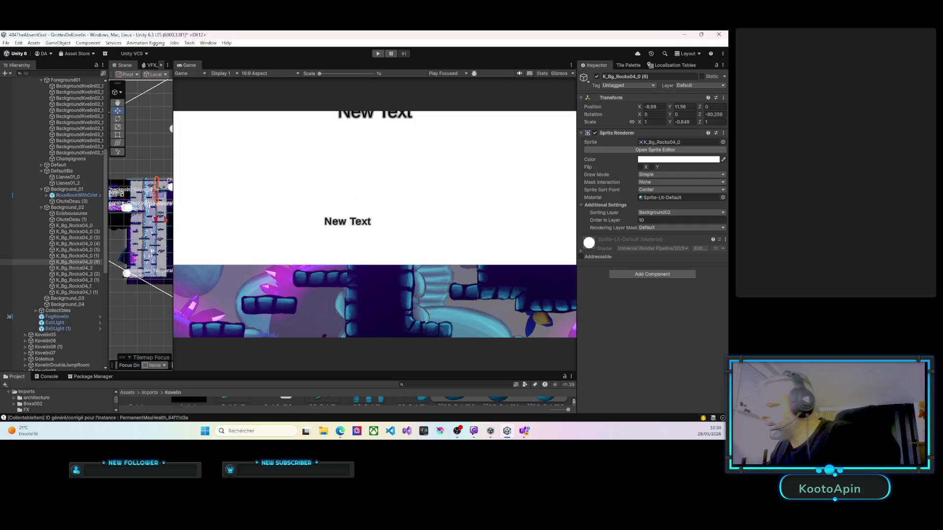
Step: Widen the Scene view and lower the left rock pillar at the shaft's bottom slightly
drag(172, 216, 464, 216)
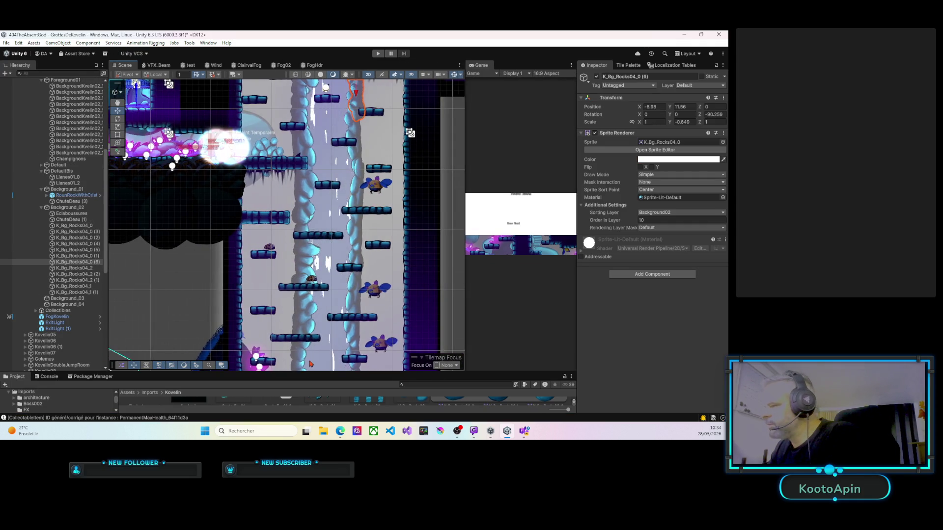
scroll(299, 216, down, 2)
drag(301, 245, 292, 213)
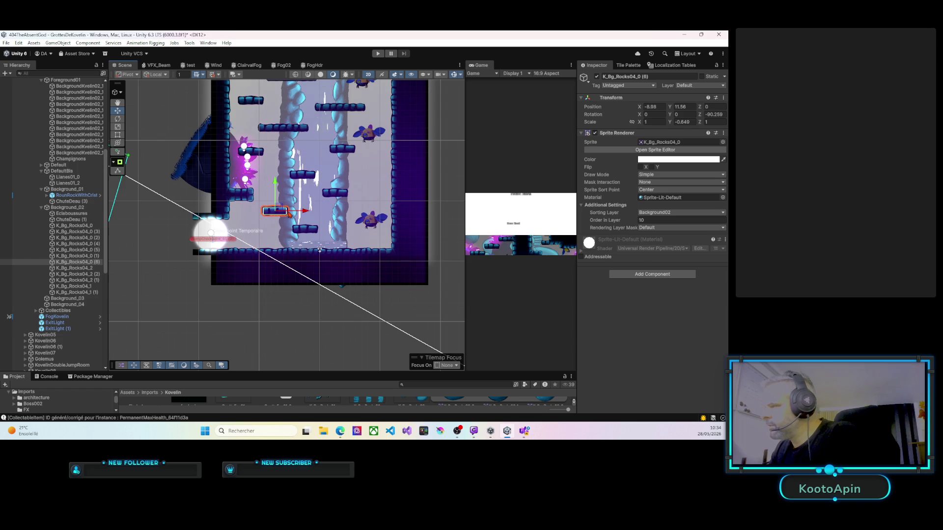
click(289, 215)
click(290, 214)
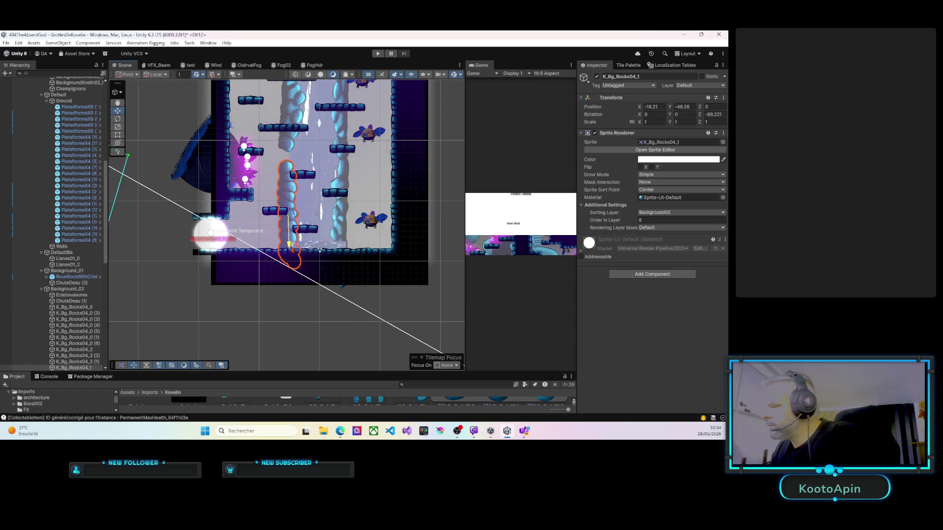
drag(289, 245, 290, 248)
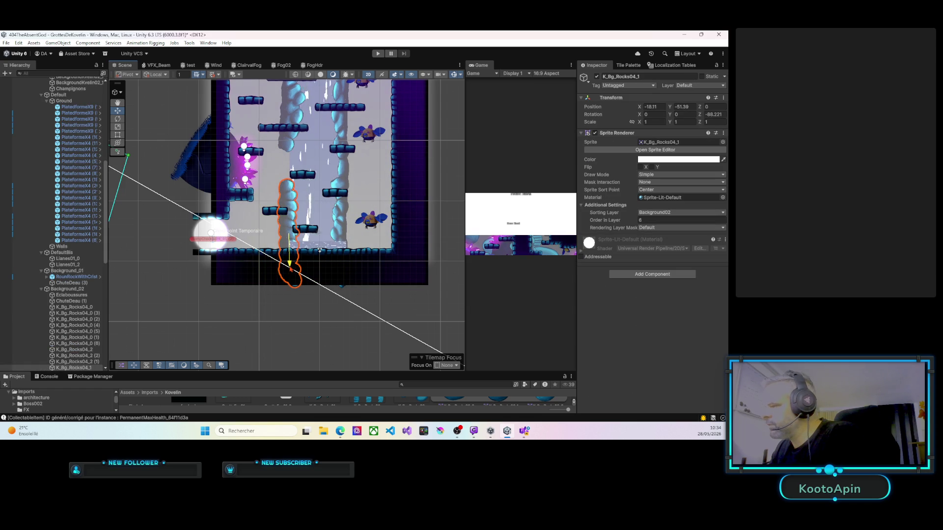
scroll(307, 175, down, 3)
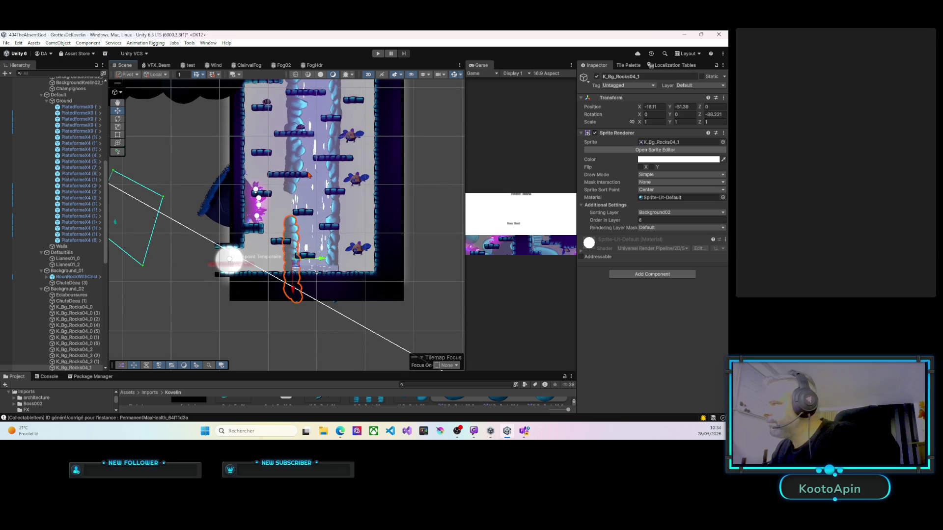
Step: Select the rock pillars on the shaft's left side one by one
click(295, 163)
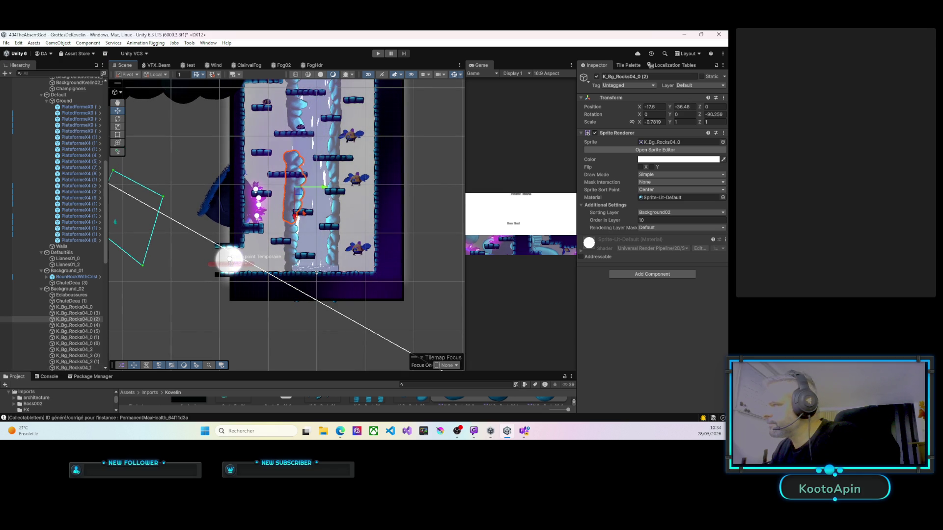
scroll(297, 217, up, 2)
click(292, 169)
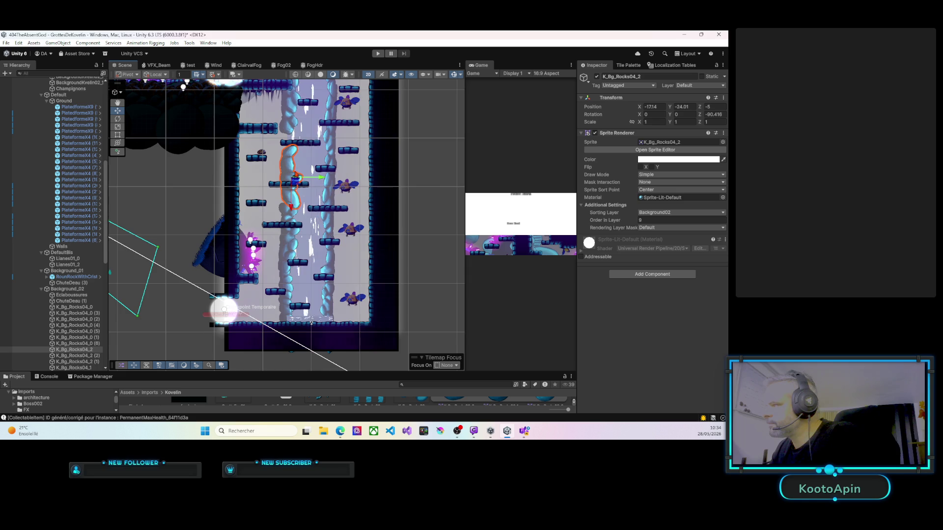
scroll(295, 216, up, 1)
click(290, 159)
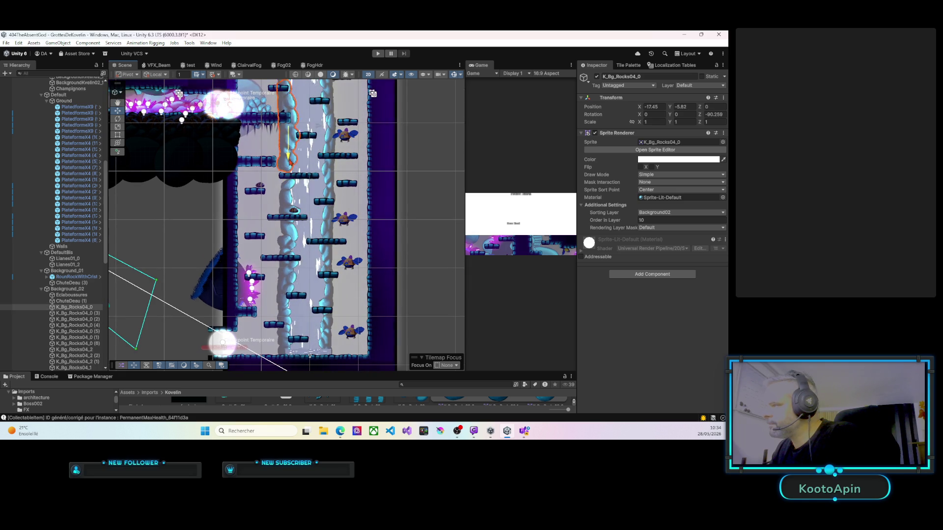
scroll(295, 192, up, 3)
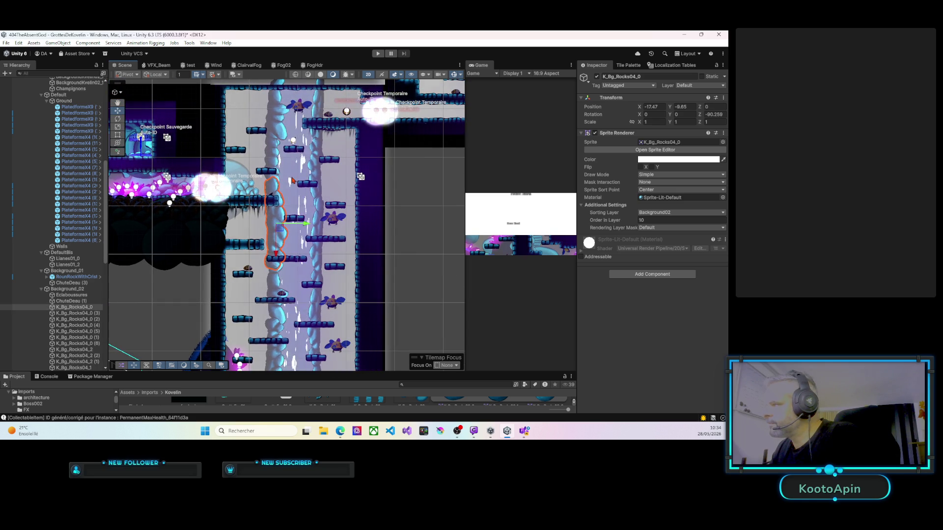
scroll(307, 250, up, 3)
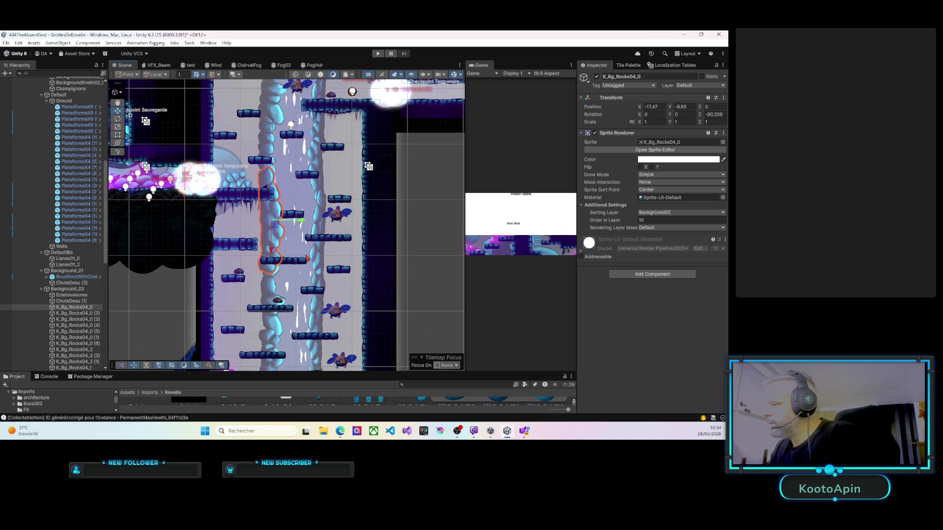
scroll(314, 259, down, 5)
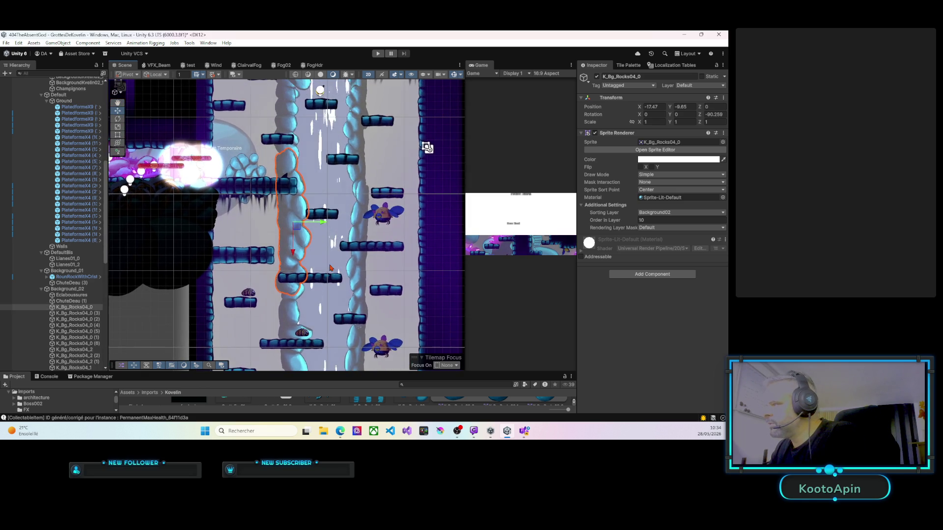
scroll(324, 260, down, 3)
Step: Multi-select three rock sprites beside the waterfall, including K_Bg_Rocks04_1 (1), K_Bg_Rocks04_0 and K_Bg_Rocks04_2
click(319, 159)
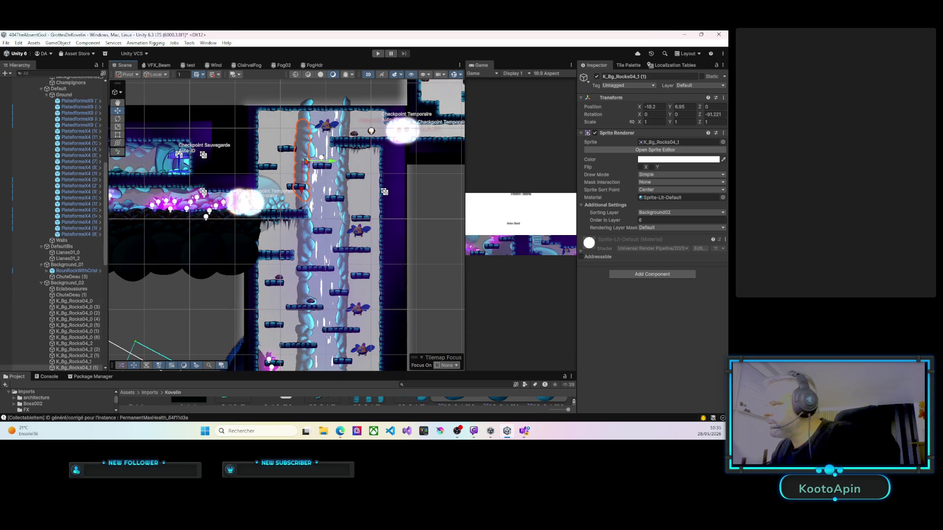
shift+click(308, 231)
scroll(326, 277, down, 5)
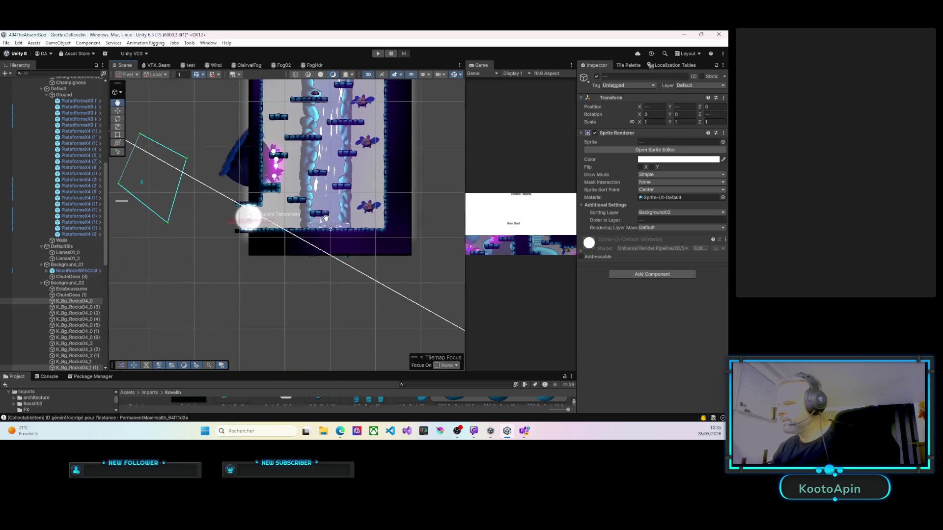
shift+click(308, 195)
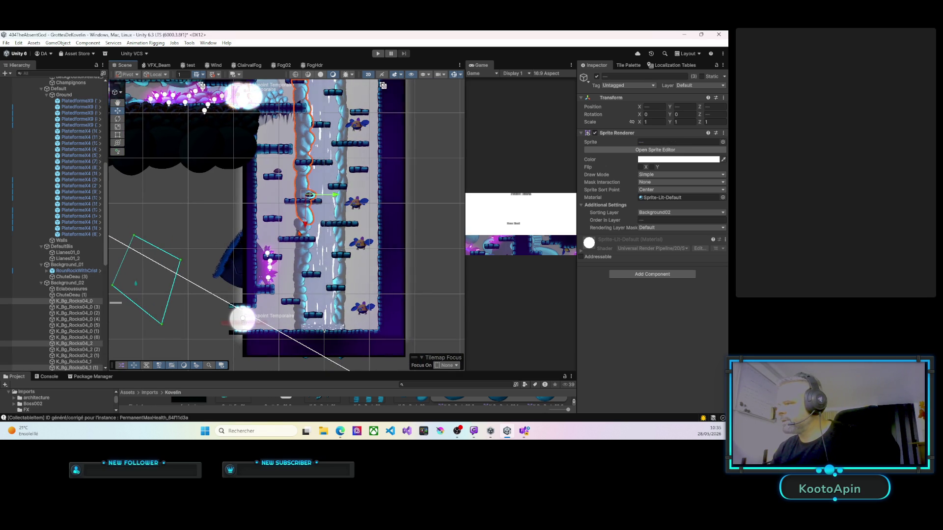
Step: Add the remaining rocks up to the topmost one and duplicate all six
shift+click(303, 295)
drag(314, 216, 305, 324)
shift+click(293, 116)
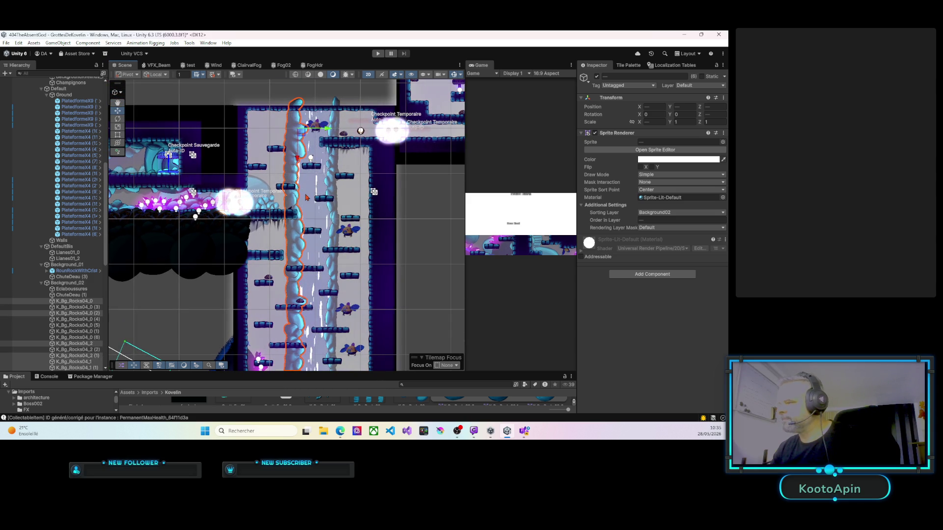
key(ctrl+d)
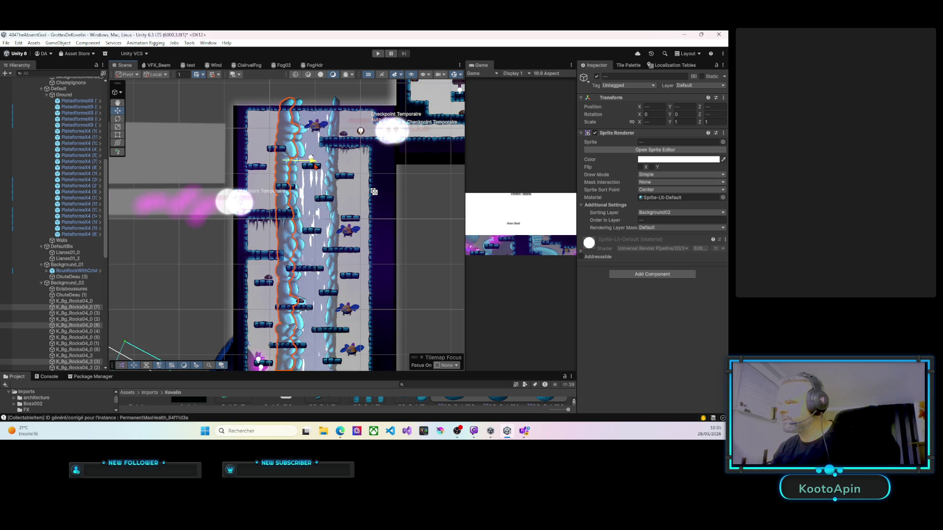
Step: Review the duplicated rocks down the shaft with the Rect and Move tools
click(116, 136)
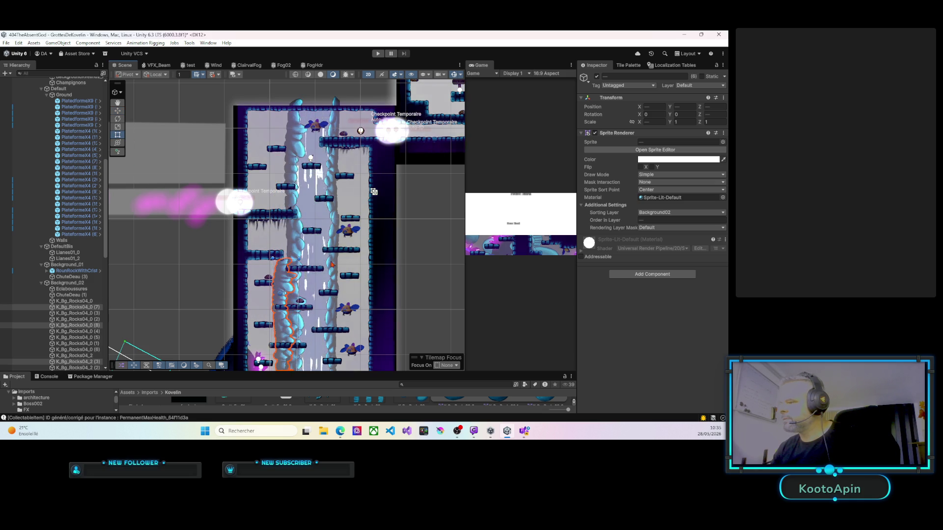
scroll(325, 258, down, 3)
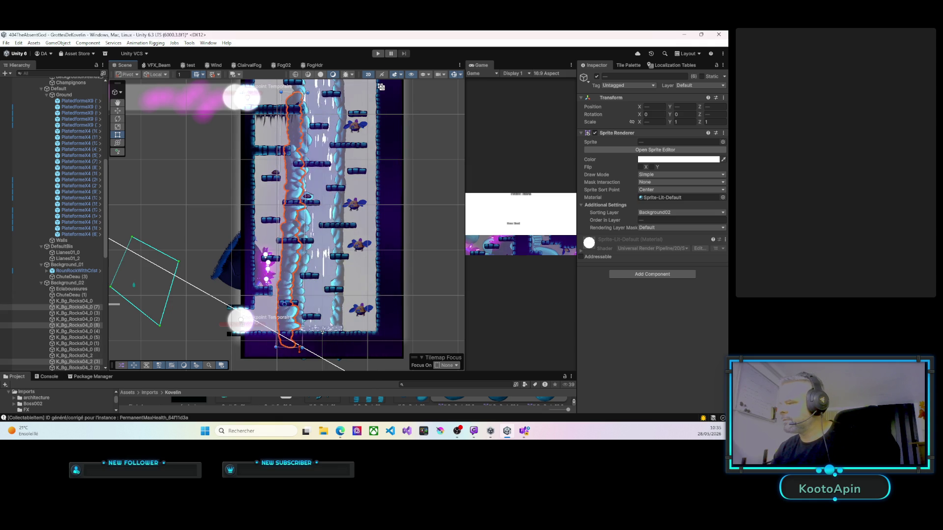
drag(381, 87, 387, 208)
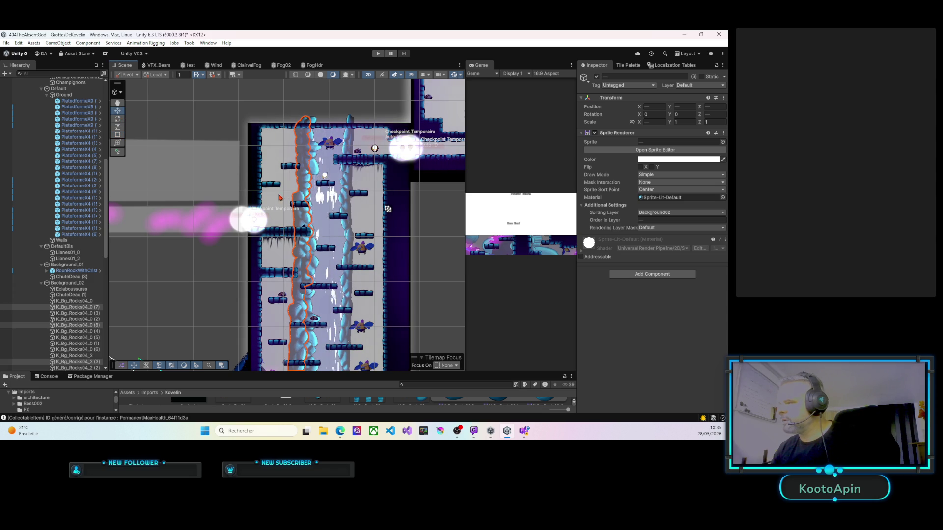
click(118, 111)
scroll(305, 275, down, 3)
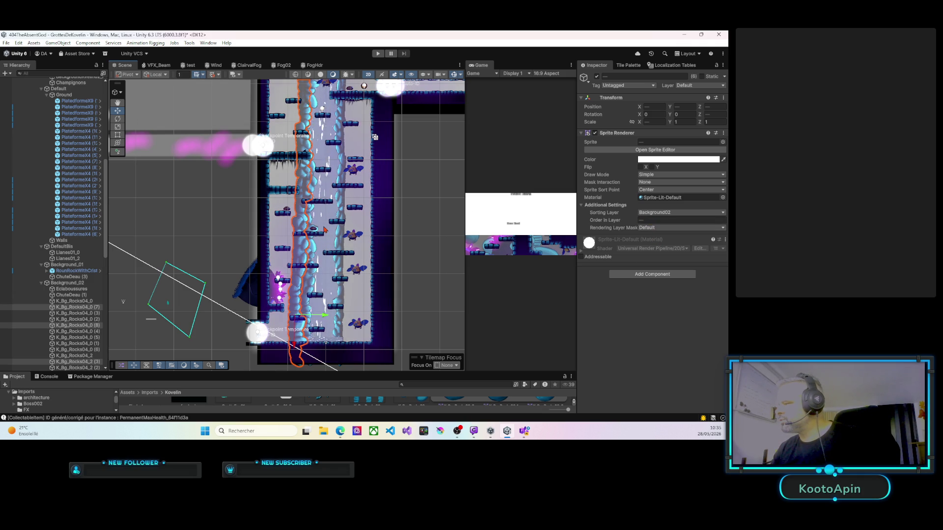
drag(313, 208, 314, 294)
scroll(313, 162, up, 3)
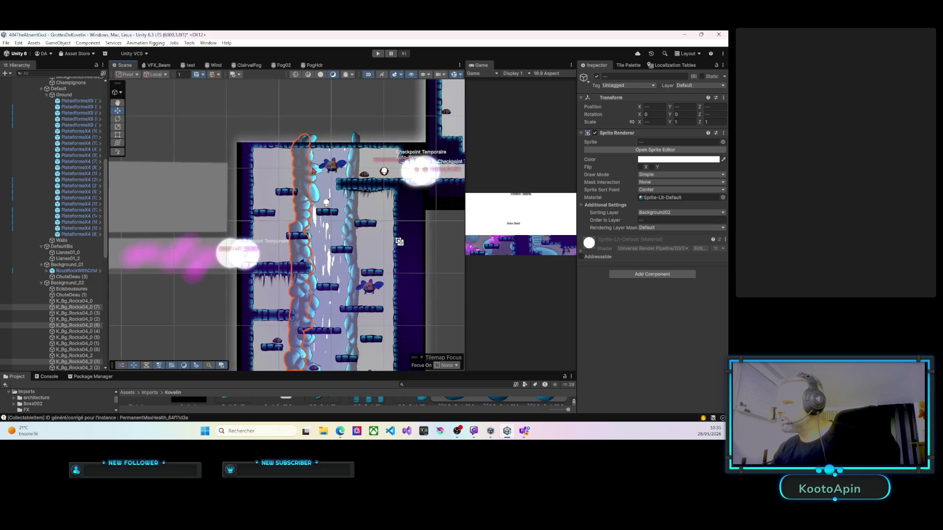
Step: Edit Order in Layer for rocks K_Bg_Rocks04_1 (2), K_Bg_Rocks04_0 (8) and K_Bg_Rocks04_2 (3)
click(312, 159)
click(296, 165)
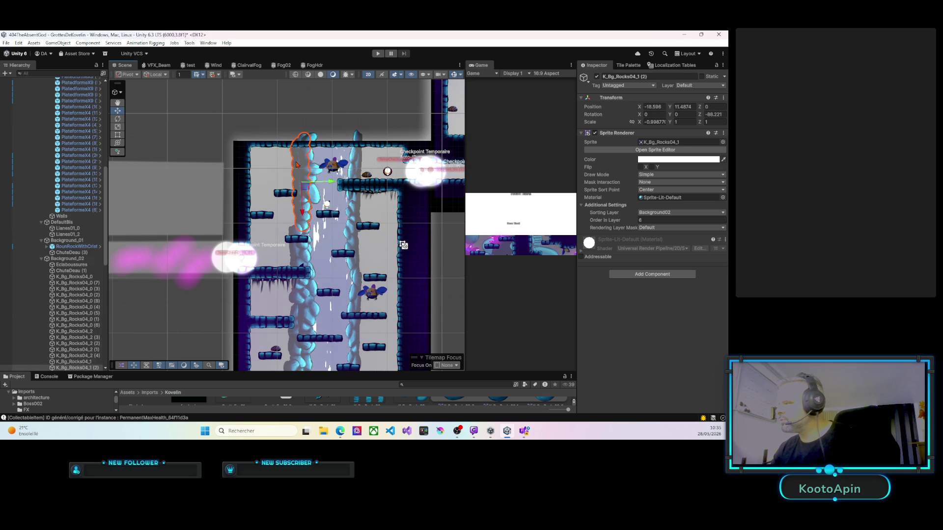
click(634, 222)
text(12)
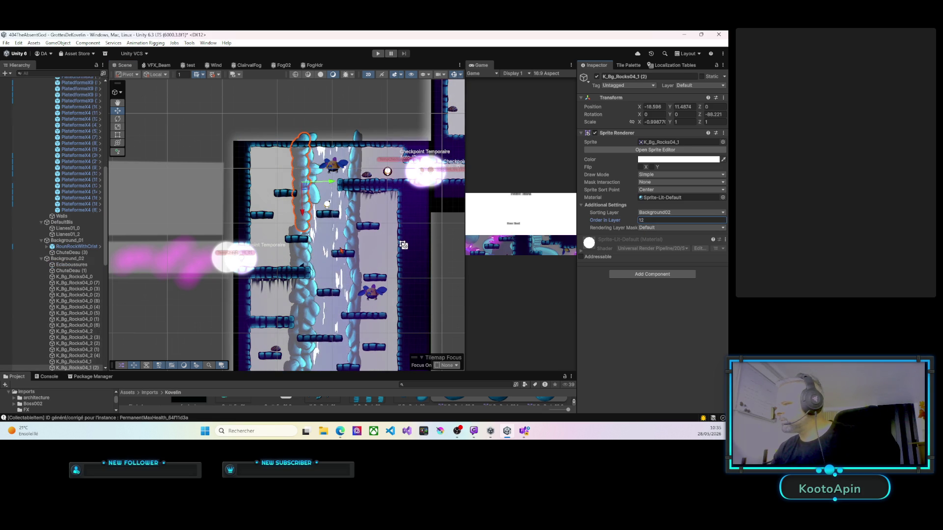
click(301, 261)
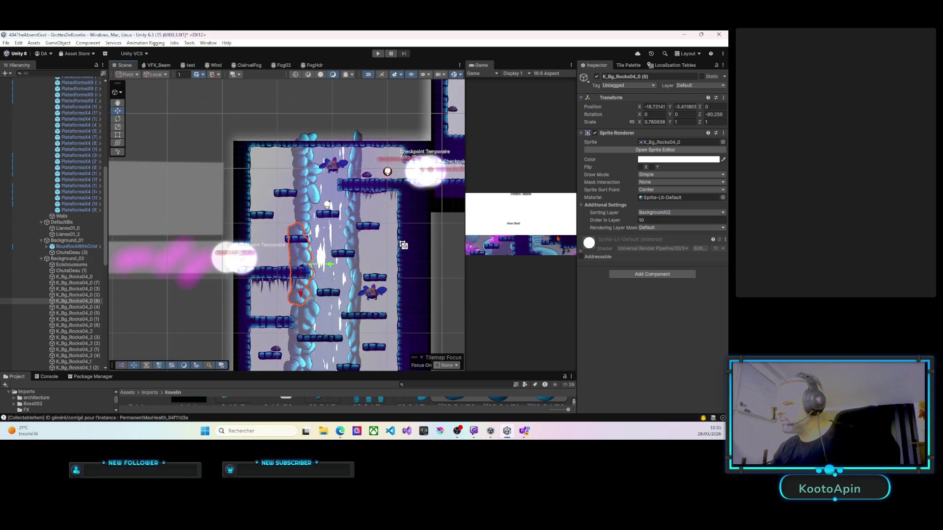
click(637, 220)
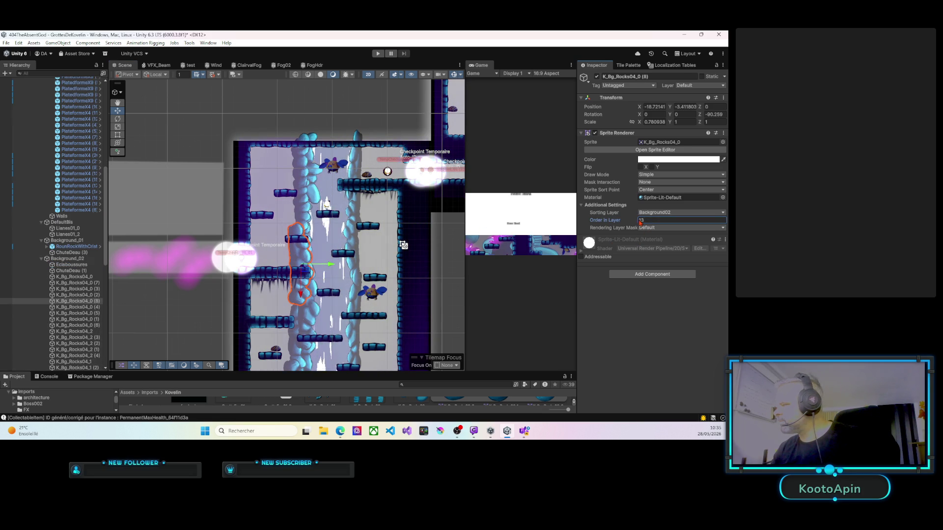
text(4)
drag(467, 276, 457, 222)
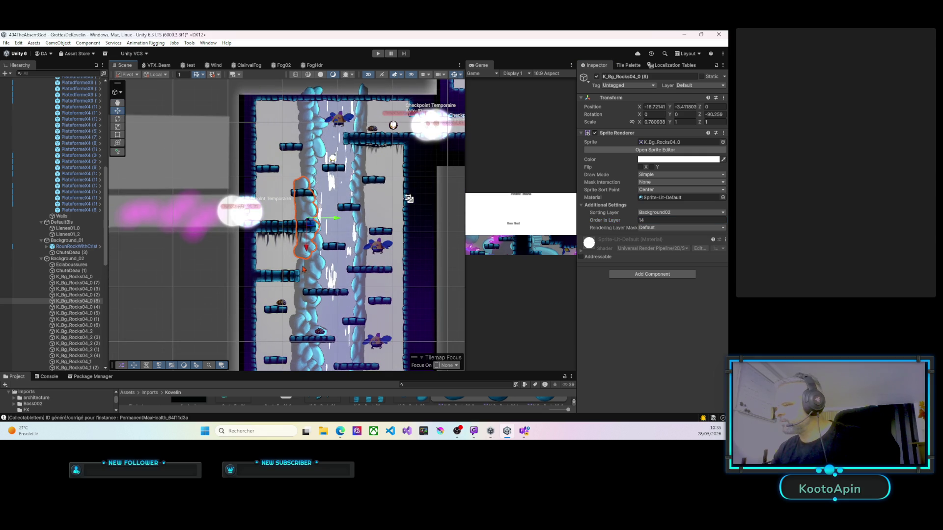
click(303, 273)
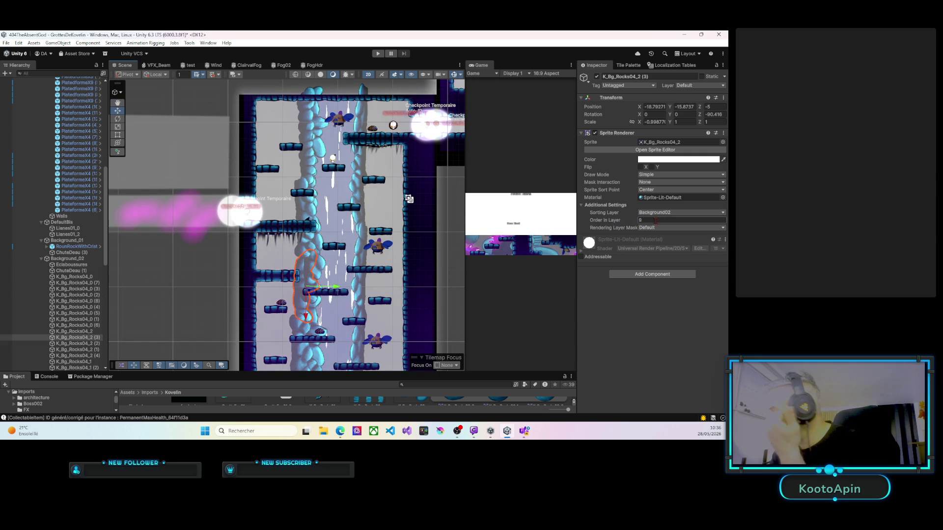
click(641, 221)
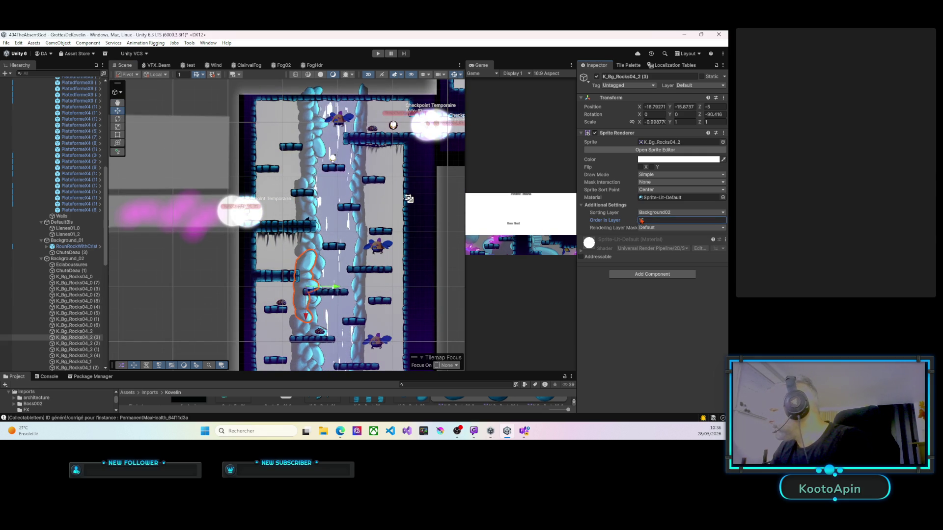
text(15)
Step: Raise K_Bg_Rocks04_0 (7) to Order in Layer 14 and set K_Bg_Rocks04_1 (3) to 11
drag(409, 198, 411, 122)
click(303, 250)
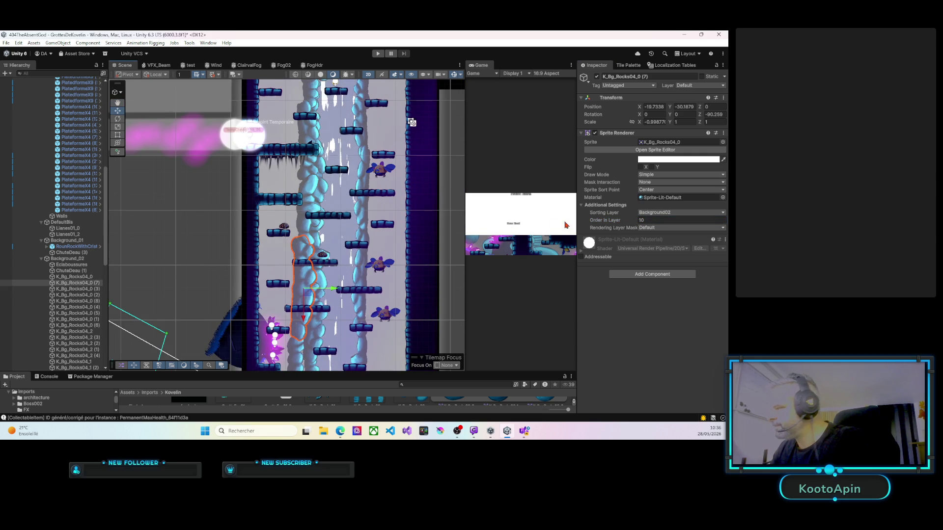
drag(633, 224, 634, 220)
key(f)
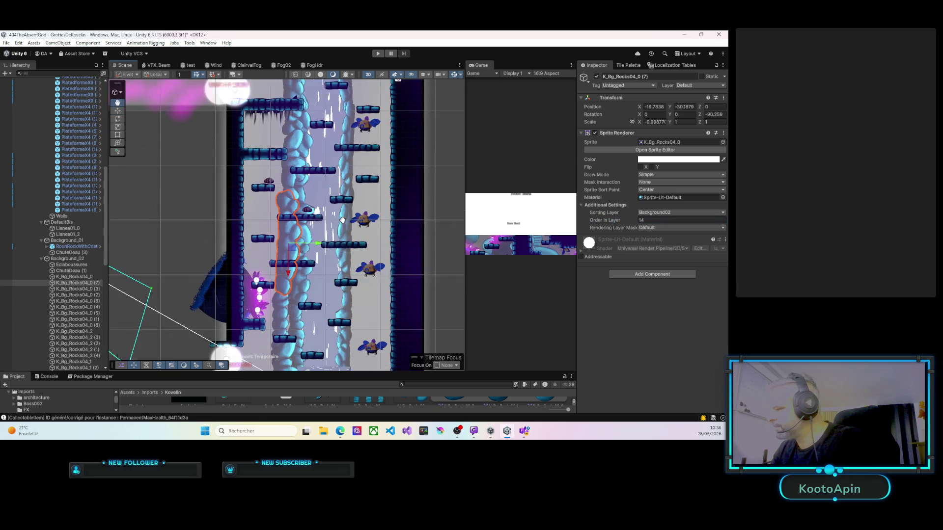
click(278, 295)
click(639, 220)
text(11)
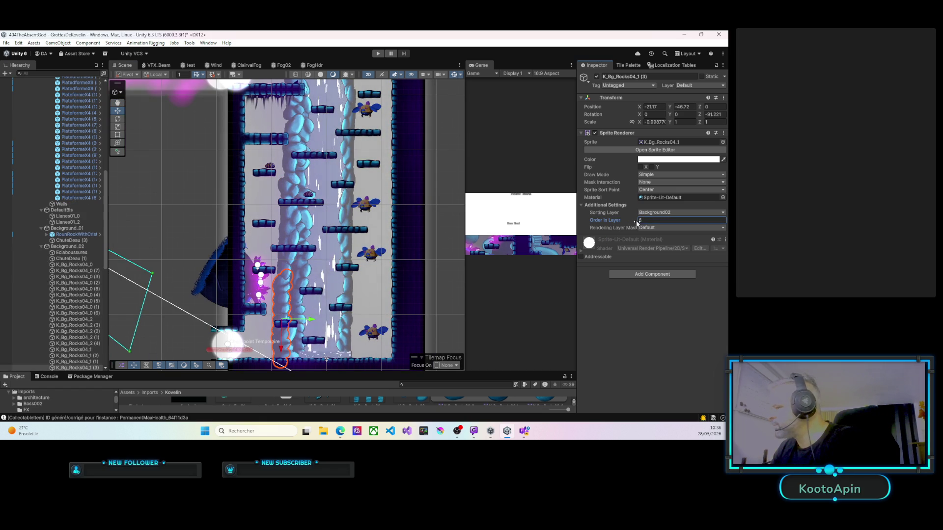
key(Return)
key(Down)
key(Down)
key(Down)
key(Left)
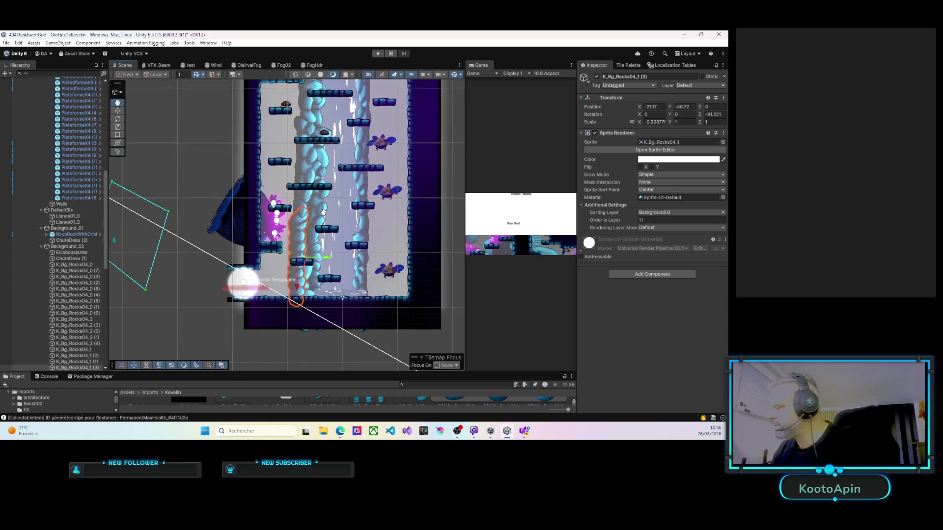
Step: Enter Order in Layer 13 for K_Bg_Rocks04_2 (4), then select K_Bg_Rocks04_0 (4)
click(303, 335)
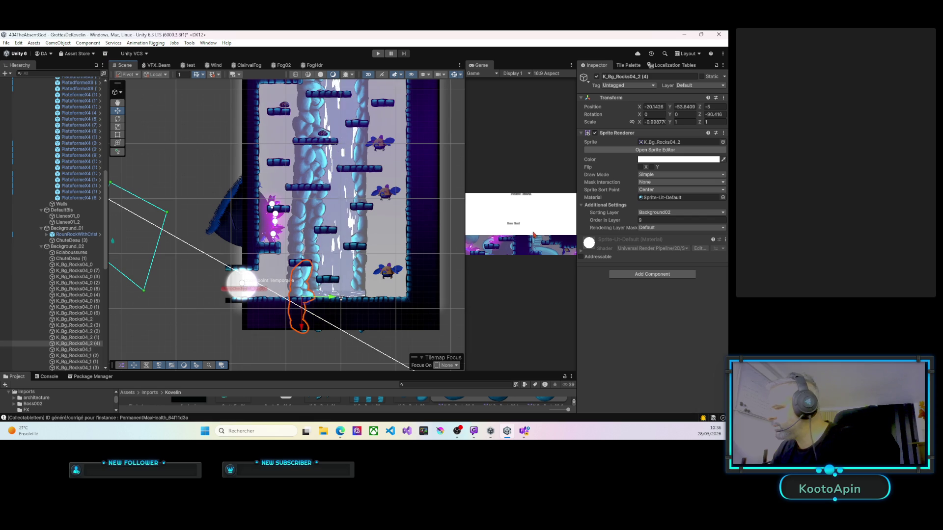
double_click(639, 220)
text(13)
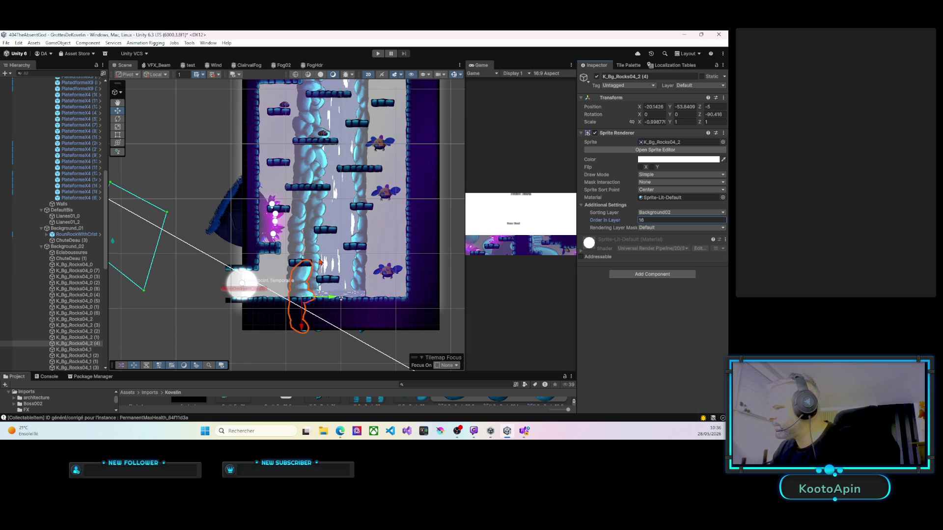
click(357, 274)
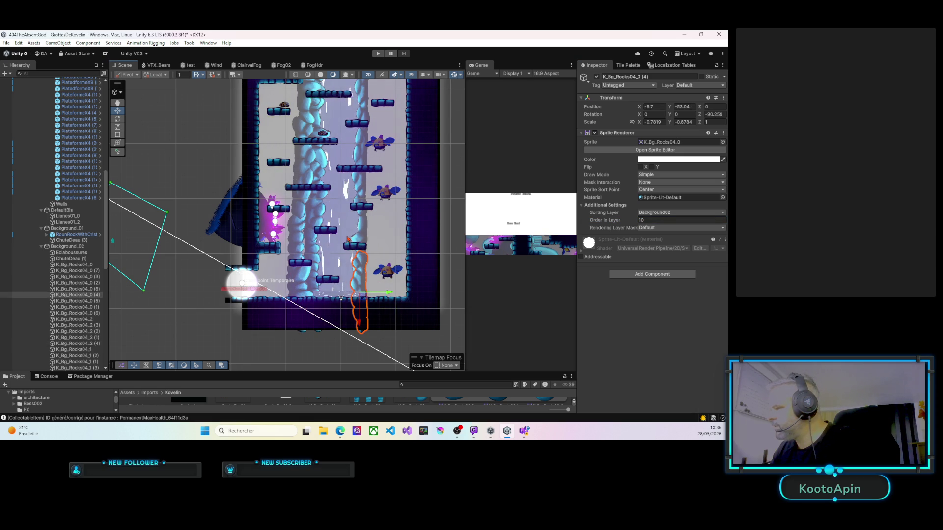
scroll(347, 239, up, 3)
scroll(333, 270, down, 2)
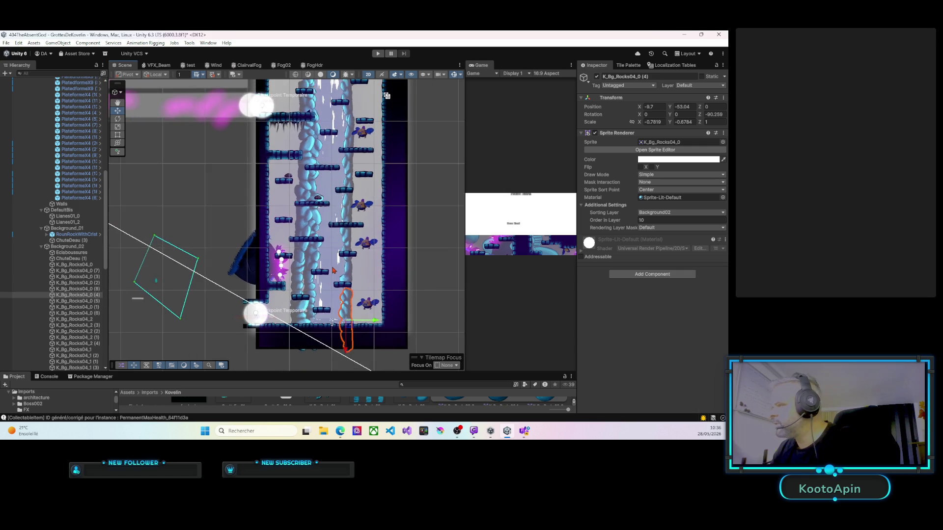
scroll(333, 270, up, 3)
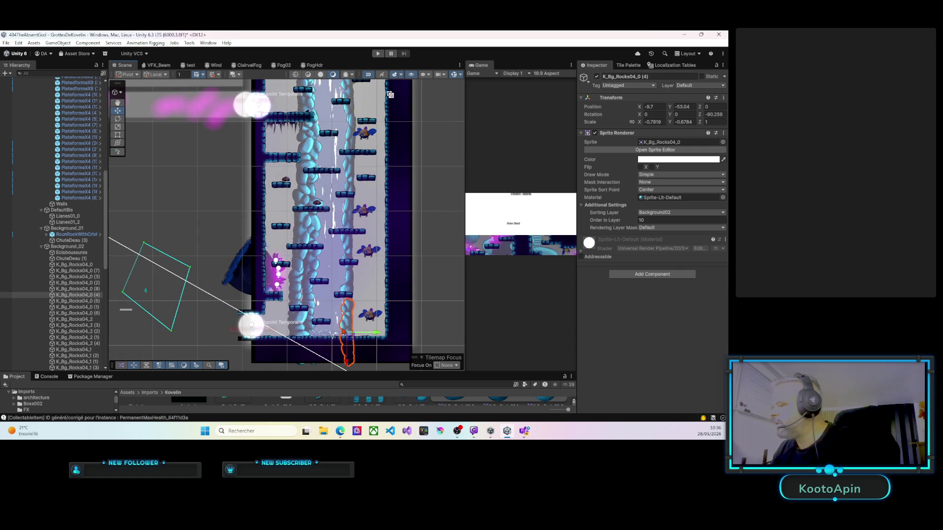
drag(398, 372, 397, 257)
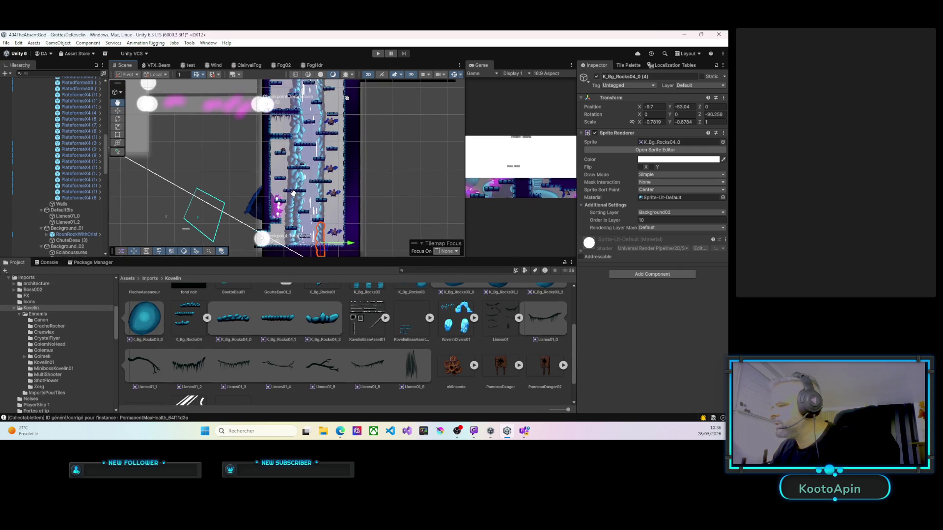
Step: Drag the K_Bg_Rocks03_0 rock sprite from the assets into the level
scroll(380, 319, up, 3)
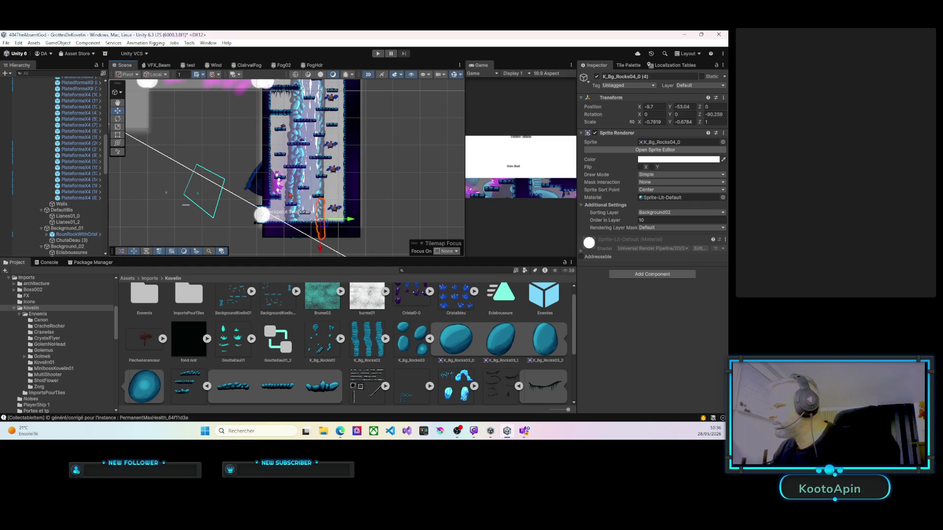
click(451, 324)
drag(451, 324, 342, 239)
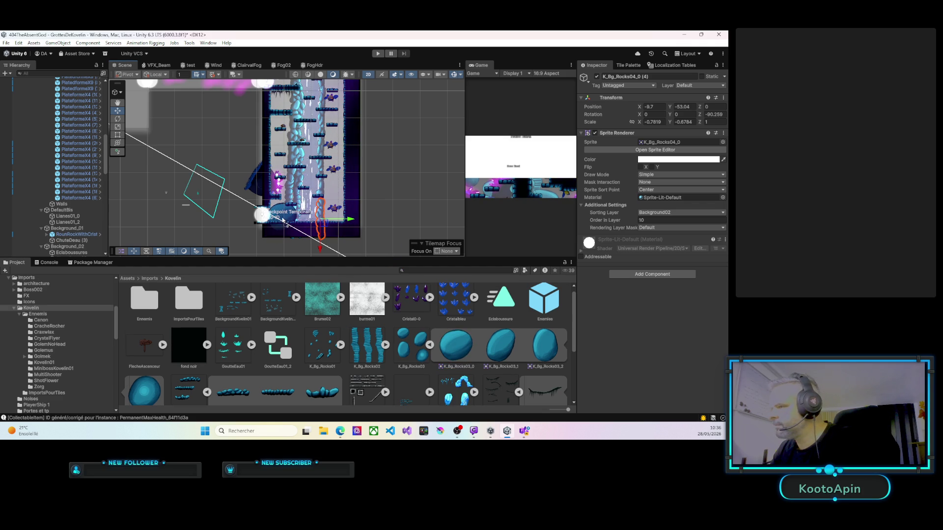
Step: Bring up the Package Manager showing the installed Code Assist 1.4.19 package
scroll(56, 89, up, 5)
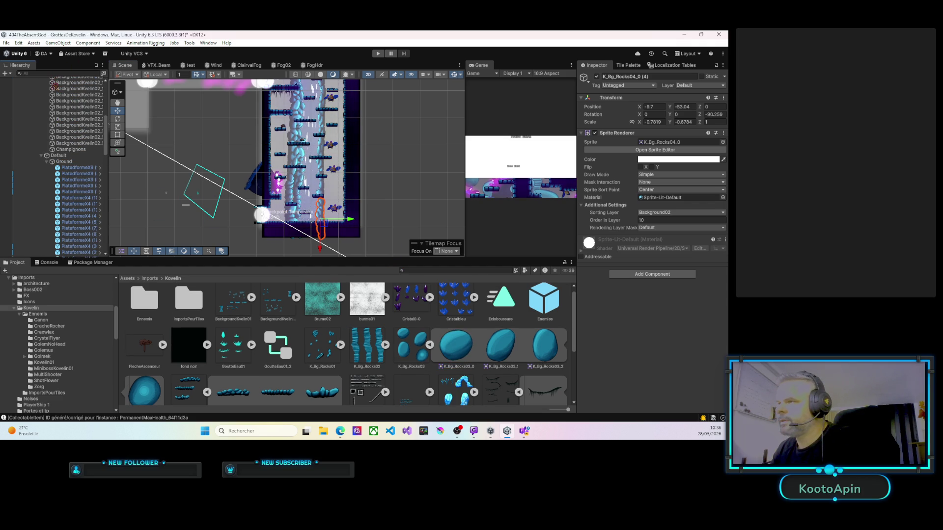
scroll(59, 82, up, 5)
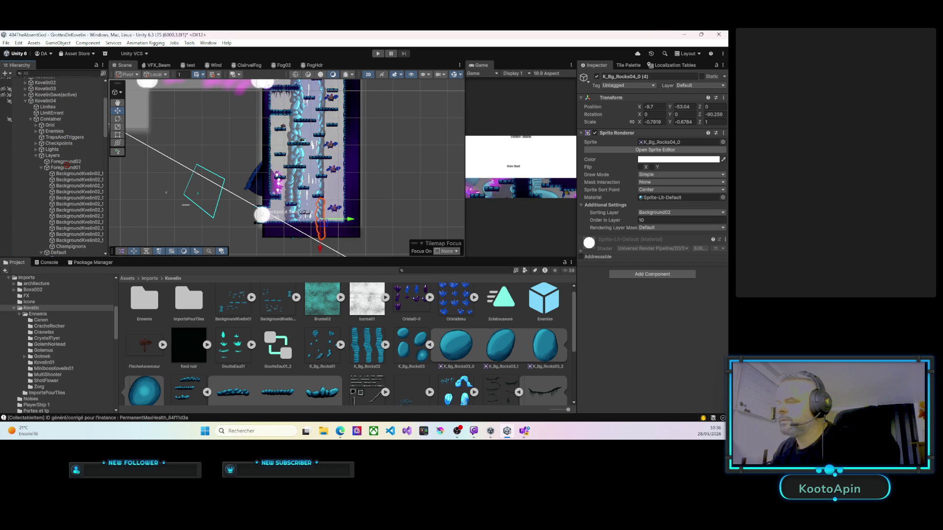
scroll(65, 250, down, 5)
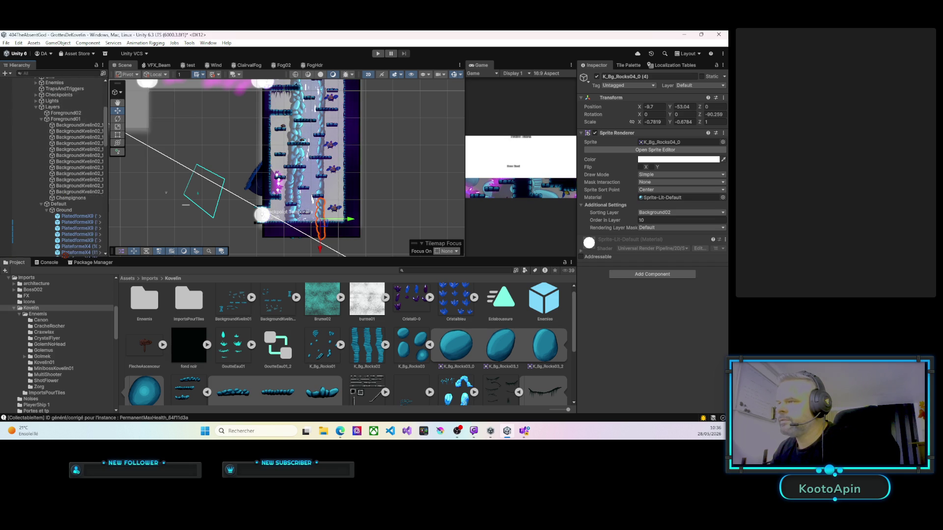
mouse_move(62, 254)
mouse_down()
mouse_move(69, 72)
mouse_move(70, 99)
mouse_up()
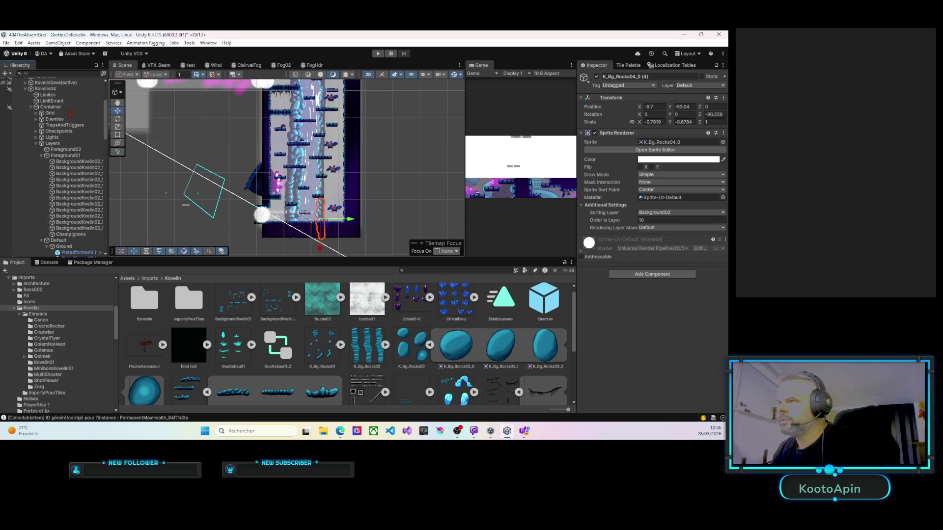
mouse_move(80, 236)
mouse_down()
mouse_move(81, 261)
mouse_move(90, 227)
mouse_up()
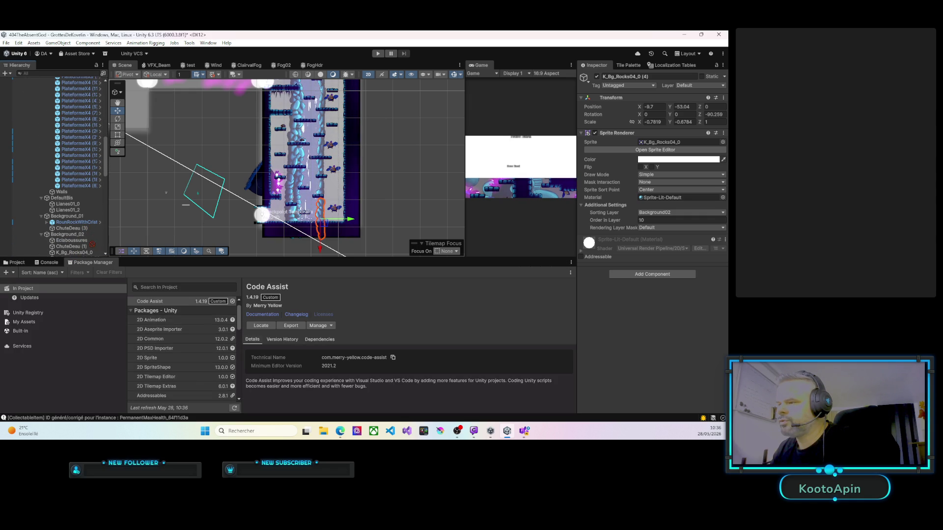
drag(87, 255, 80, 244)
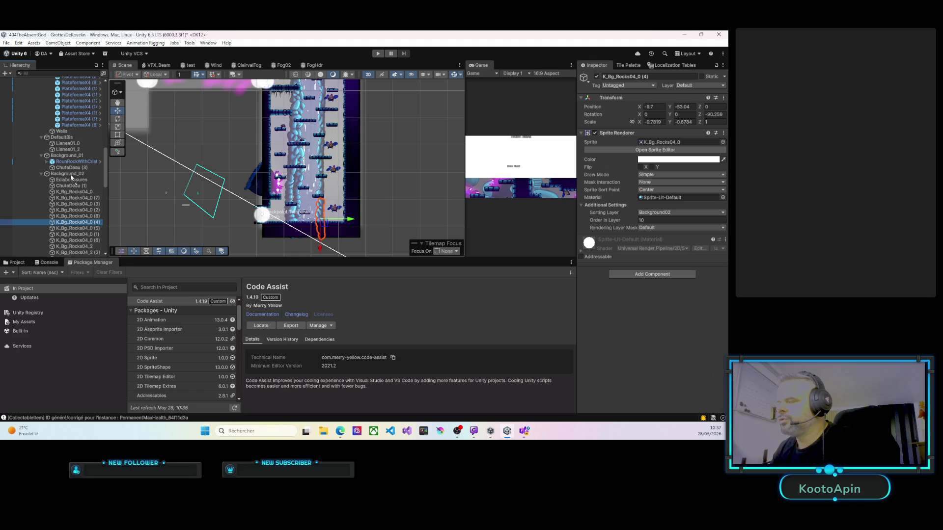
Step: Set K_Bg_Rocks03_0 to sorting layer Background02 and Z 0, then Move to View
click(280, 188)
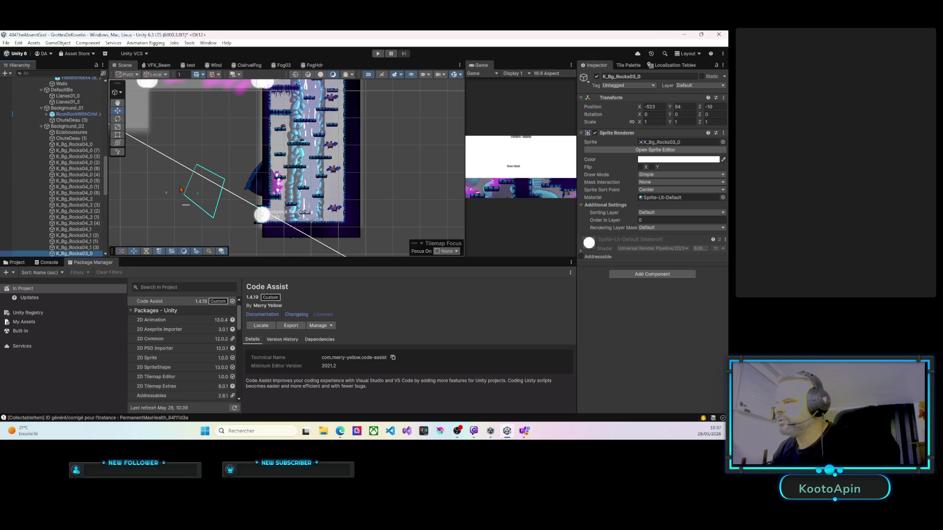
click(668, 212)
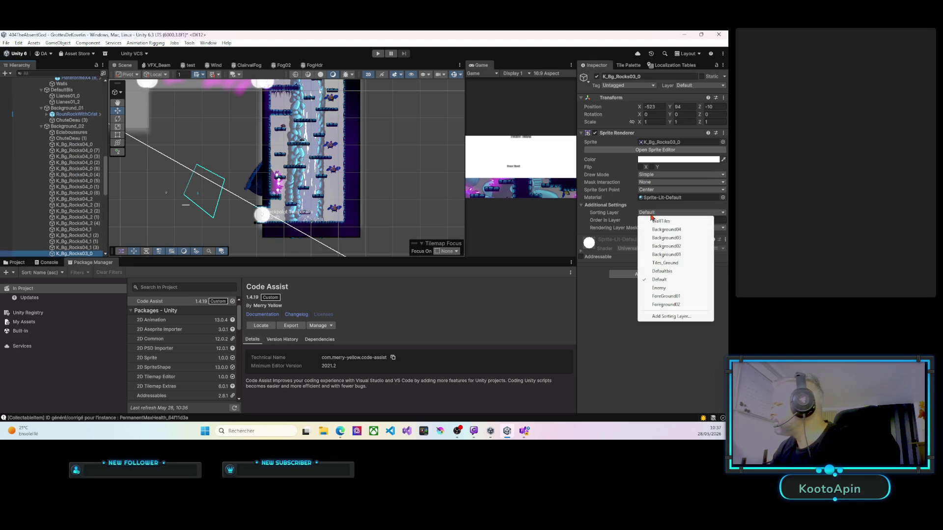
click(667, 246)
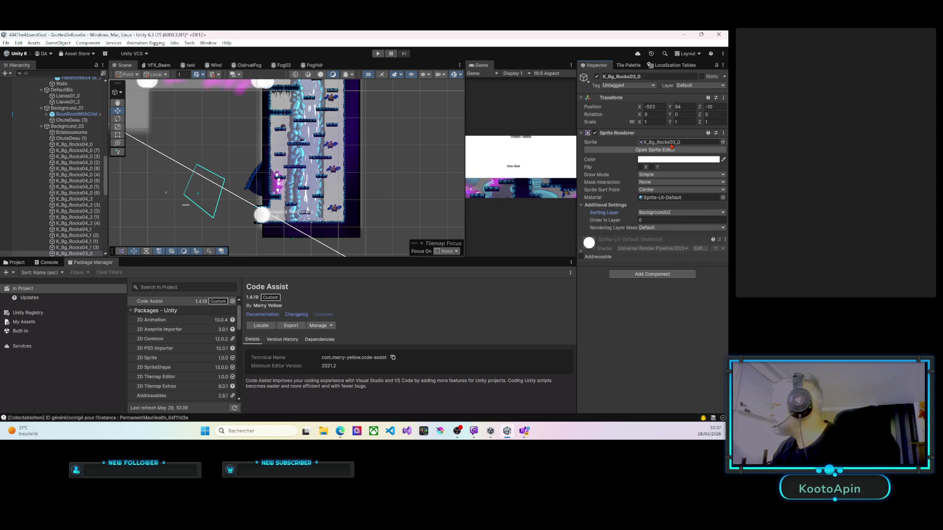
click(709, 107)
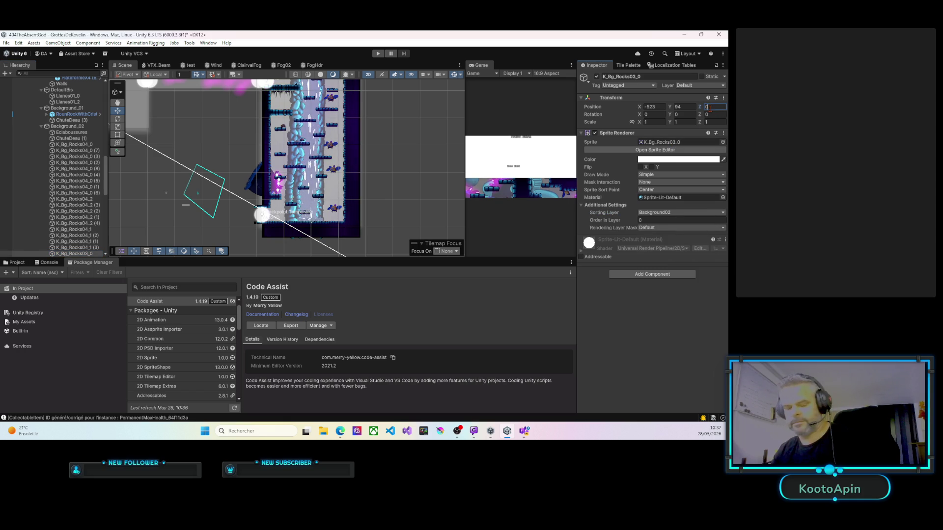
text(0)
scroll(283, 200, up, 1)
right_click(273, 211)
click(302, 262)
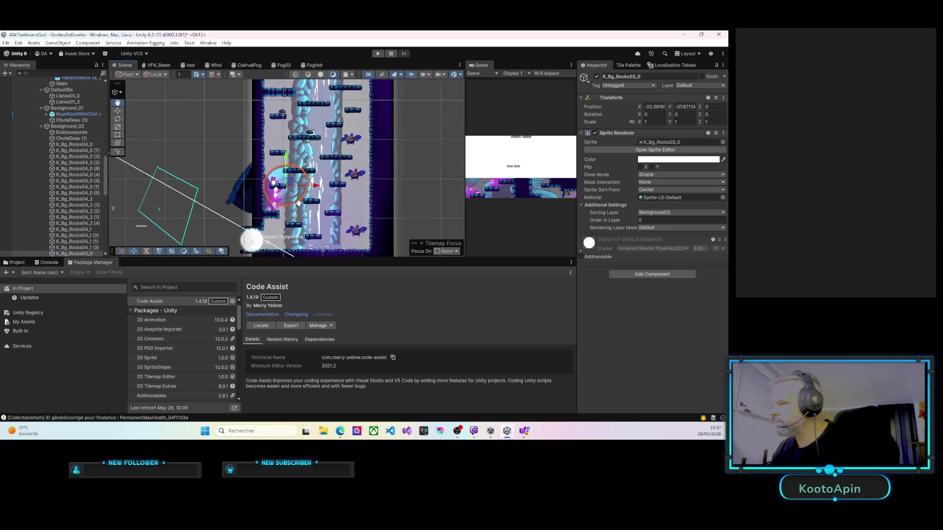
Step: Copy the rock to the waterfall's right edge and rotate copy (~66°) and original (~117°)
drag(272, 211, 272, 240)
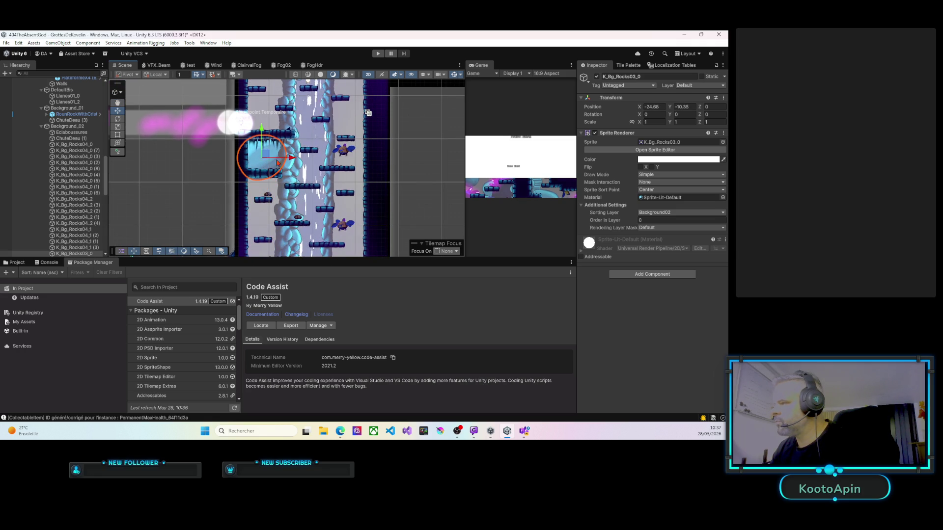
drag(298, 176, 265, 236)
key(ctrl+d)
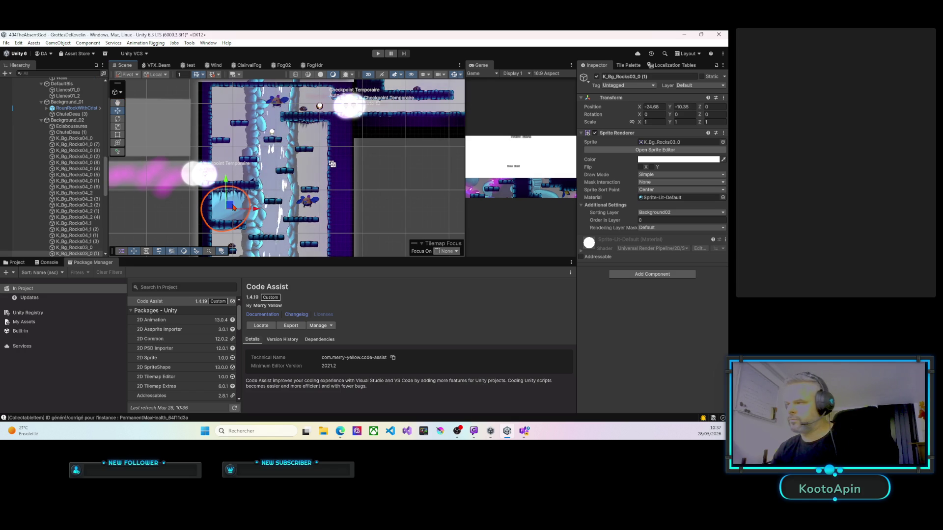
drag(232, 207, 319, 171)
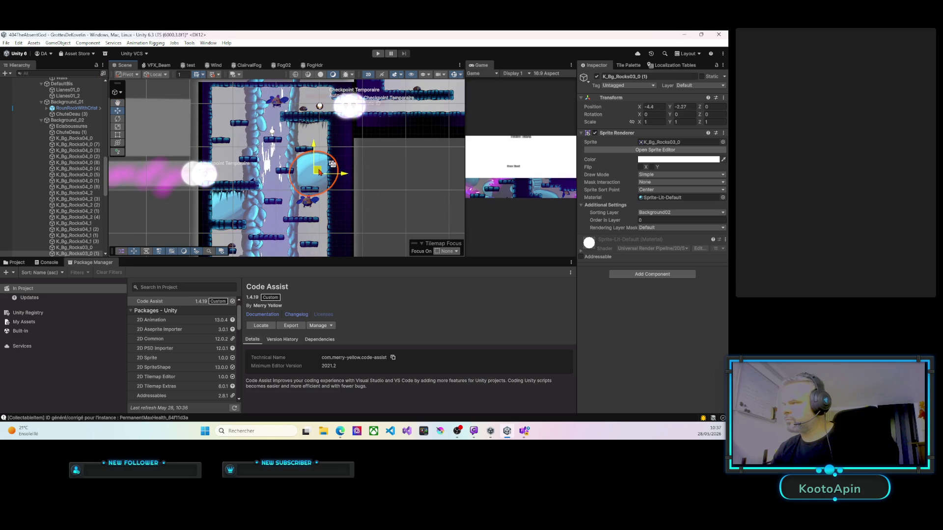
key(t)
drag(286, 151, 283, 194)
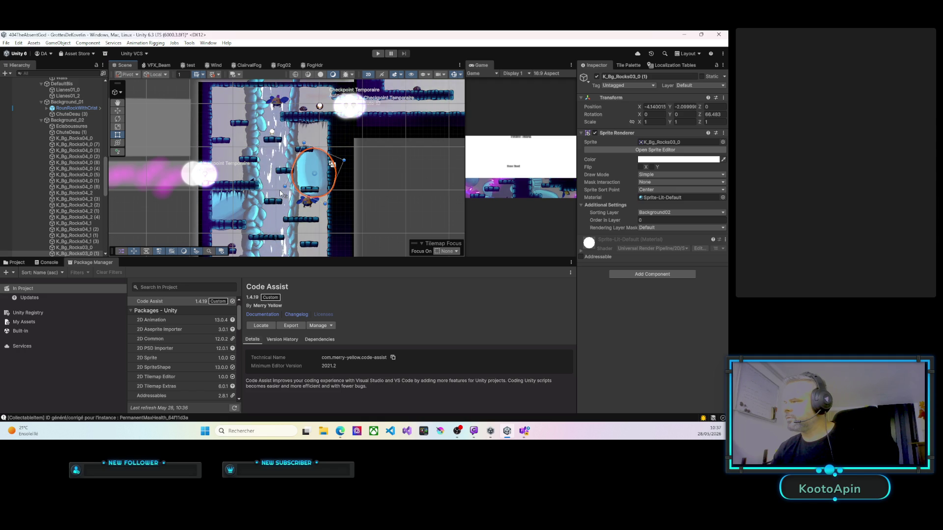
click(240, 211)
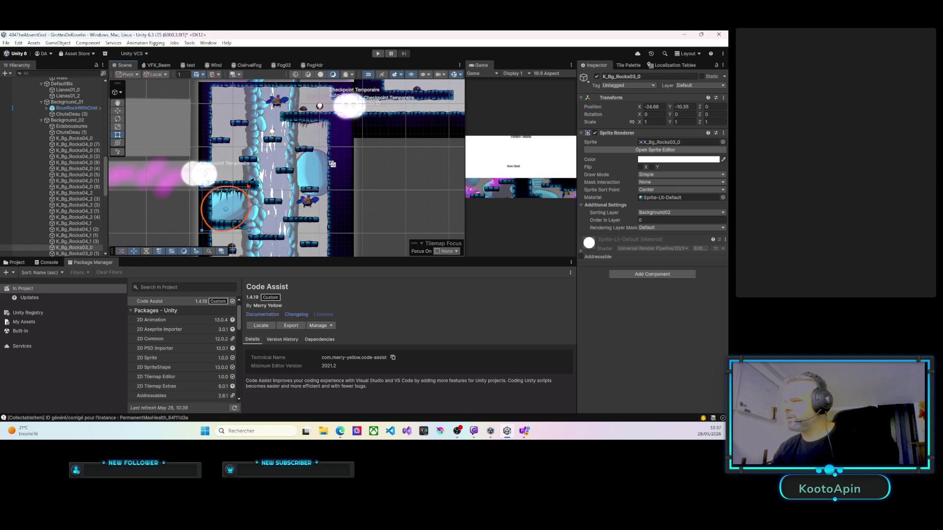
mouse_move(253, 186)
mouse_down()
mouse_move(261, 206)
mouse_move(237, 246)
mouse_up()
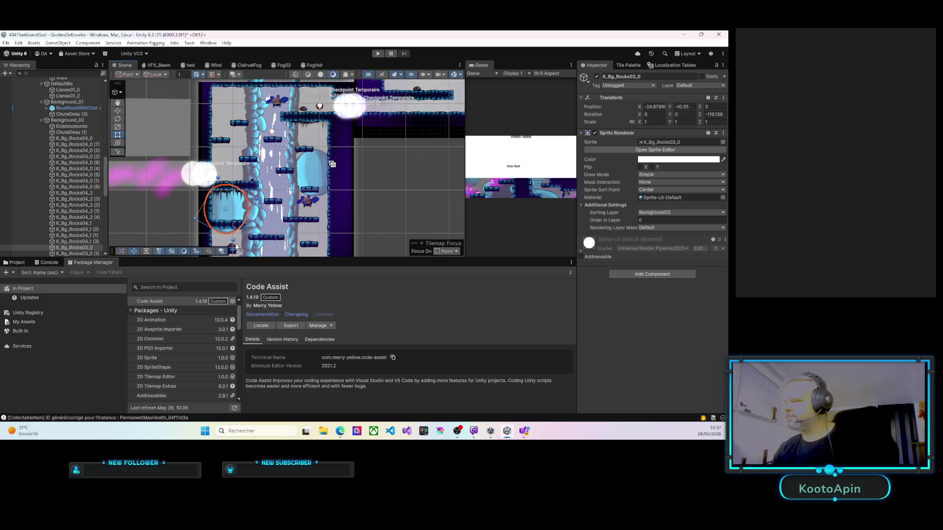
Step: Make two more rock copies, moving one down and right and rotating the newest
key(ctrl+d)
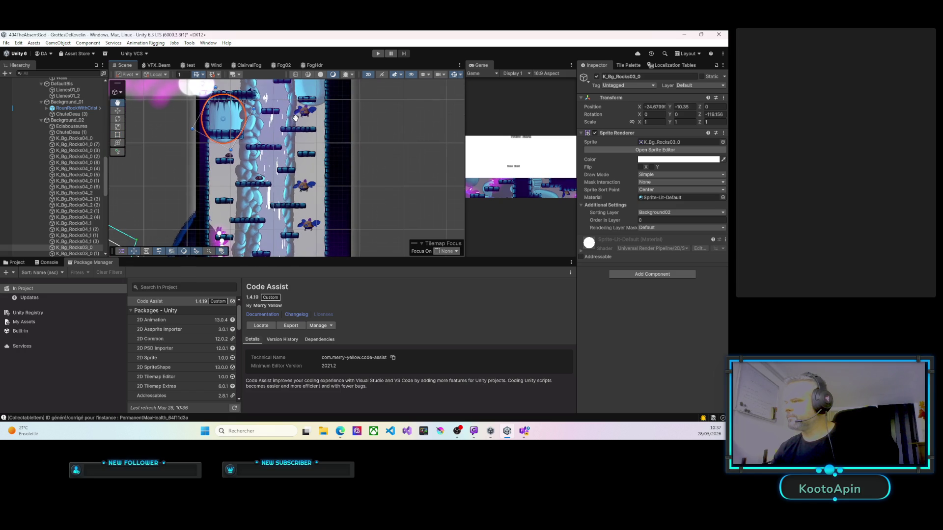
mouse_move(233, 123)
mouse_down()
mouse_move(317, 194)
mouse_move(405, 188)
mouse_move(397, 243)
mouse_move(314, 248)
mouse_move(301, 239)
mouse_move(310, 235)
mouse_move(300, 234)
mouse_move(291, 205)
mouse_move(317, 134)
mouse_move(270, 202)
mouse_up()
key(ctrl+d)
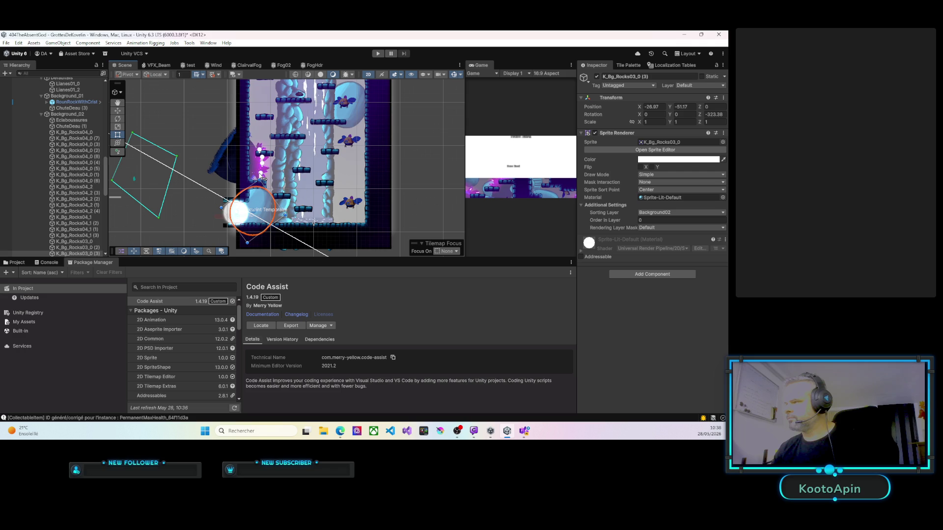
mouse_move(253, 240)
mouse_down()
mouse_move(300, 243)
mouse_move(291, 263)
mouse_up()
mouse_move(310, 203)
mouse_down()
mouse_move(296, 217)
mouse_move(280, 212)
mouse_up()
key(t)
click(321, 129)
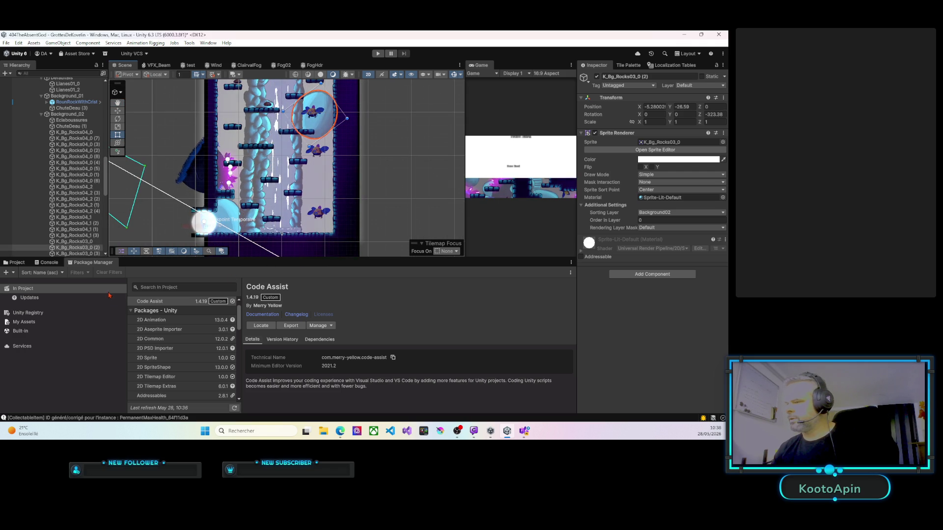
click(16, 263)
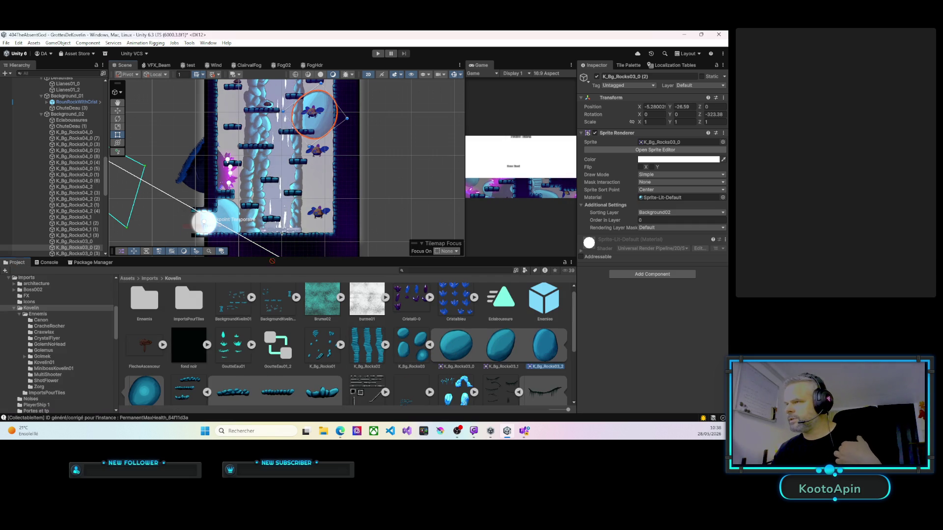
Step: Give K_Bg_Rocks03_2 sorting layer Background02, Z 0, Order in Layer 2, then Move to View
key(Down)
key(Down)
key(Down)
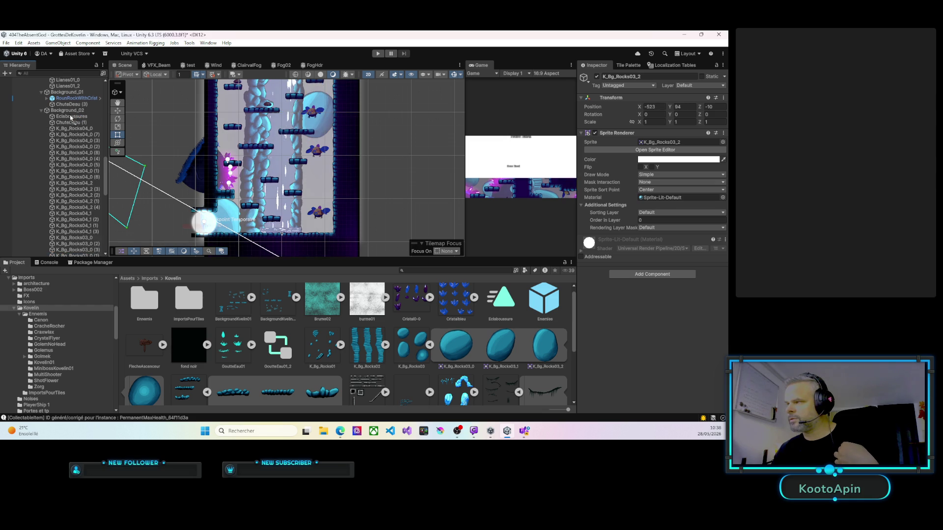
click(692, 212)
click(673, 240)
click(710, 107)
text(0)
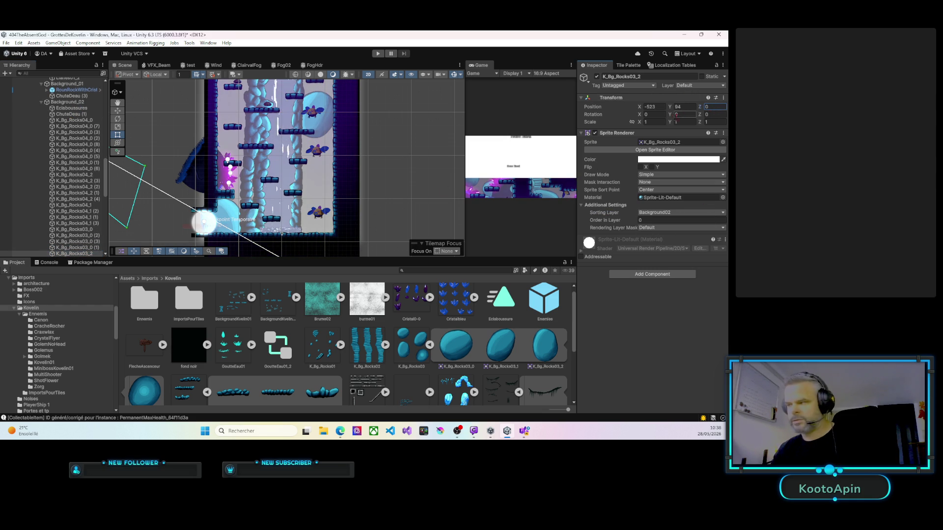
drag(636, 223, 644, 222)
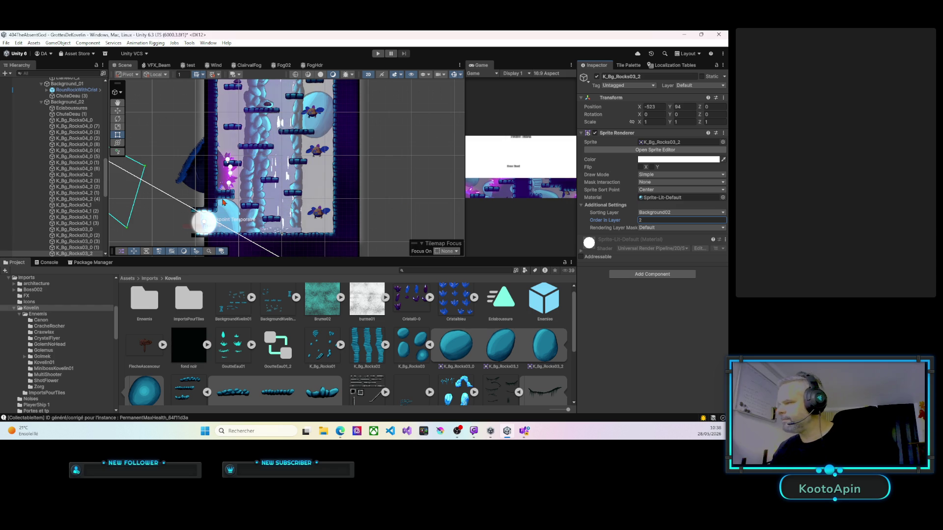
right_click(316, 186)
click(336, 230)
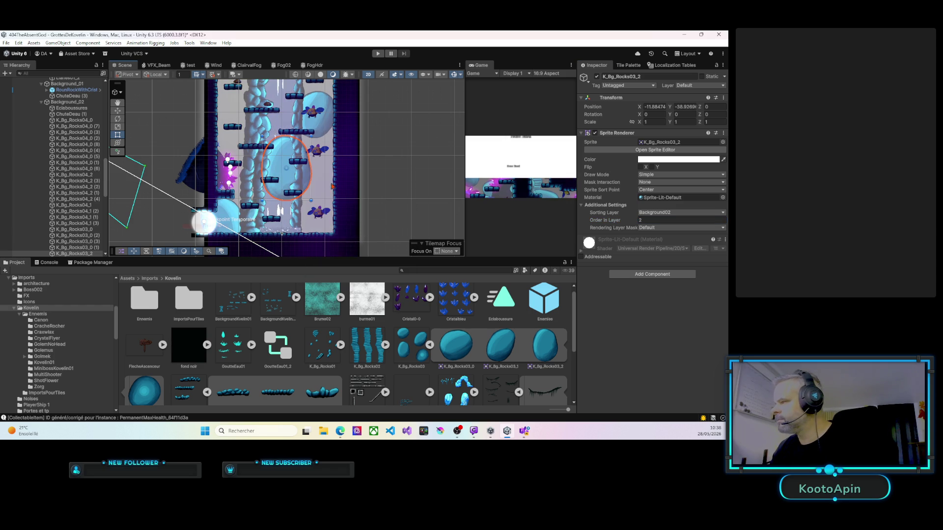
Step: Lower K_Bg_Rocks03_2 (1) slightly and place a copy higher up the right edge
mouse_move(315, 191)
mouse_down()
mouse_move(297, 201)
mouse_move(324, 224)
mouse_up()
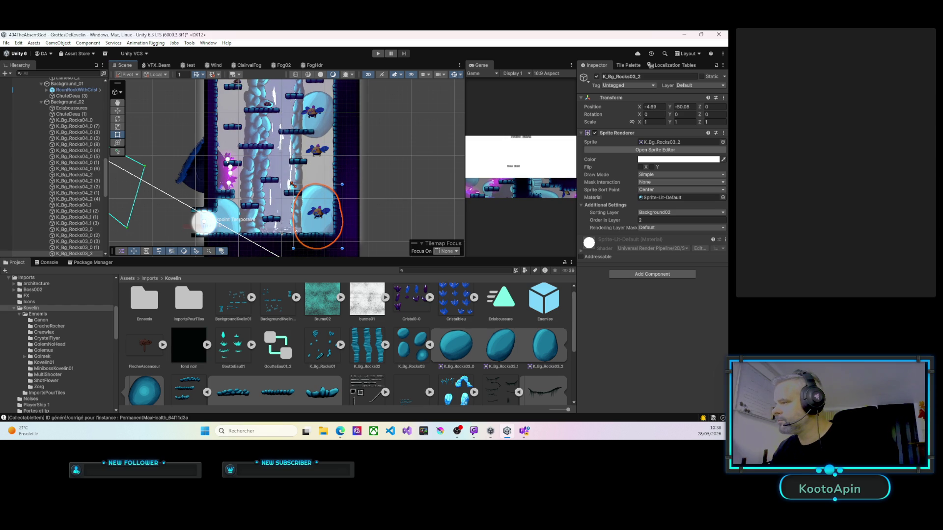
drag(259, 198, 267, 223)
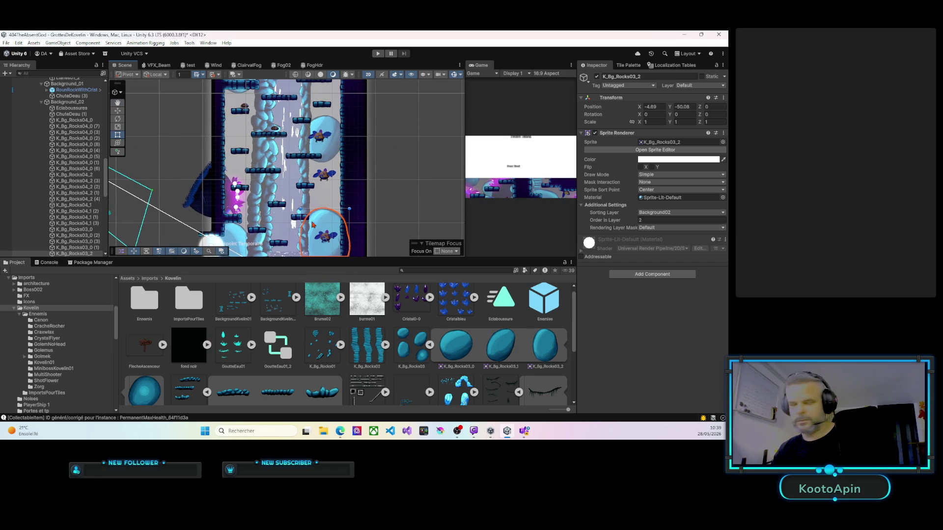
key(ctrl+d)
mouse_move(327, 217)
mouse_down()
mouse_move(328, 152)
mouse_move(329, 161)
mouse_up()
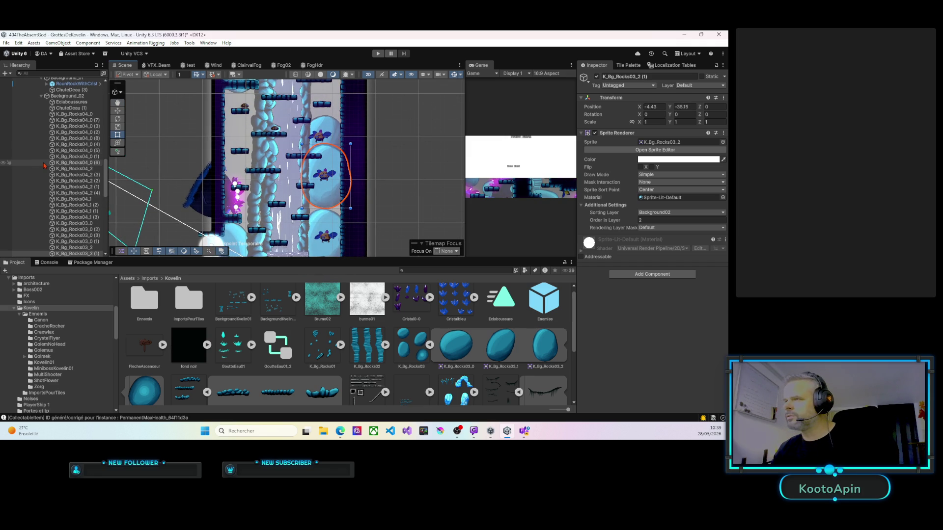
scroll(69, 179, down, 3)
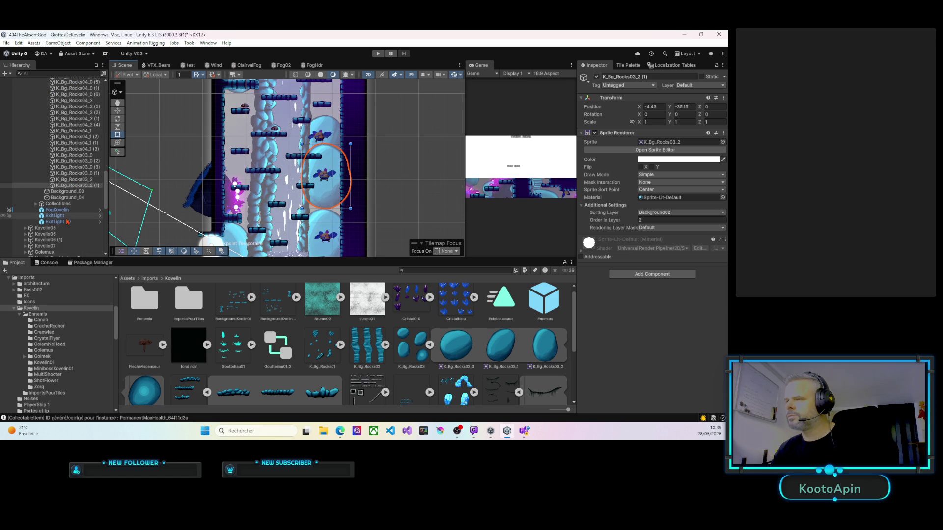
scroll(62, 198, up, 3)
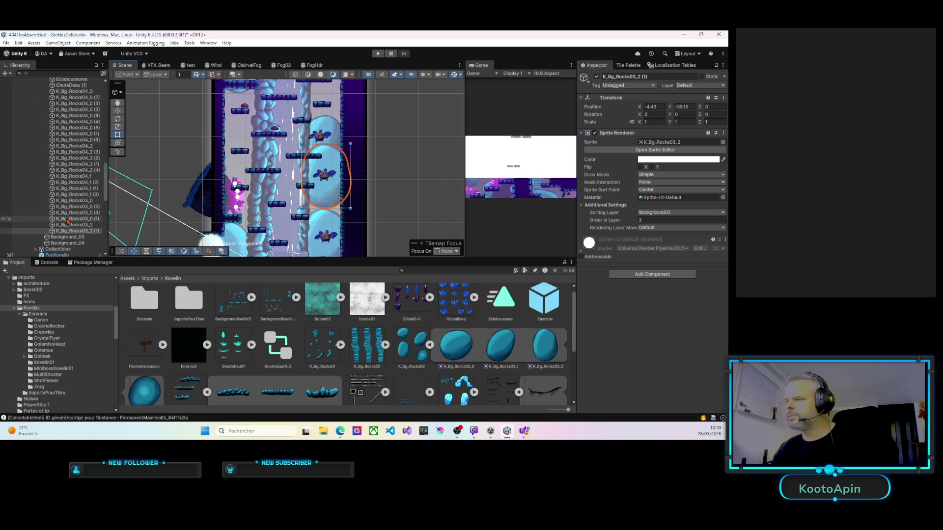
scroll(68, 223, up, 2)
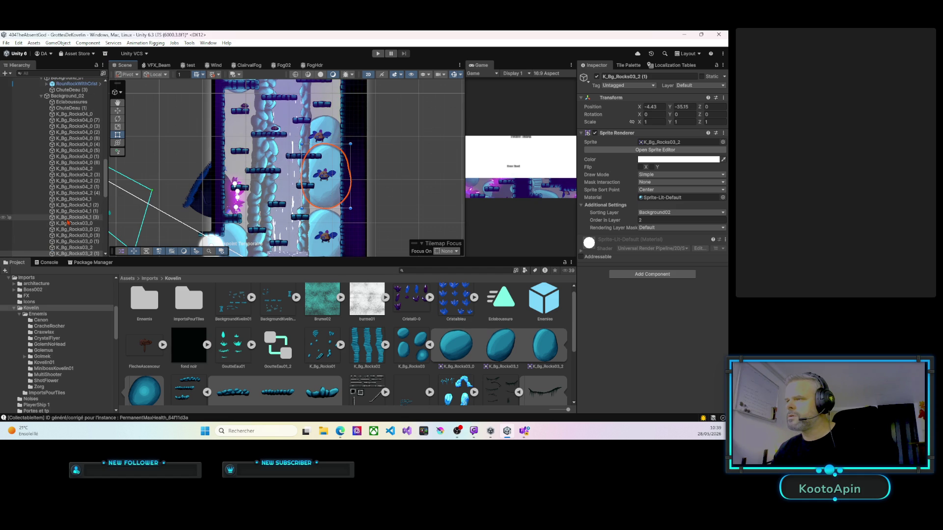
Step: Move the lower right-wall rock slightly down and duplicate it
click(330, 126)
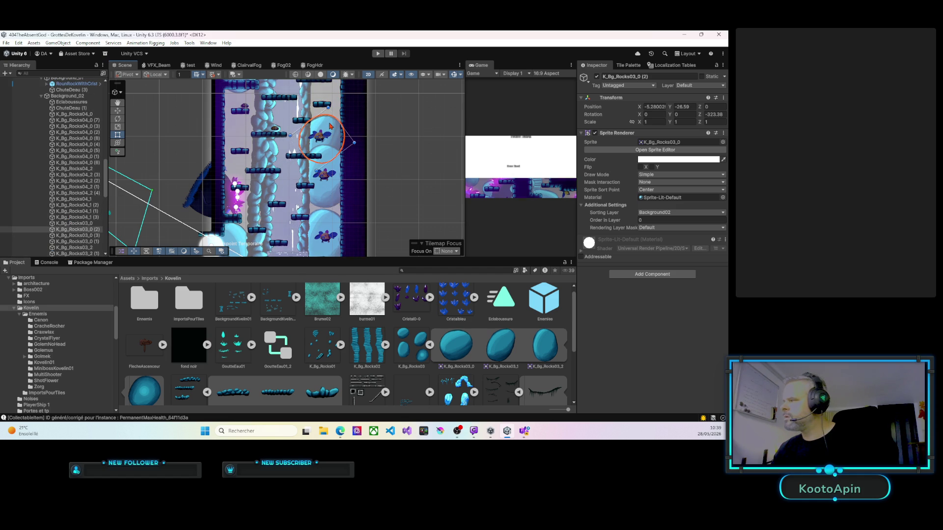
click(325, 198)
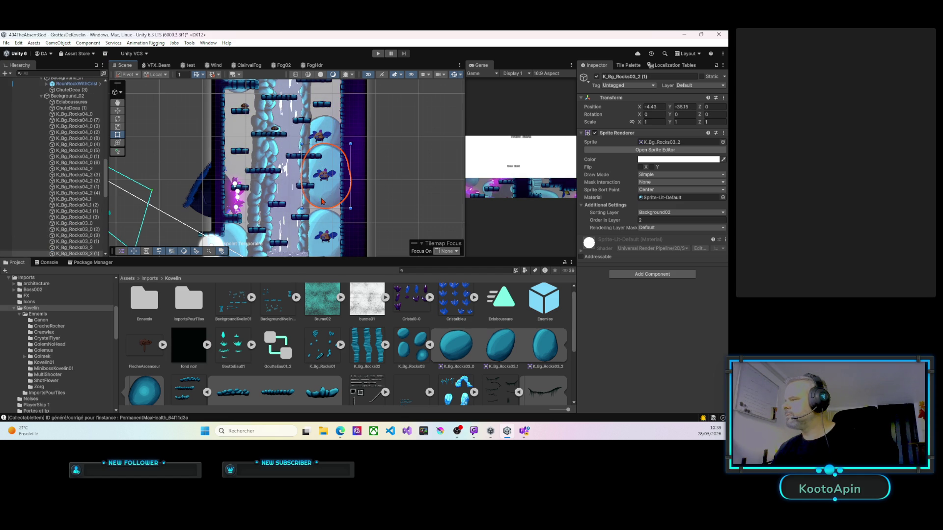
drag(325, 175, 308, 165)
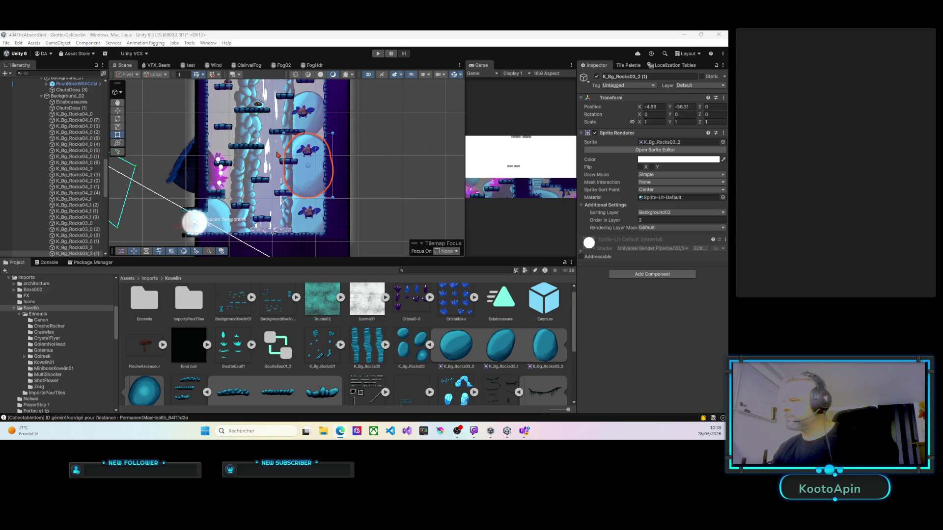
mouse_move(313, 145)
mouse_down()
mouse_move(344, 132)
mouse_move(336, 191)
mouse_move(339, 126)
mouse_move(310, 152)
mouse_move(307, 212)
mouse_move(336, 98)
mouse_up()
key(ctrl+d)
key(ctrl+d)
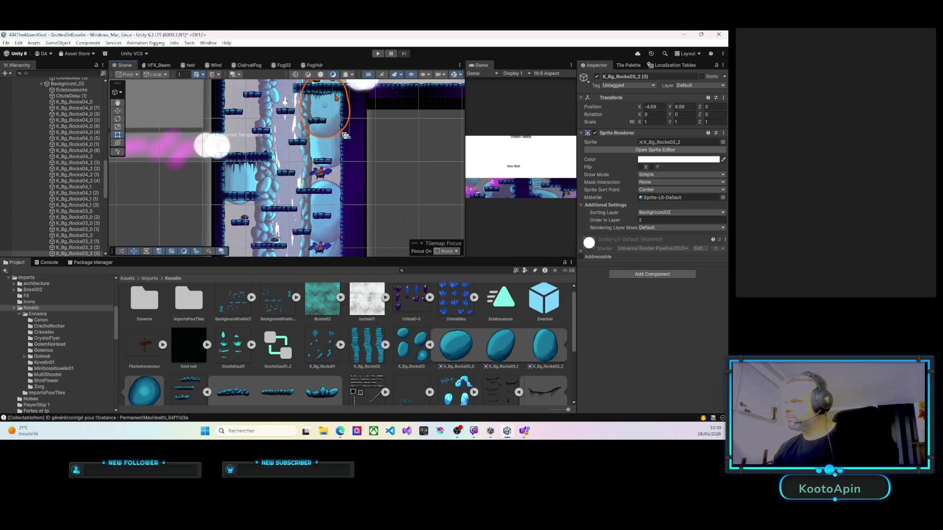
Step: Move the tilted upper right-wall rock down and enlarge it to cover more wall
click(328, 155)
drag(334, 142, 333, 162)
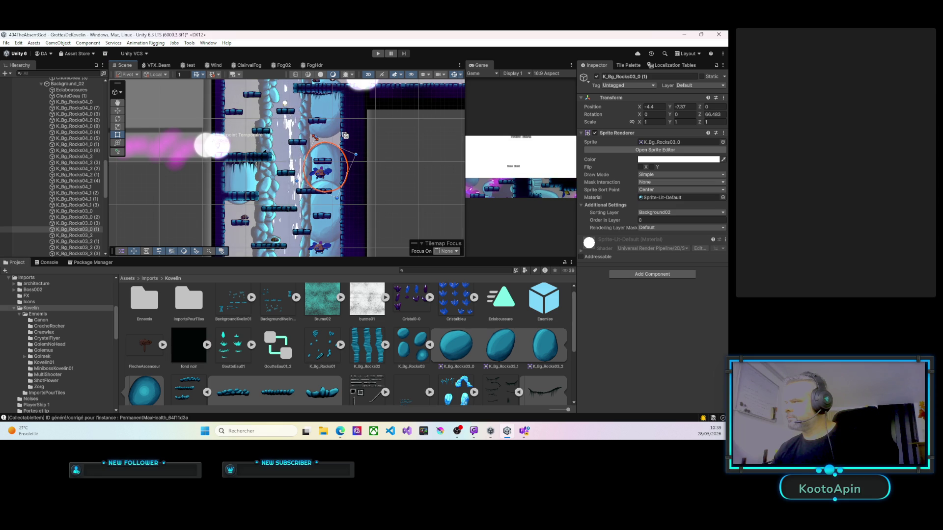
drag(332, 144, 310, 147)
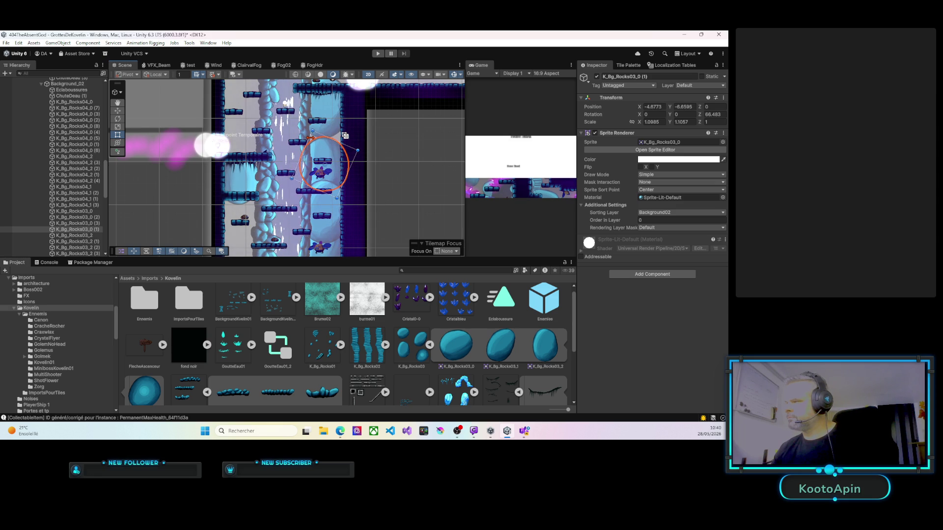
mouse_move(311, 130)
mouse_down()
mouse_move(309, 122)
mouse_move(349, 151)
mouse_move(366, 116)
mouse_up()
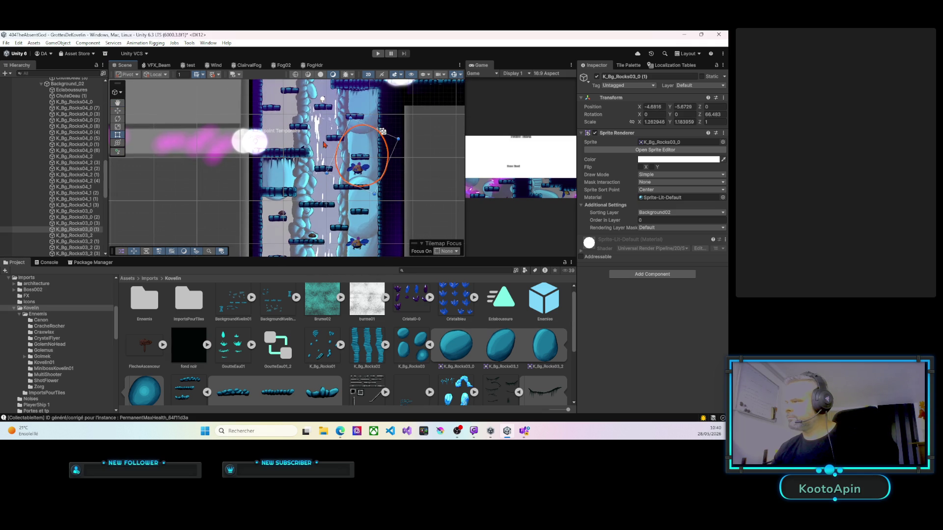
Step: Copy the lower right-wall rock over to the left wall
click(275, 174)
drag(332, 188, 301, 107)
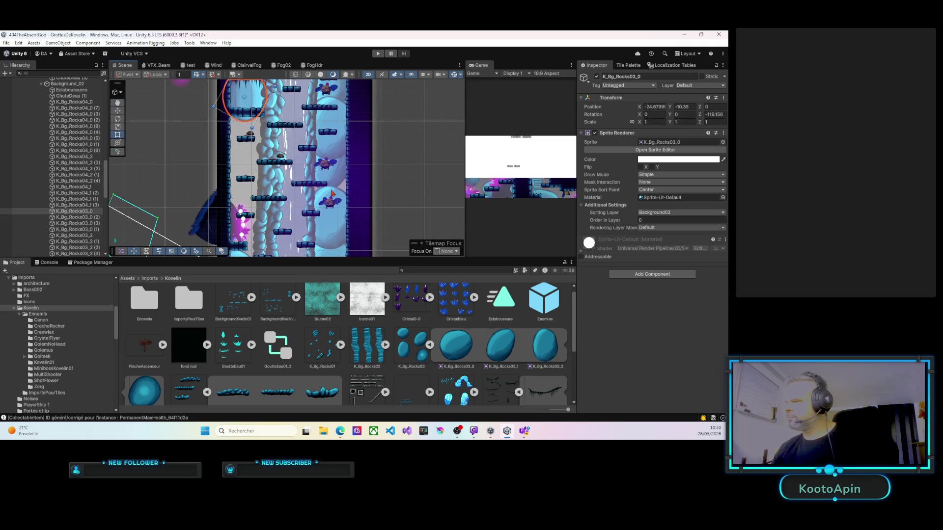
drag(338, 219, 336, 164)
click(322, 204)
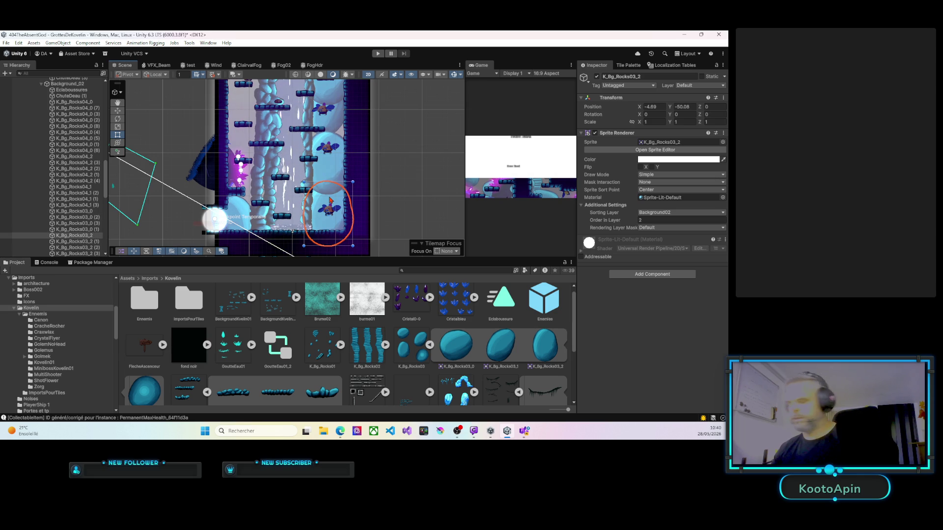
key(ctrl+d)
mouse_move(321, 203)
mouse_down()
mouse_move(257, 170)
mouse_move(216, 175)
mouse_move(287, 175)
mouse_move(243, 175)
mouse_up()
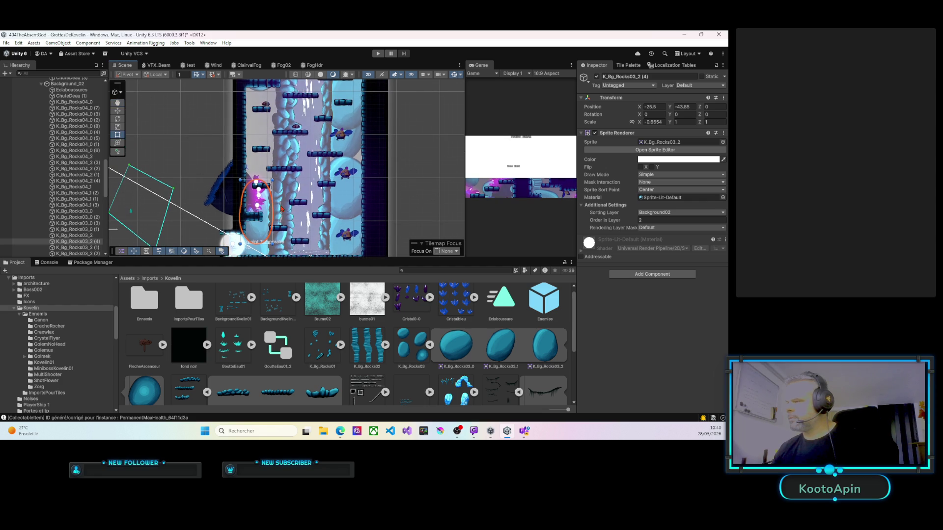
Step: Add two more rock copies along the left wall, one placed higher and widened
key(ctrl+d)
mouse_move(261, 206)
mouse_down()
mouse_move(263, 109)
mouse_move(280, 109)
mouse_up()
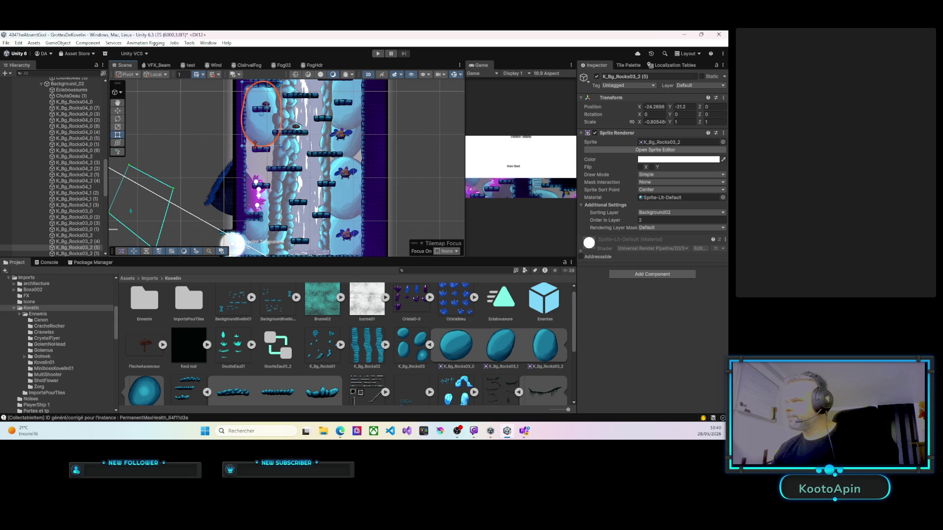
drag(241, 112, 239, 113)
click(344, 162)
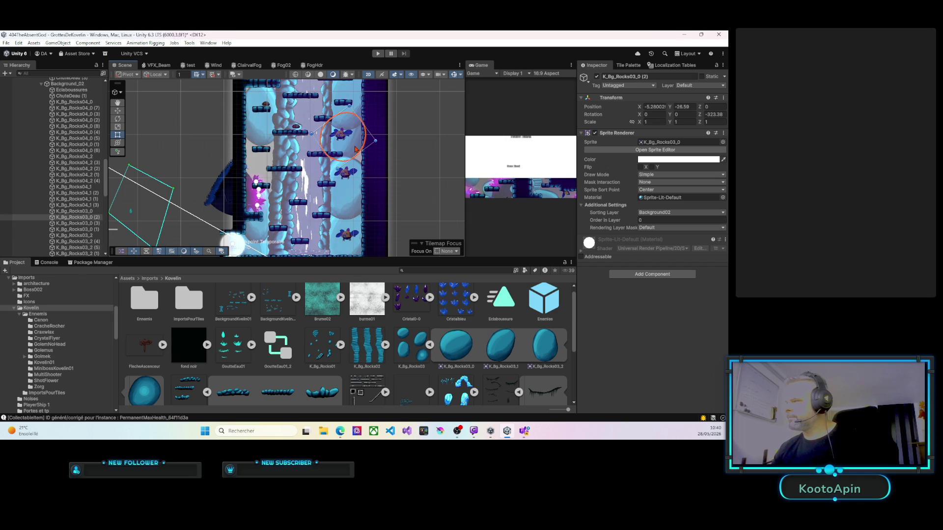
click(357, 181)
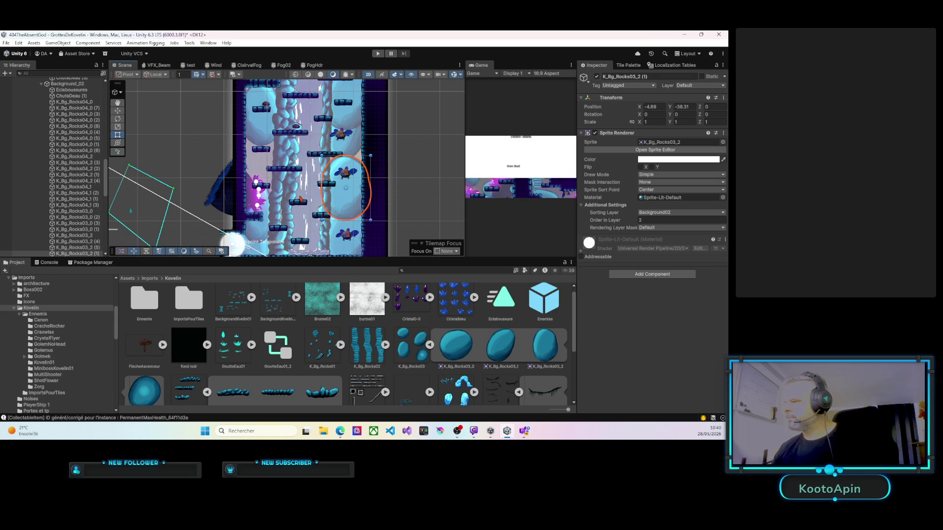
key(Down)
click(262, 239)
key(ctrl+d)
mouse_move(246, 225)
mouse_down()
mouse_move(265, 208)
mouse_move(271, 156)
mouse_move(282, 165)
mouse_move(280, 188)
mouse_move(268, 183)
mouse_up()
Step: Widen and extend the upper left-wall rock, and stretch the tilted right-wall rock taller
click(252, 146)
click(237, 130)
click(241, 139)
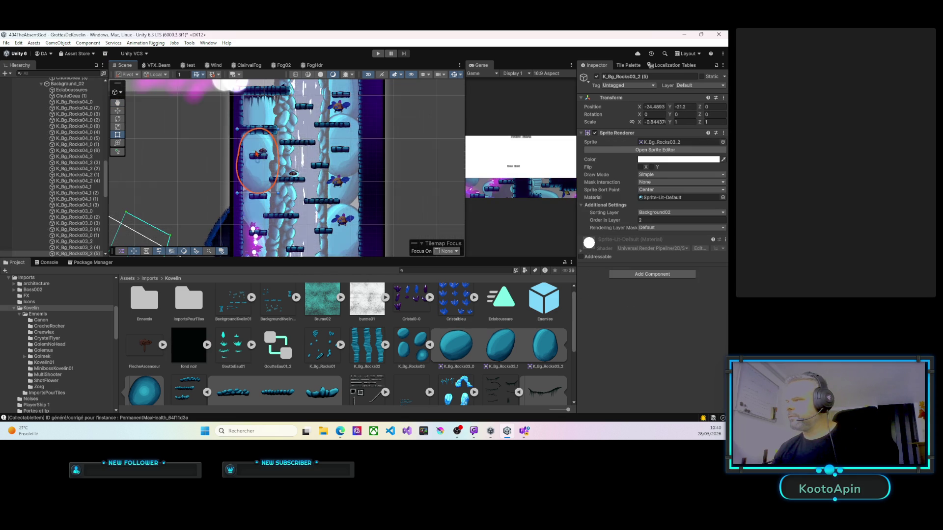
drag(236, 140, 242, 126)
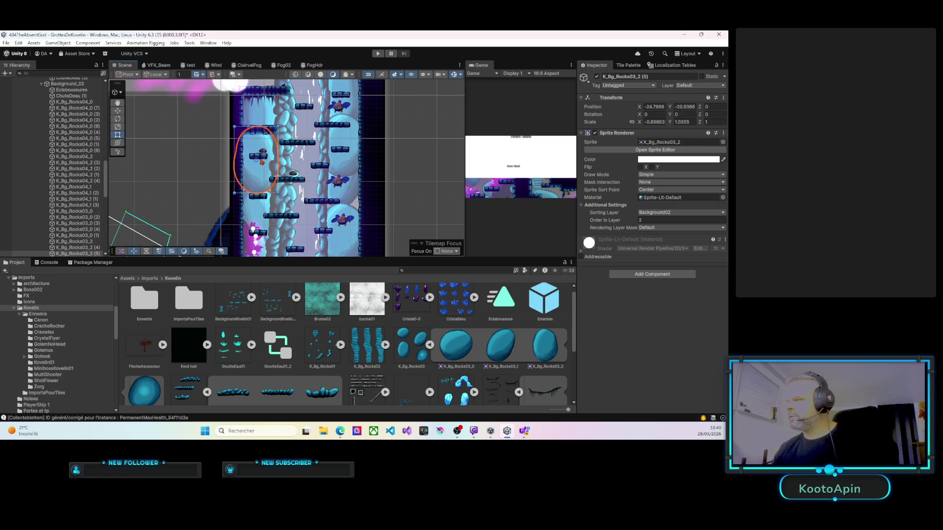
drag(277, 193, 280, 197)
click(342, 188)
drag(357, 196, 359, 199)
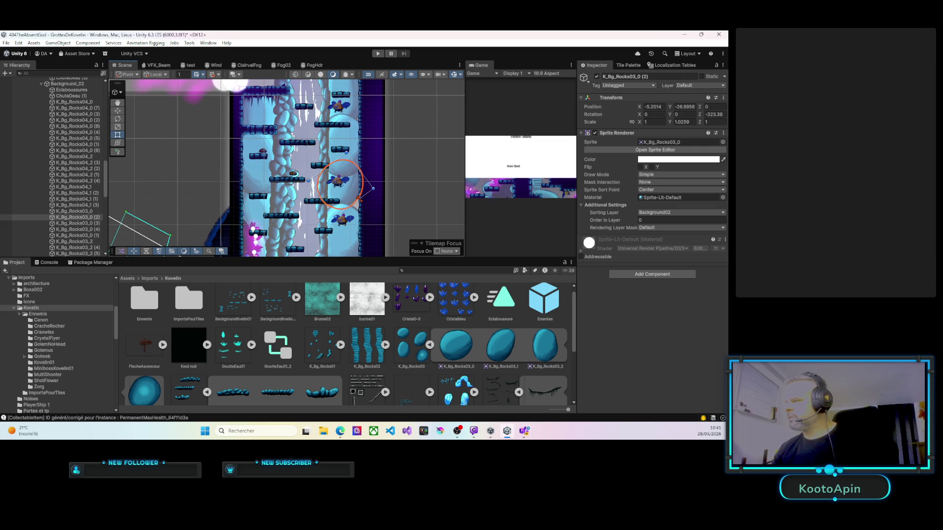
Step: Move a left-wall rock up the wall and shorten it from the top
drag(357, 123, 351, 166)
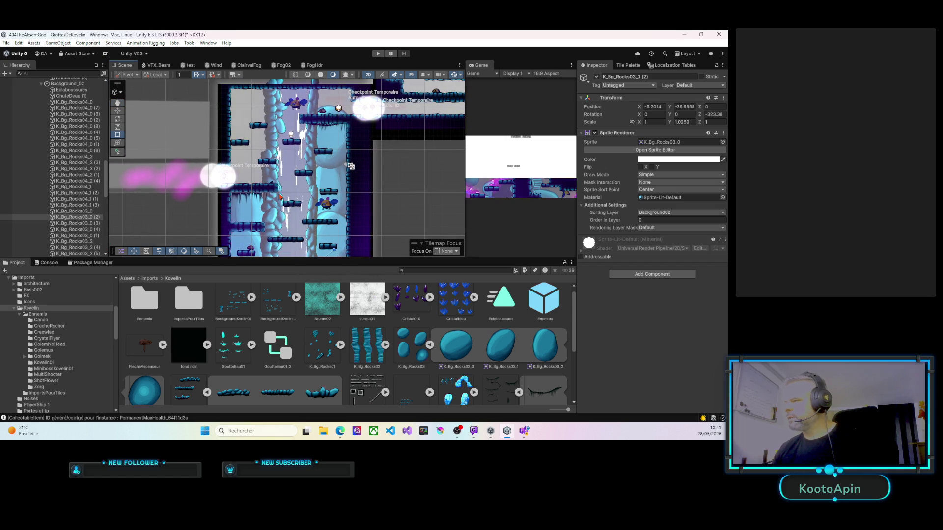
click(249, 240)
mouse_move(248, 241)
mouse_down()
mouse_move(252, 149)
mouse_move(240, 147)
mouse_up()
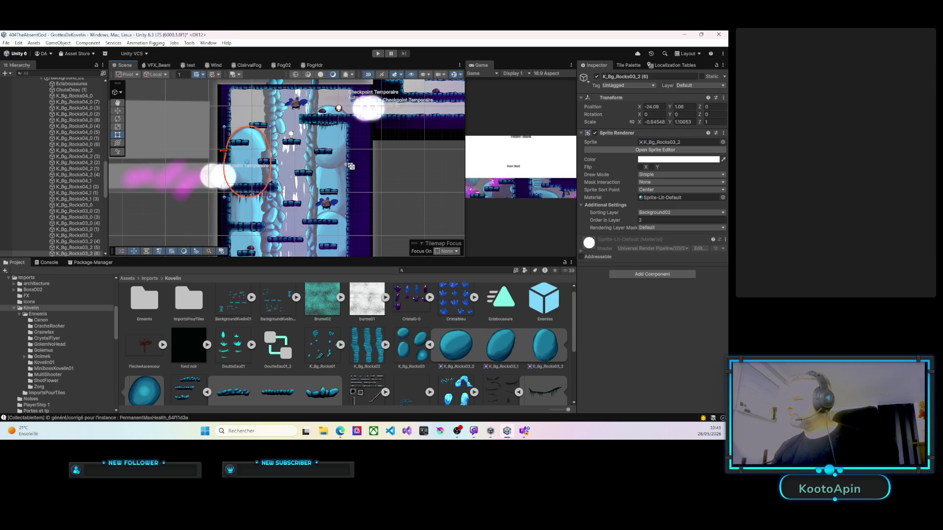
drag(248, 128, 247, 132)
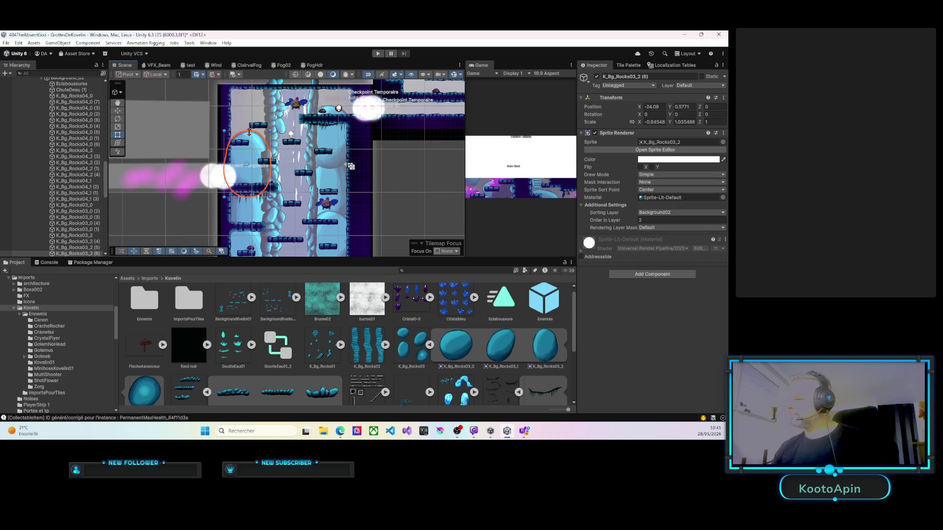
Step: Place K_Bg_Rocks03_0 (5) at the top of the left wall, rotated upright to about 90°
click(332, 146)
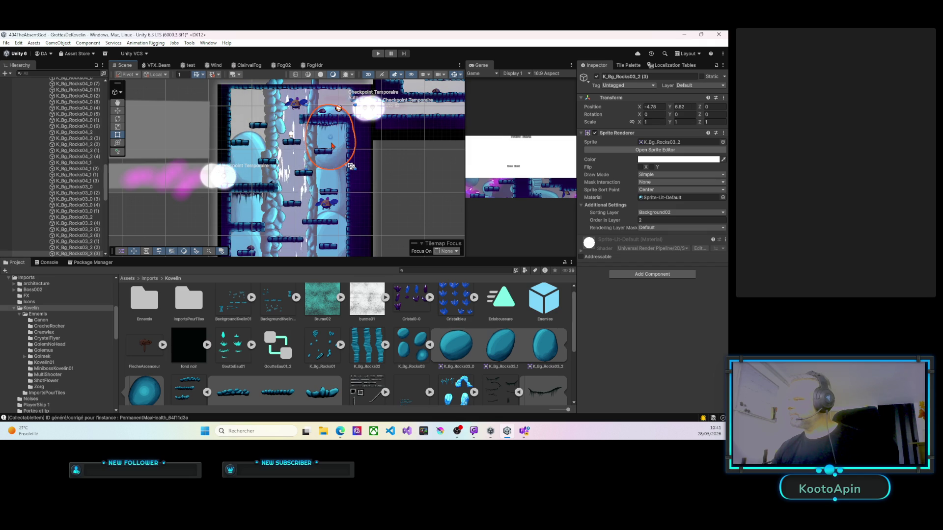
click(255, 155)
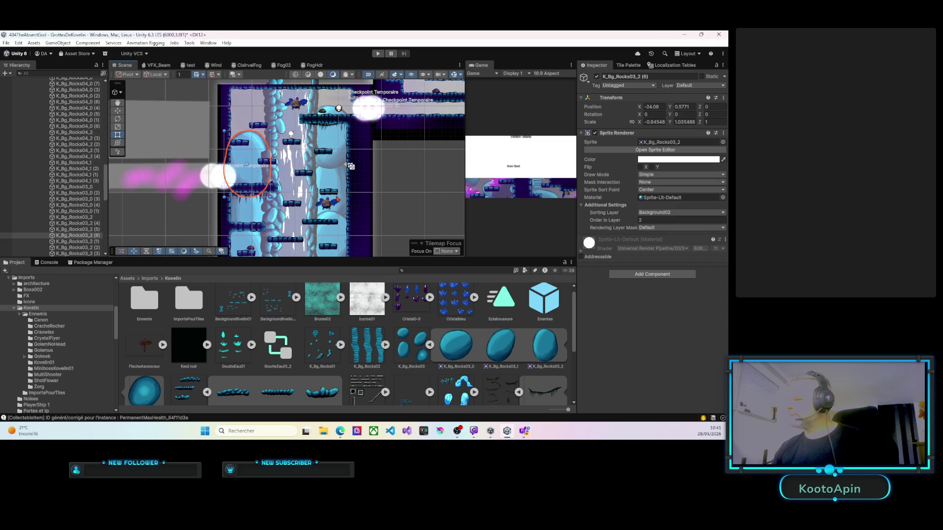
click(336, 186)
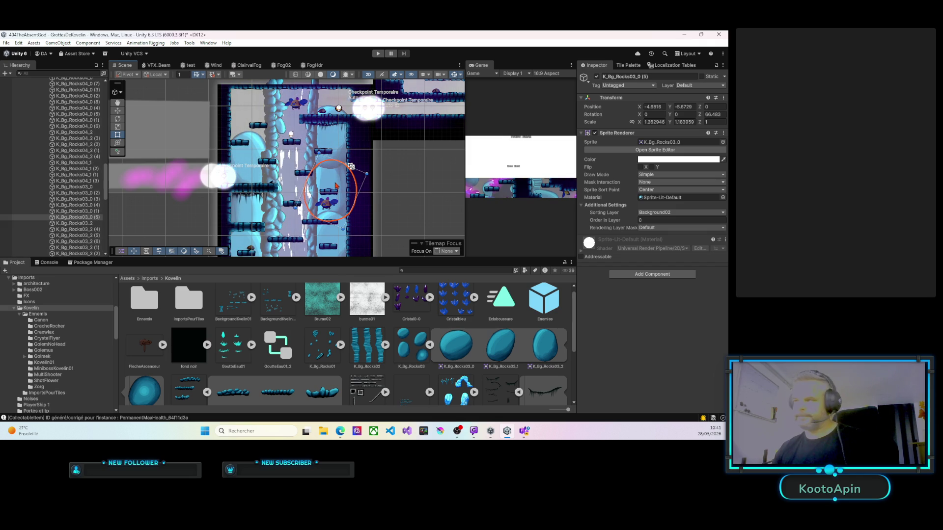
mouse_move(336, 186)
mouse_down()
mouse_move(314, 167)
mouse_move(236, 142)
mouse_move(256, 104)
mouse_move(233, 122)
mouse_move(262, 120)
mouse_move(244, 111)
mouse_up()
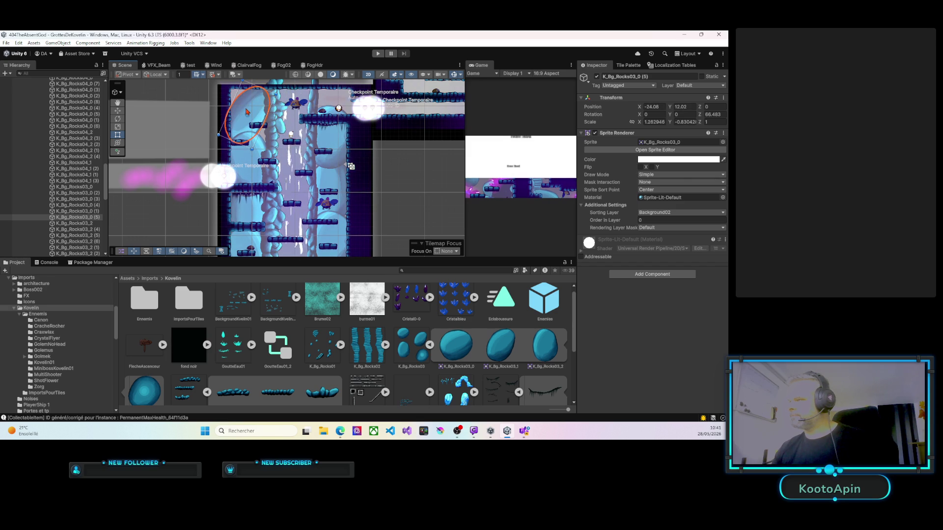
mouse_move(216, 139)
mouse_down()
mouse_move(229, 148)
mouse_move(223, 122)
mouse_move(269, 123)
mouse_move(273, 151)
mouse_up()
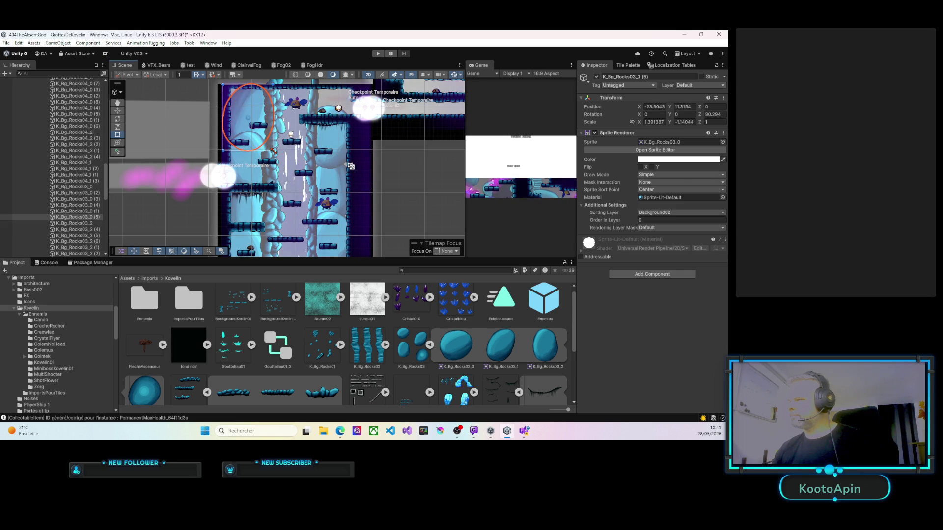
drag(237, 100, 234, 97)
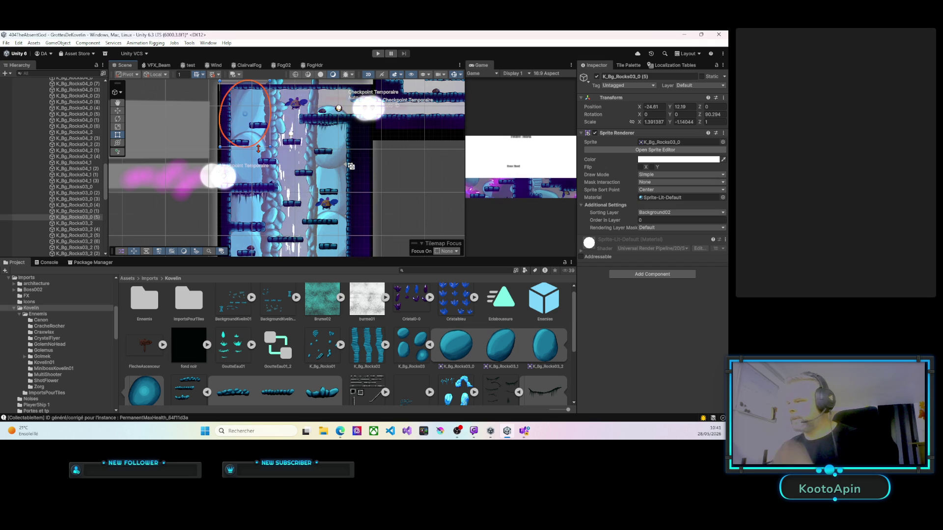
Step: Zoom out and re-centre to see the whole waterfall level
scroll(286, 147, down, 1)
drag(285, 162, 285, 126)
scroll(280, 126, down, 3)
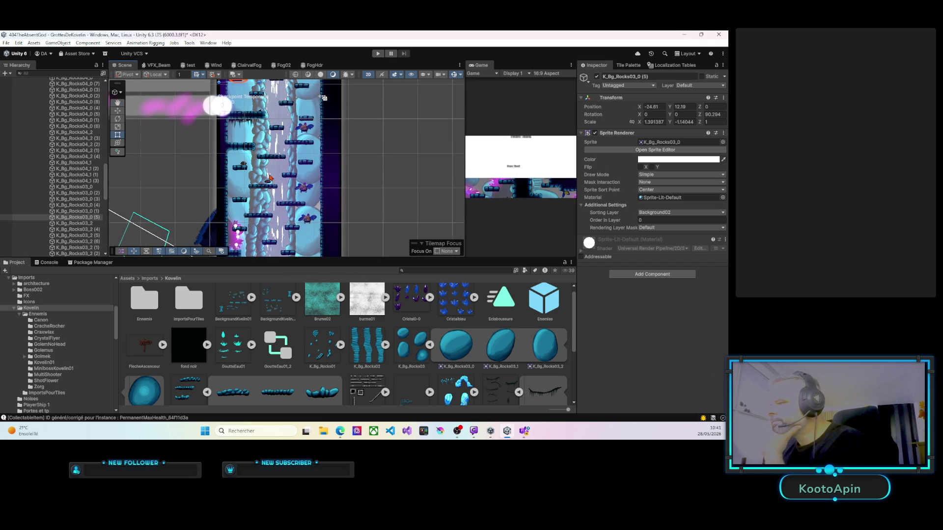
drag(267, 123, 268, 149)
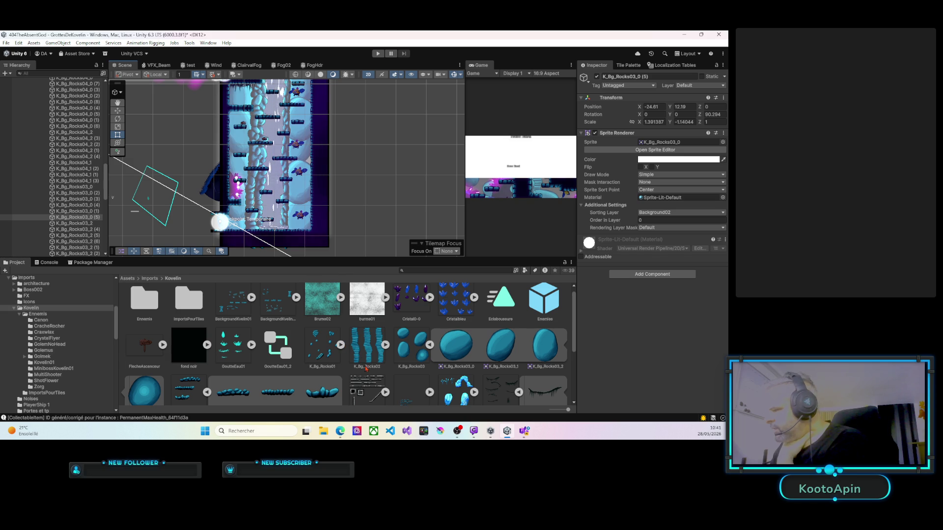
scroll(373, 369, down, 3)
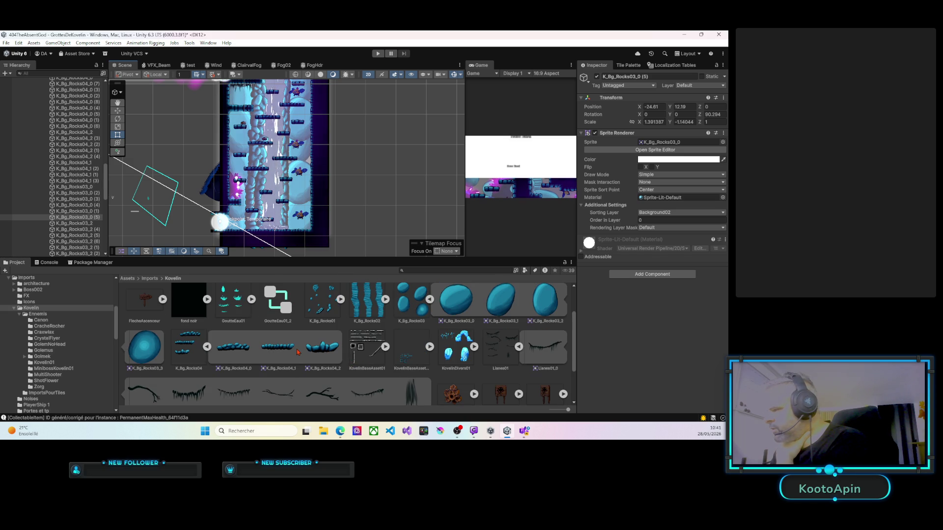
click(341, 300)
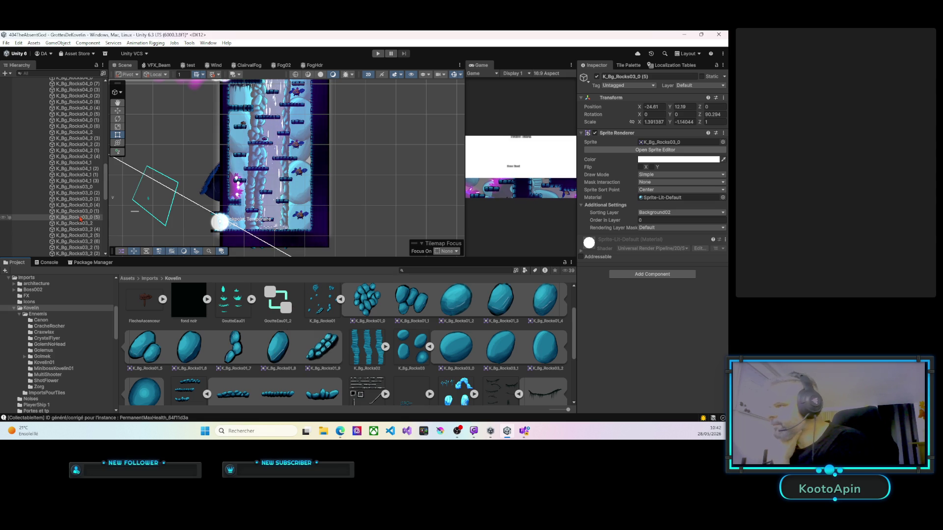
scroll(64, 107, up, 3)
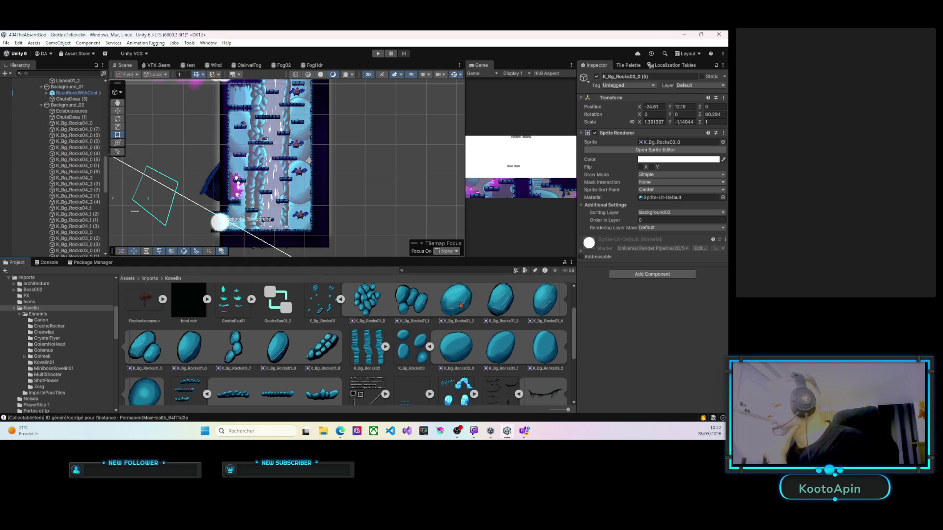
scroll(460, 305, up, 1)
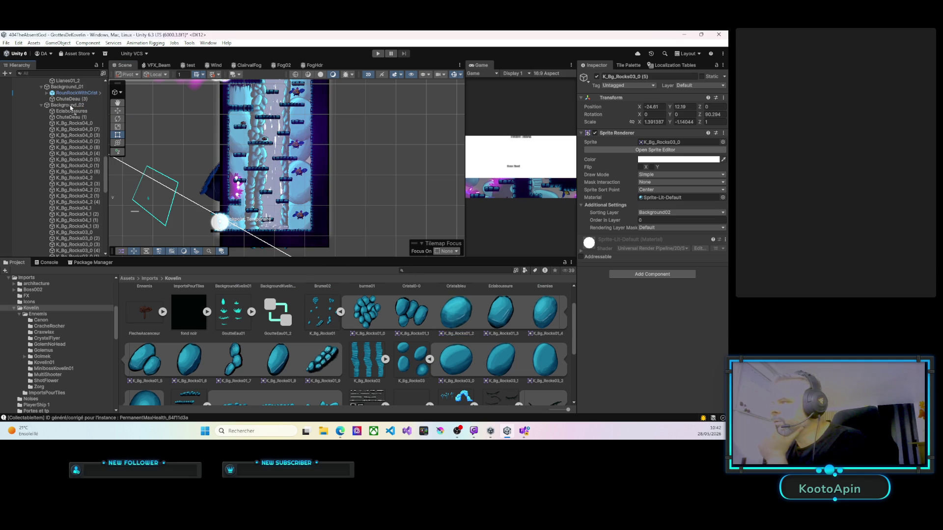
scroll(72, 107, down, 5)
click(74, 254)
right_click(304, 165)
Step: Move K_Bg_Rocks01_2 to view and set sorting layer Background02, Z 0, Order in Layer 20
click(330, 213)
drag(287, 169, 309, 161)
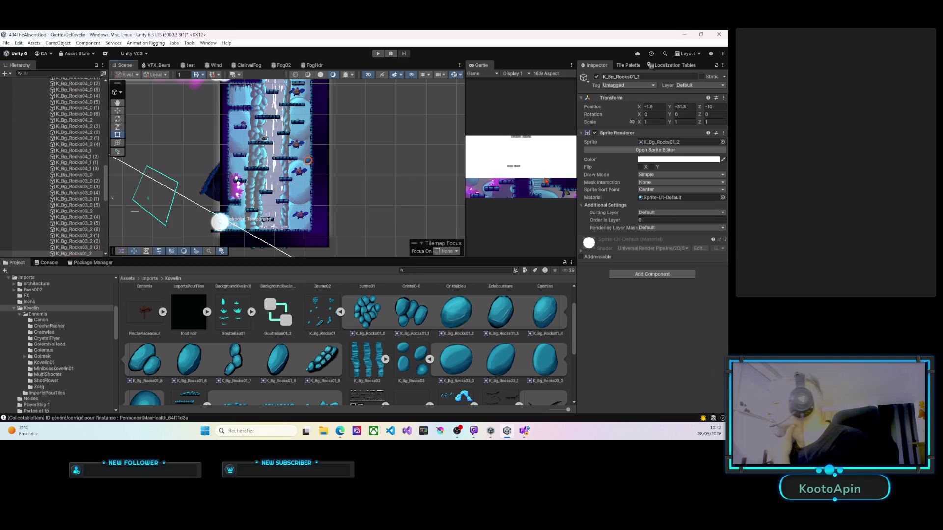
click(656, 212)
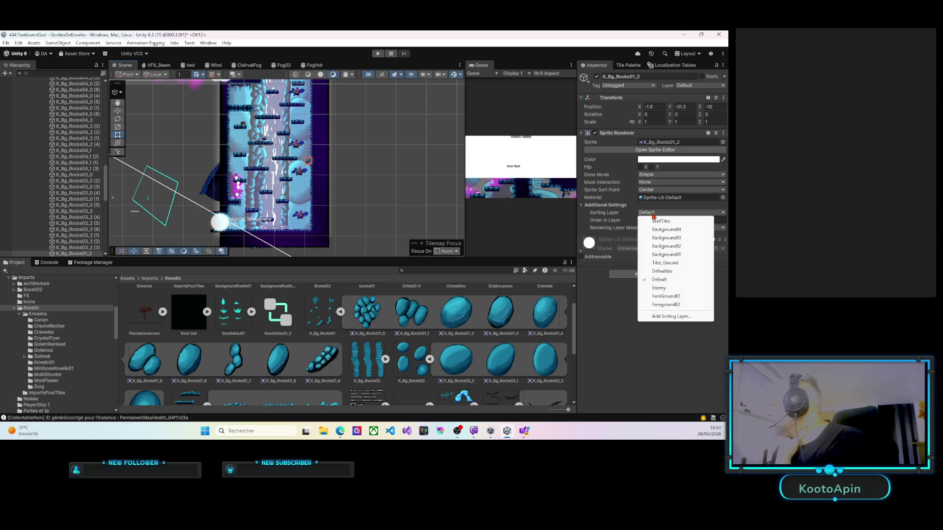
click(659, 246)
click(707, 107)
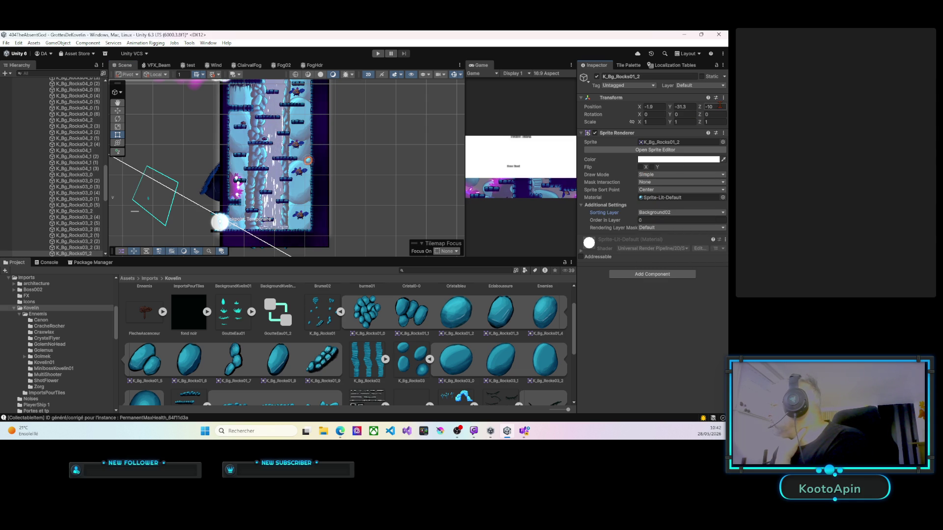
text(0)
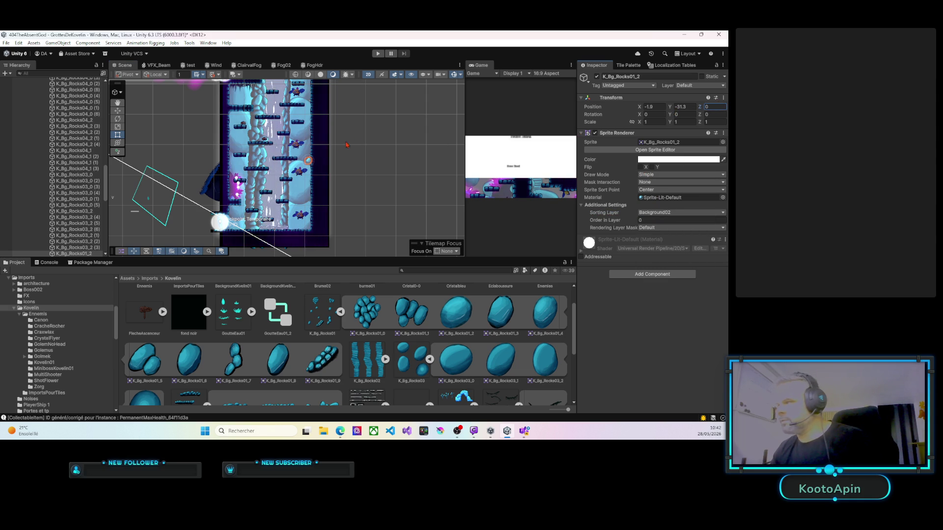
scroll(310, 159, up, 3)
scroll(309, 160, up, 4)
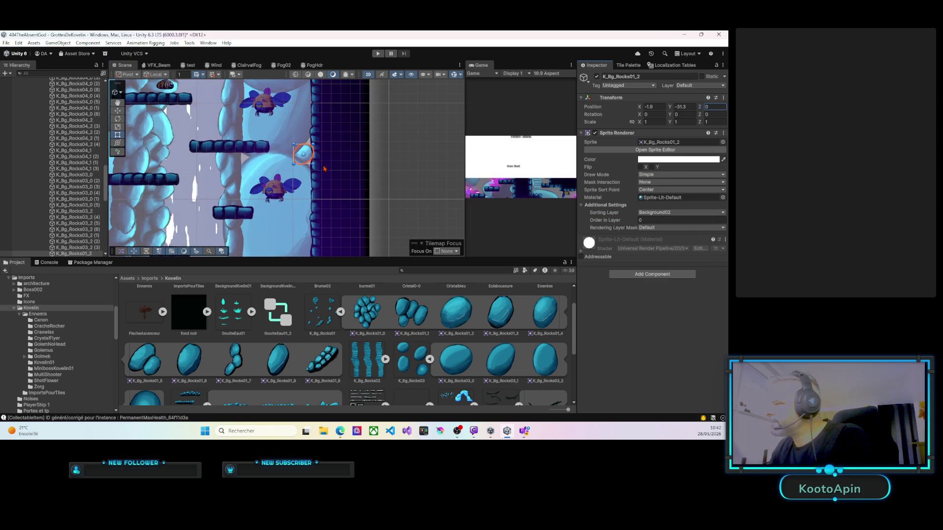
click(641, 220)
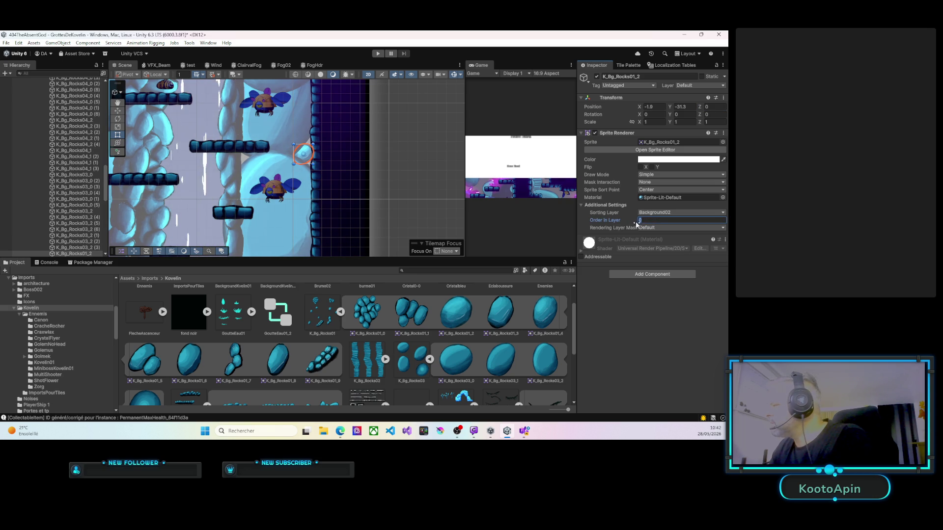
text(20)
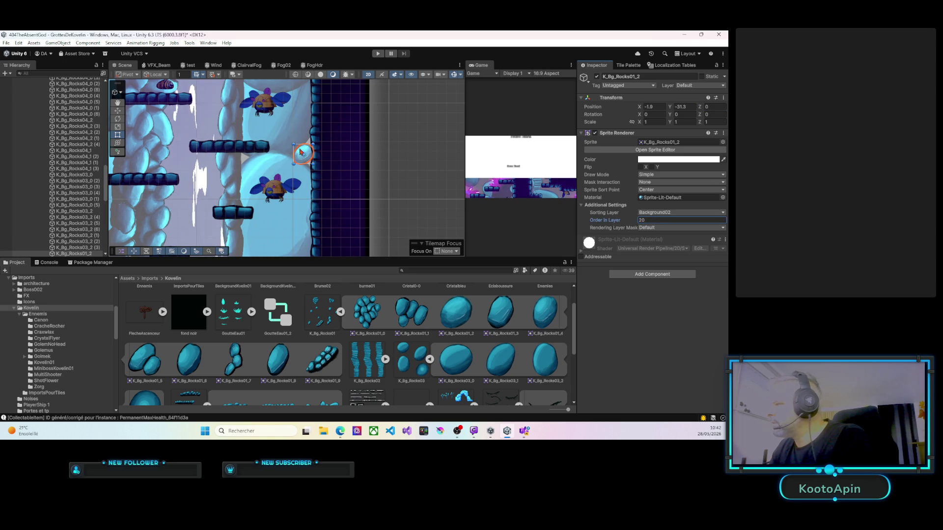
Step: Scale the rock to nearly double size and push it against the right cave wall
mouse_move(313, 163)
mouse_down()
mouse_move(326, 175)
mouse_move(301, 156)
mouse_move(255, 156)
mouse_move(317, 158)
mouse_move(260, 159)
mouse_up()
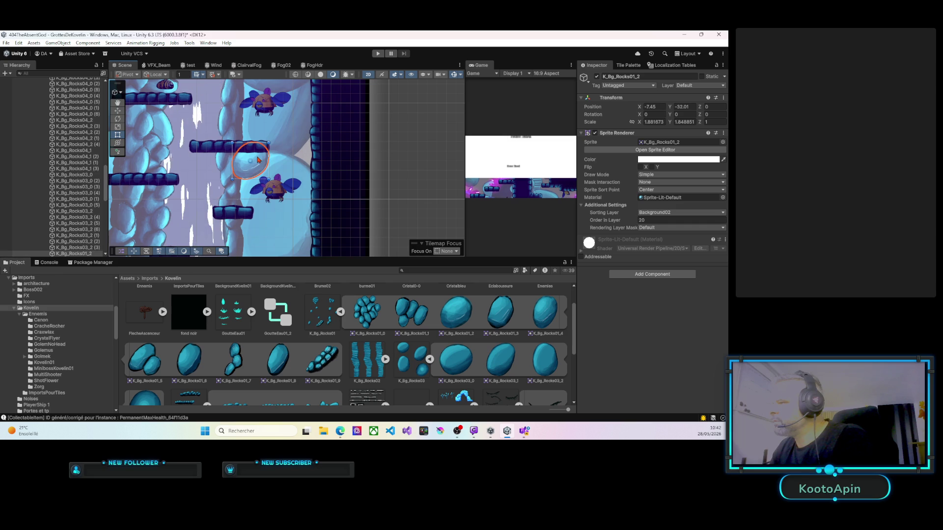
drag(258, 159, 315, 155)
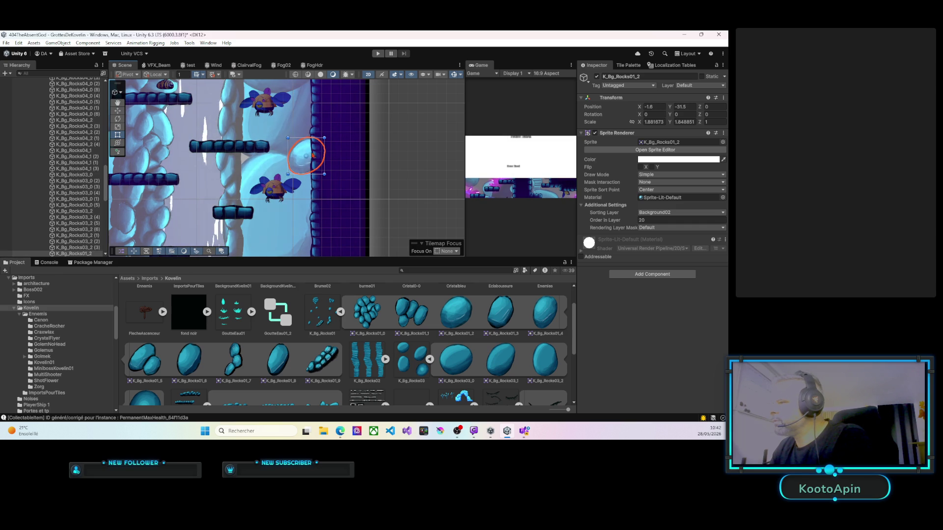
drag(236, 178, 271, 174)
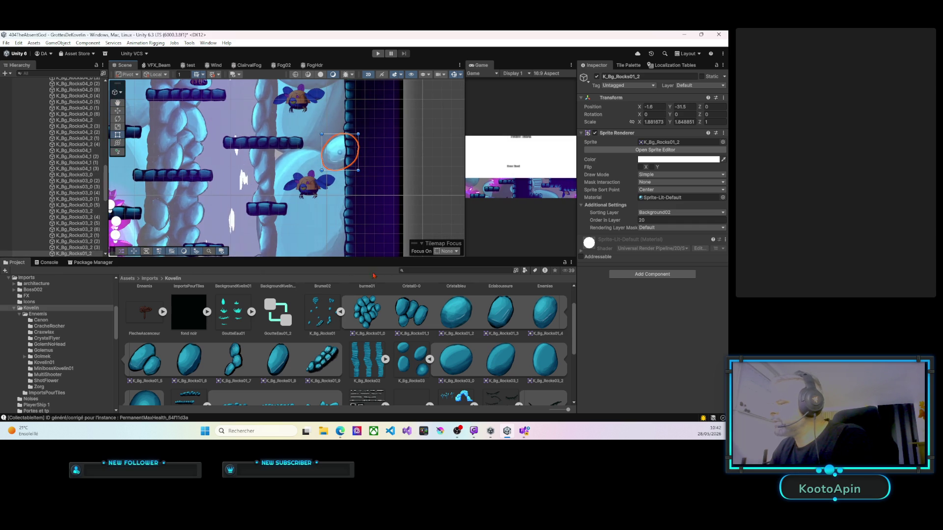
scroll(93, 221, up, 10)
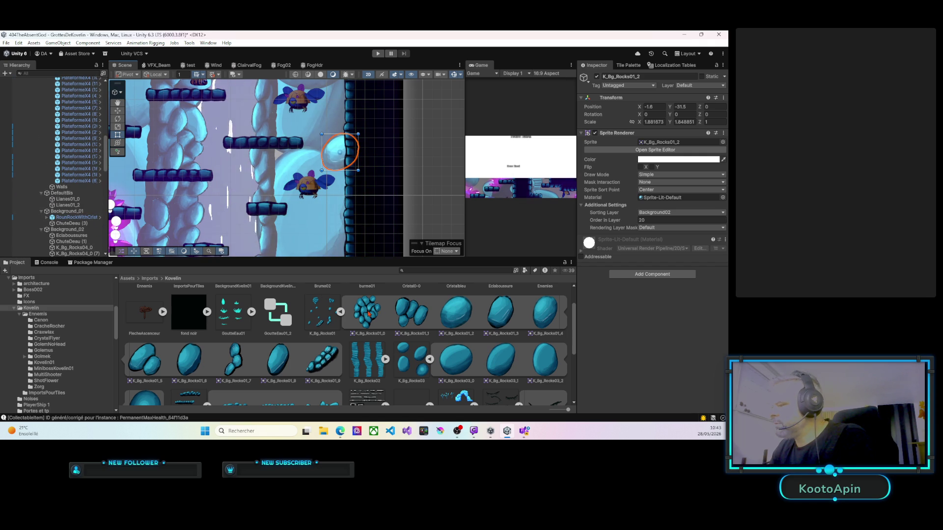
Step: Add a K_Bg_Rocks01_7 rock under Background_02 and move it to the view
scroll(302, 369, down, 1)
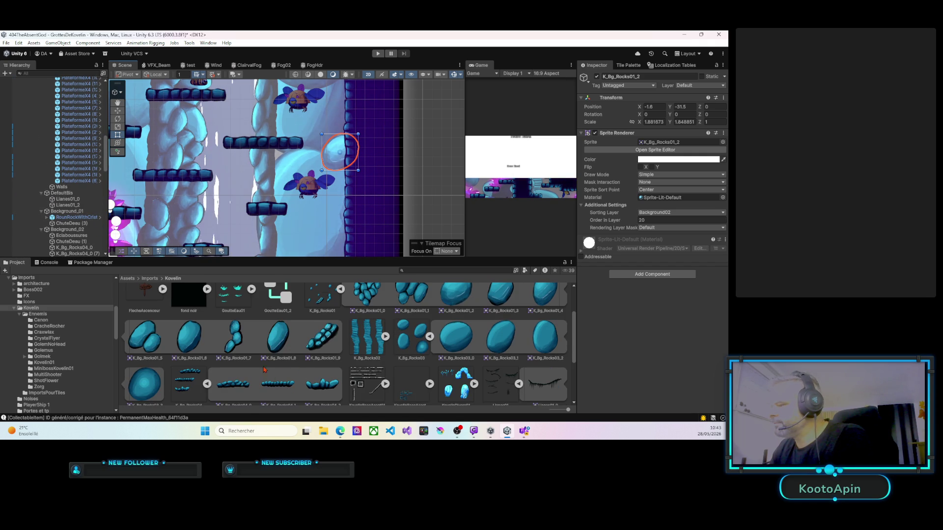
mouse_move(215, 231)
mouse_down()
mouse_move(296, 237)
mouse_move(290, 246)
mouse_up()
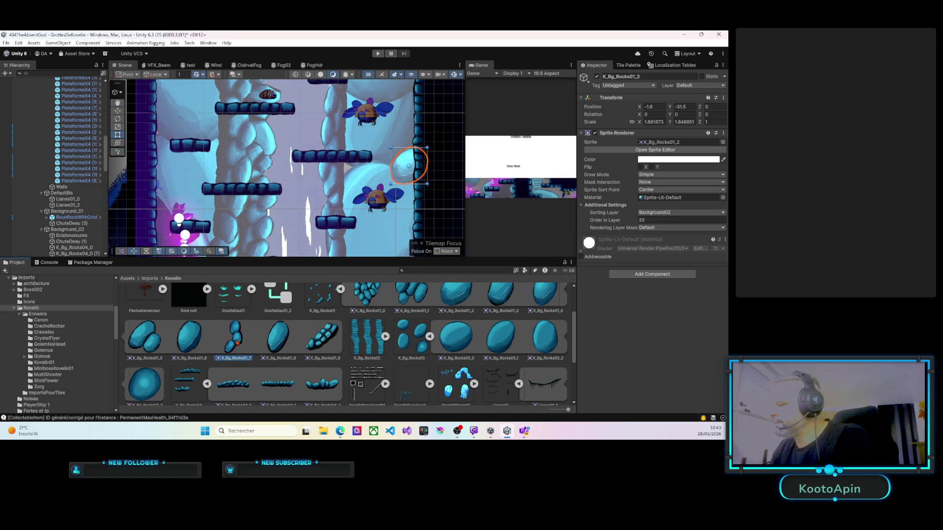
scroll(327, 305, up, 1)
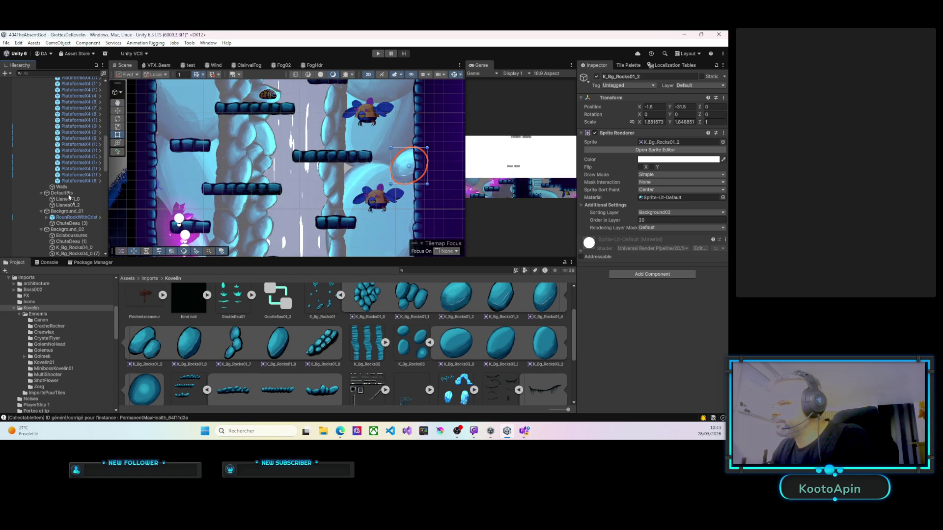
drag(65, 228, 68, 231)
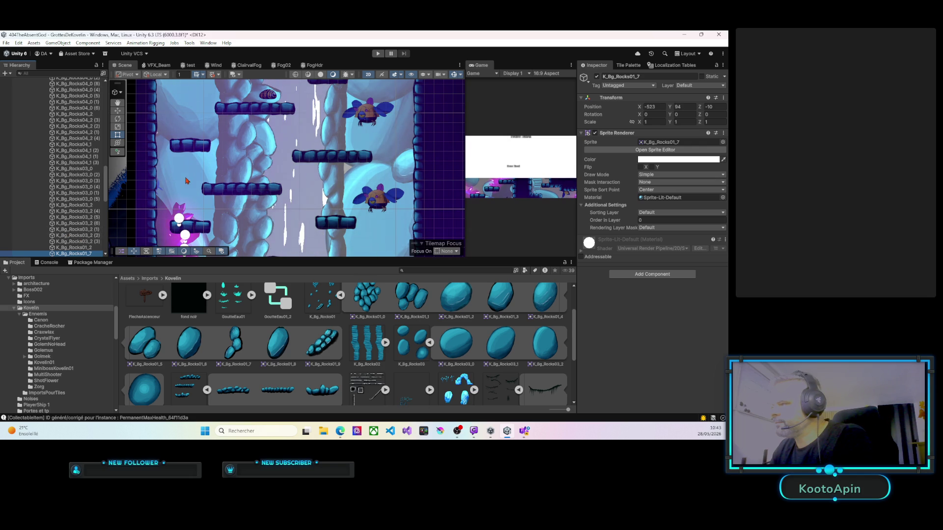
scroll(82, 206, up, 3)
scroll(82, 207, up, 6)
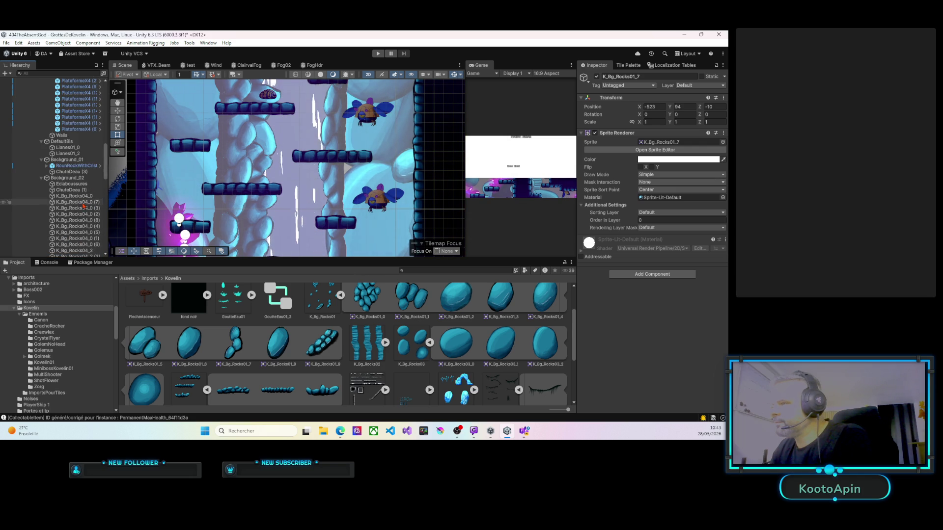
right_click(278, 159)
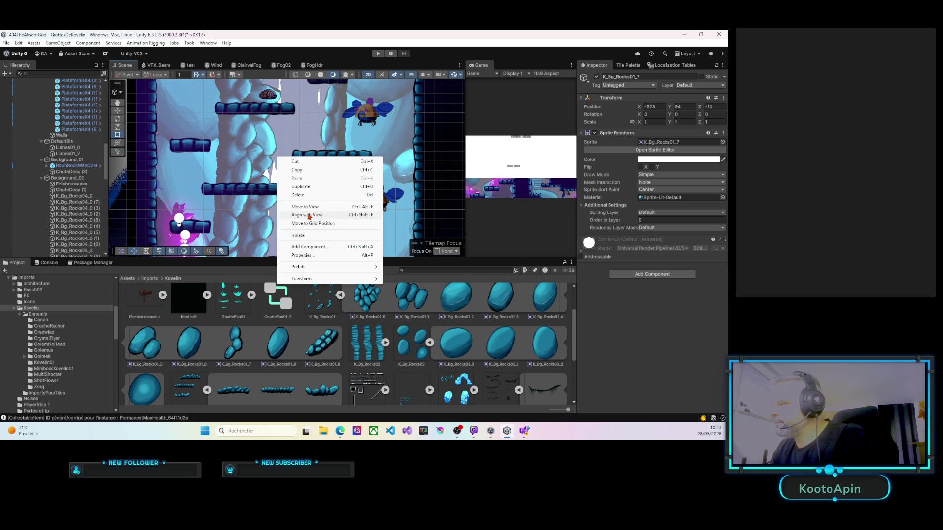
click(307, 208)
Step: Set the new rock to Z 0, sorting layer Background02, Order in Layer 27
click(713, 106)
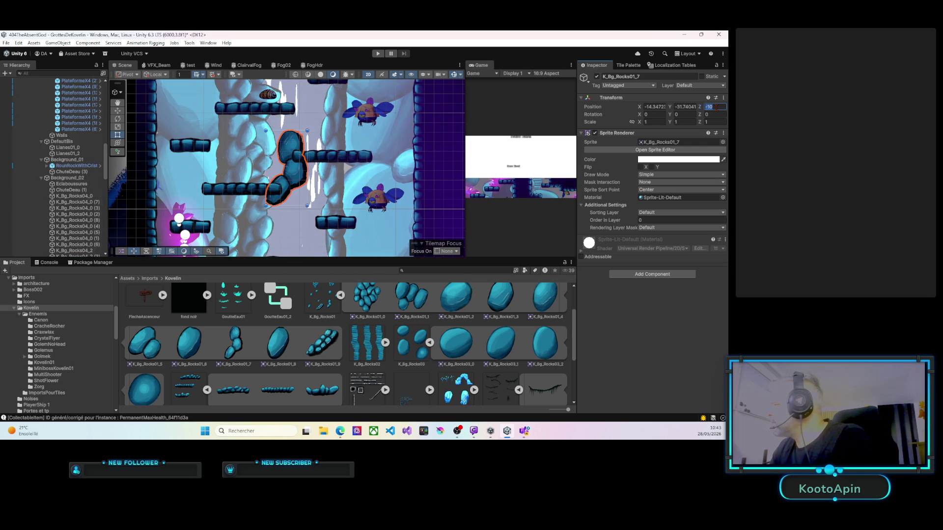
text(0)
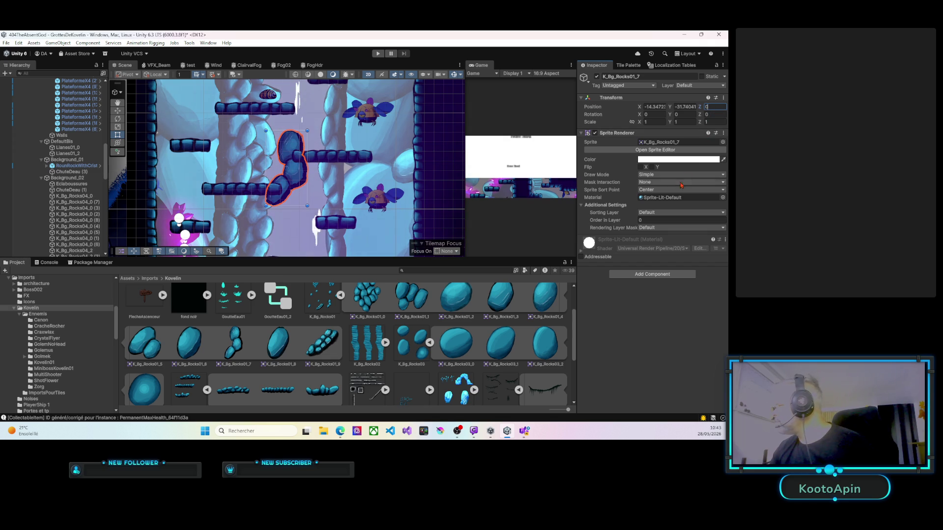
click(659, 213)
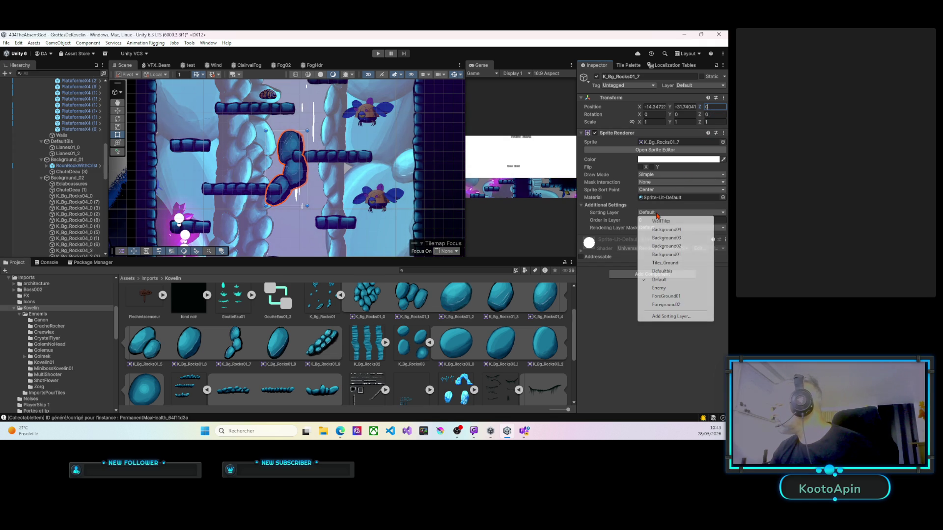
click(666, 247)
click(637, 220)
text(27)
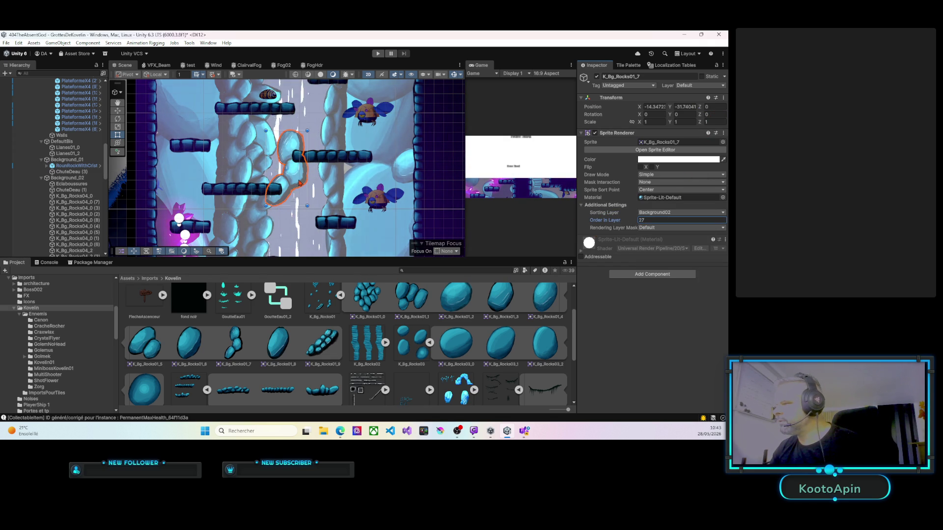
Step: Move the rock down the right wall to about X -1.83, Y -51.56
mouse_move(299, 182)
mouse_down()
mouse_move(380, 209)
mouse_move(305, 104)
mouse_move(334, 157)
mouse_move(324, 194)
mouse_up()
mouse_move(312, 151)
mouse_down()
mouse_move(303, 120)
mouse_move(328, 183)
mouse_move(346, 196)
mouse_move(350, 185)
mouse_move(319, 220)
mouse_up()
key(Left)
key(Left)
key(Left)
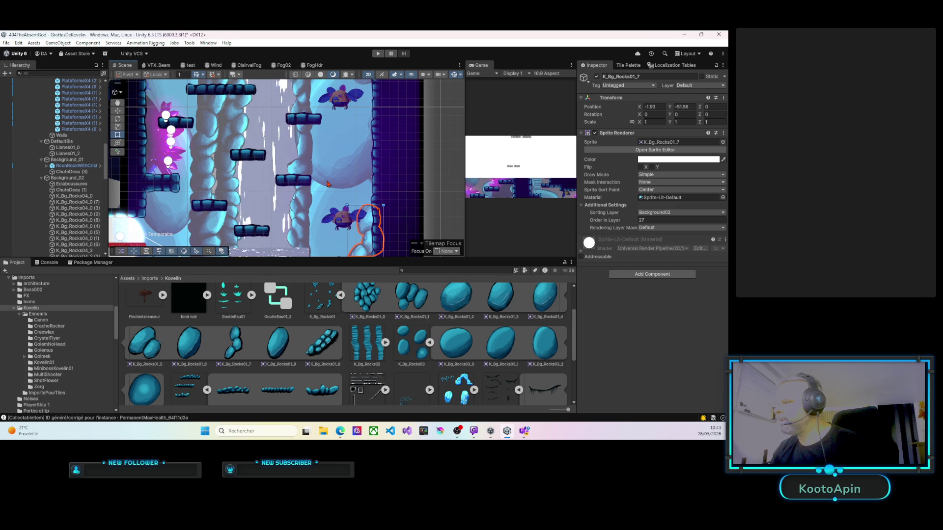
scroll(327, 184, down, 2)
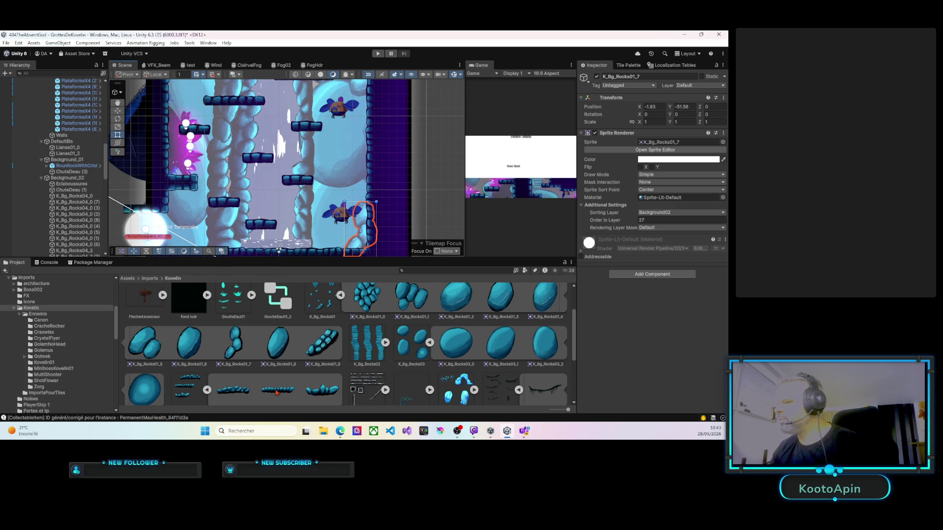
scroll(276, 392, down, 1)
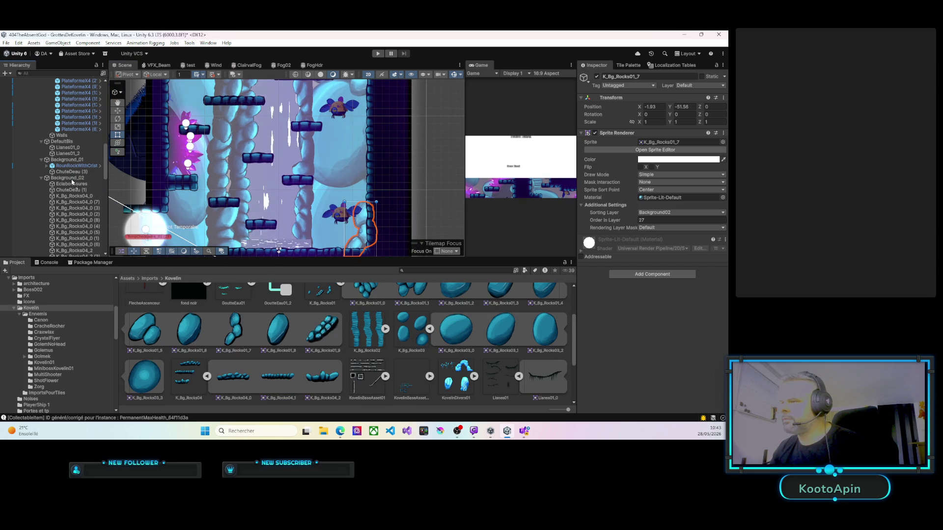
scroll(72, 182, up, 3)
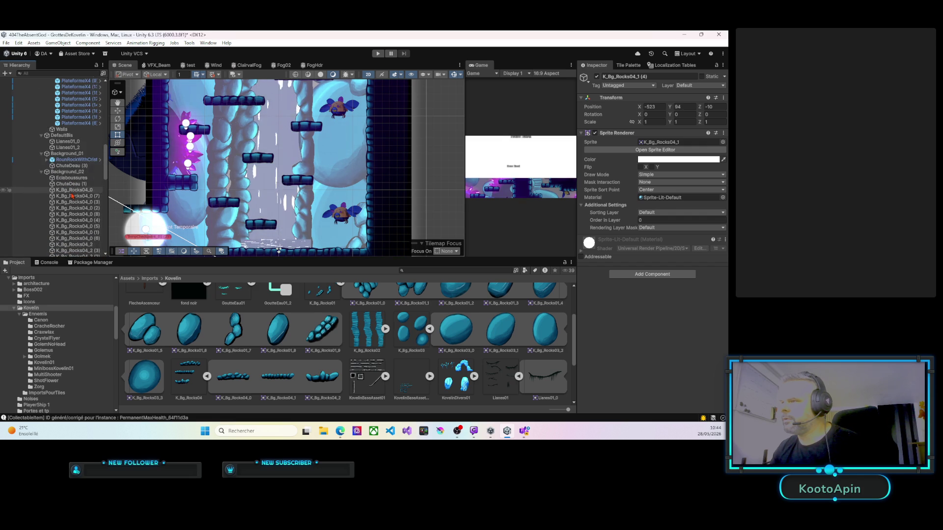
Step: Frame the K_Bg_Rocks04_1 (4) rock, set its Z to 0, put it on Background02, and move it toward the waterfall
click(217, 155)
right_click(275, 137)
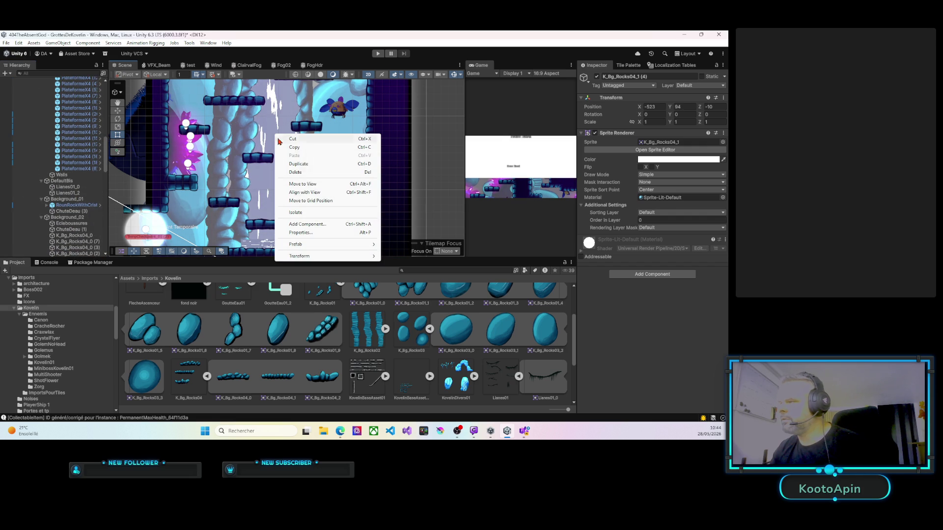
click(301, 182)
click(707, 107)
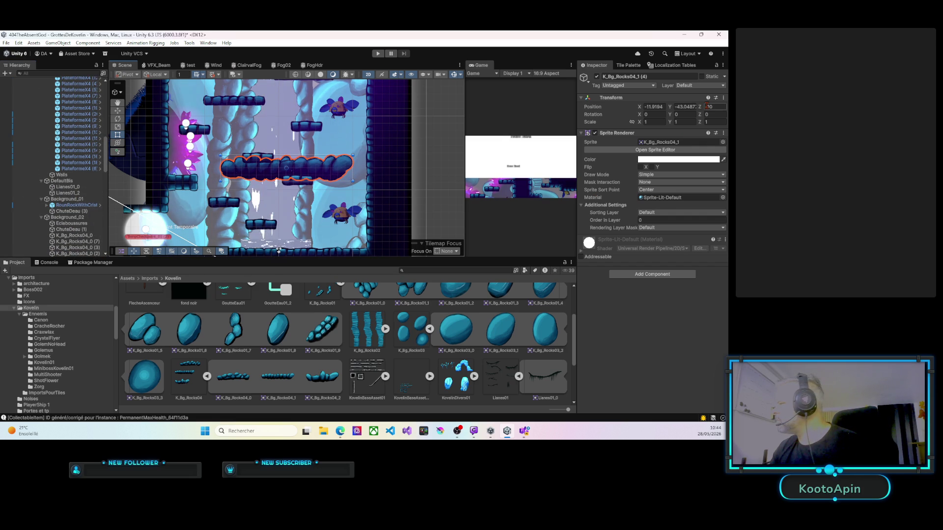
text(0)
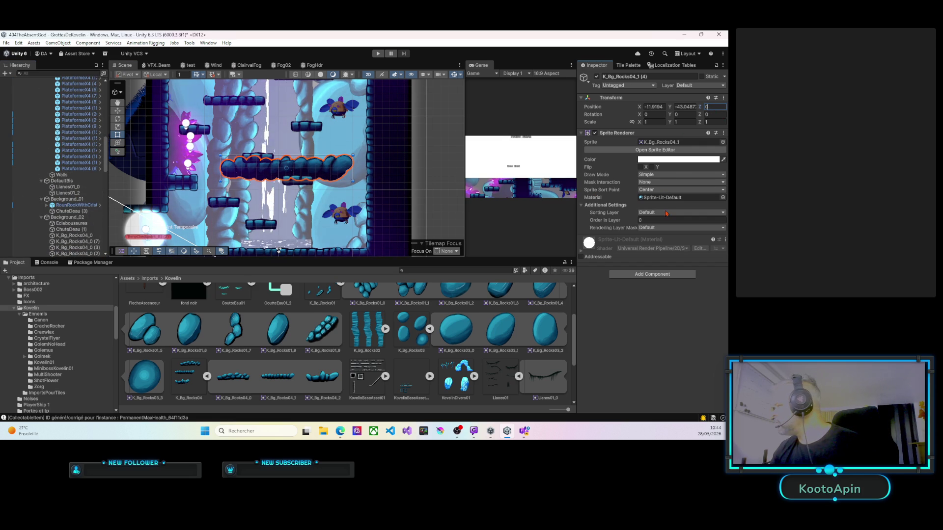
click(666, 216)
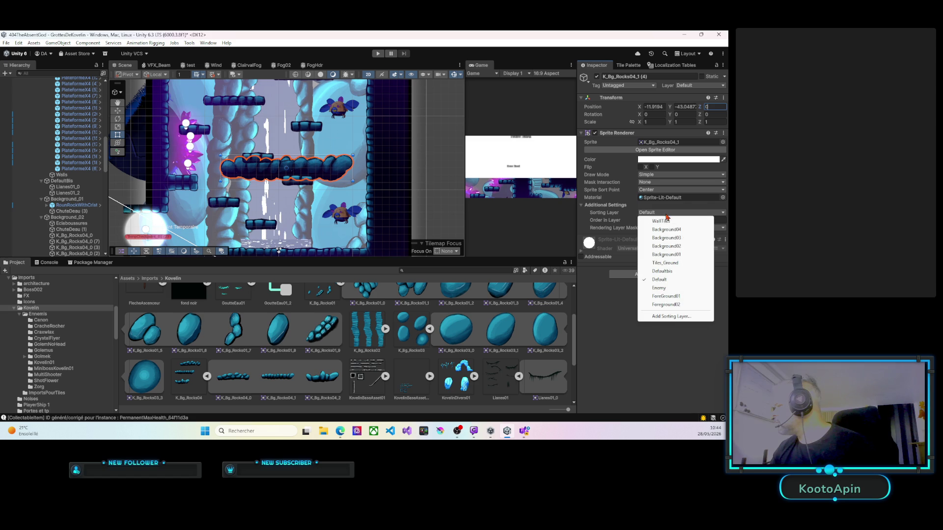
click(672, 246)
text(14)
mouse_move(288, 169)
mouse_down()
mouse_move(226, 176)
mouse_move(229, 159)
mouse_move(275, 199)
mouse_move(253, 231)
mouse_move(251, 186)
mouse_move(243, 234)
mouse_move(299, 179)
mouse_move(349, 213)
mouse_up()
Step: With the Rect tool, move the rock beside the upper waterfall and rotate it upright
key(t)
drag(270, 334, 270, 234)
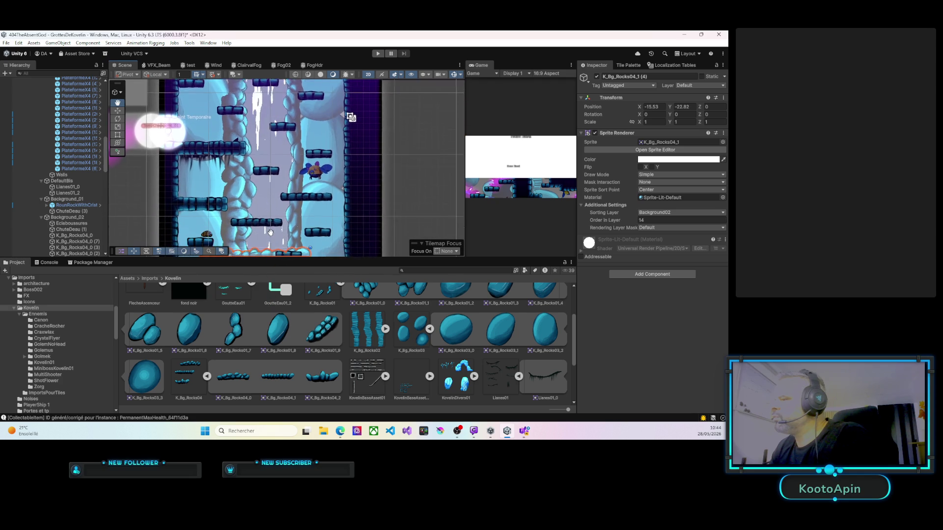
key(ctrl+alt+f)
drag(264, 201, 262, 221)
mouse_move(279, 151)
mouse_down()
mouse_move(277, 200)
mouse_move(276, 178)
mouse_up()
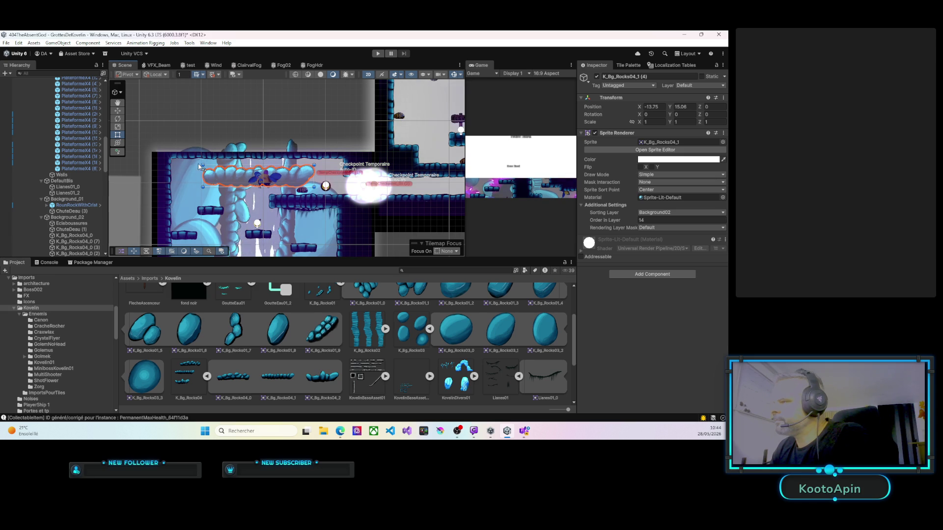
drag(199, 167, 260, 133)
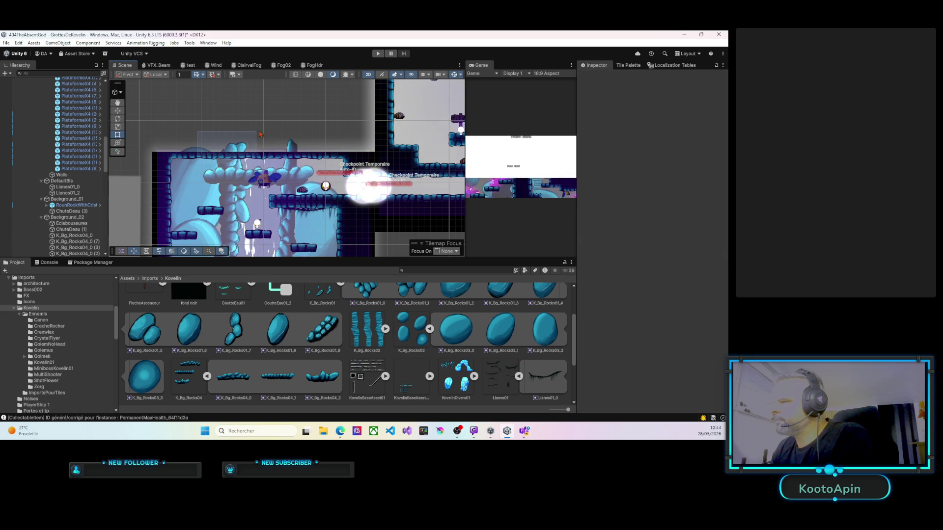
click(211, 178)
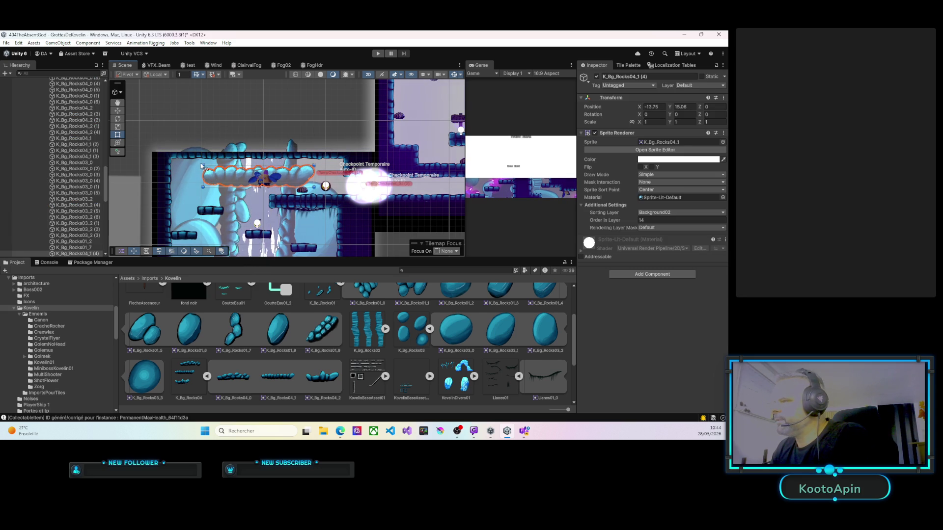
drag(201, 167, 267, 146)
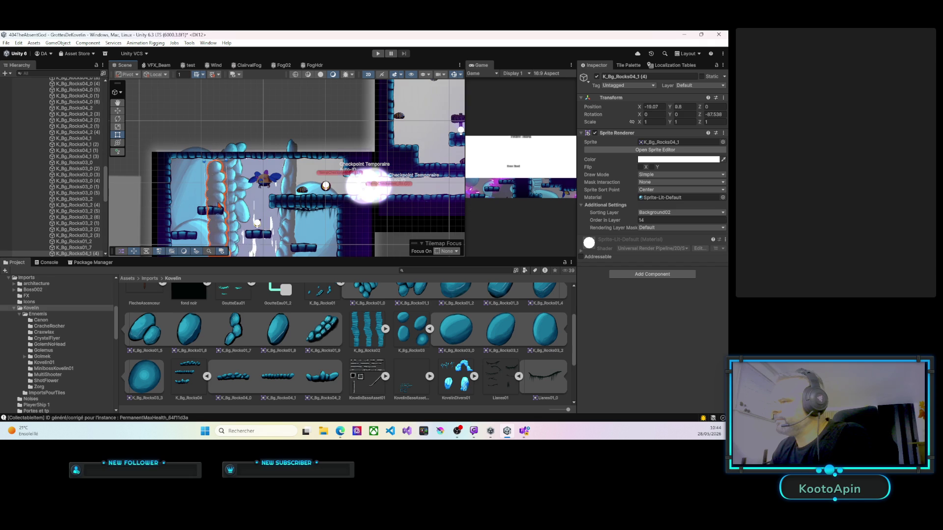
drag(217, 206, 215, 188)
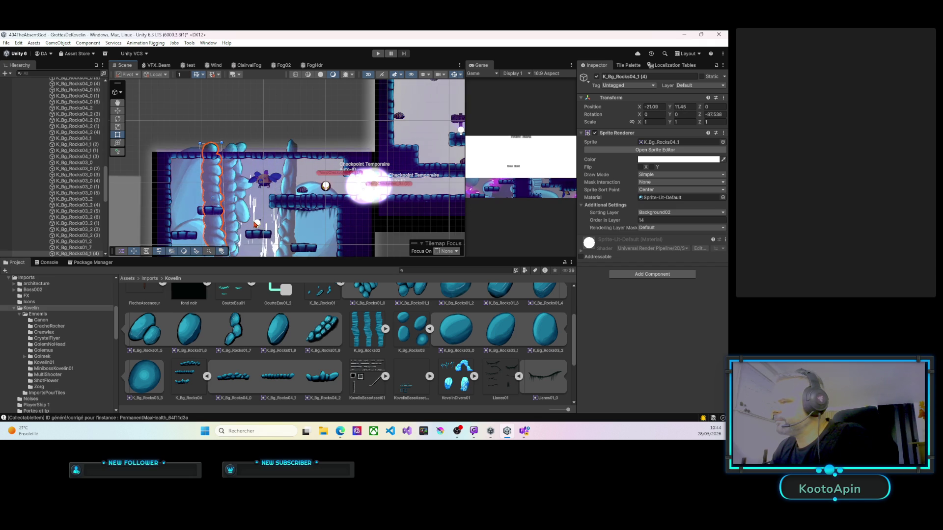
scroll(256, 223, down, 2)
Step: Push the rock back in draw order to Order in Layer -8
drag(637, 225, 632, 222)
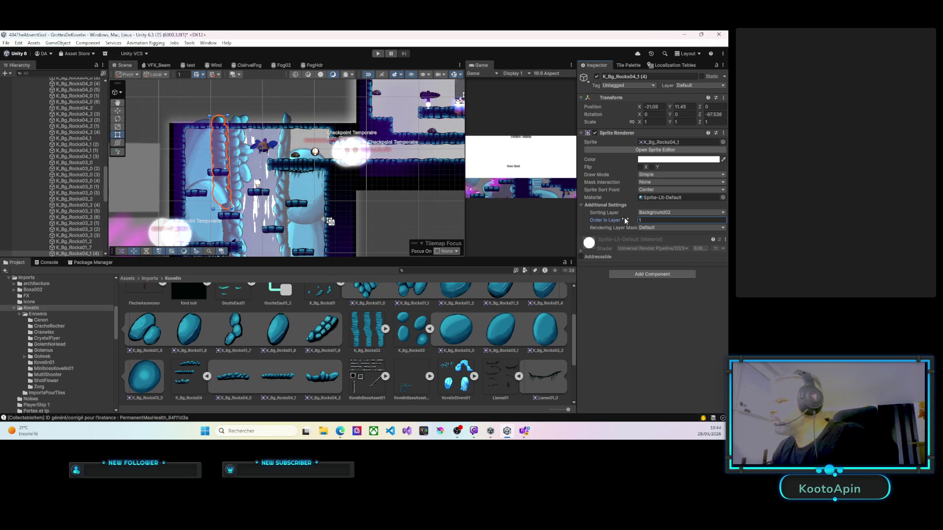
scroll(237, 176, up, 3)
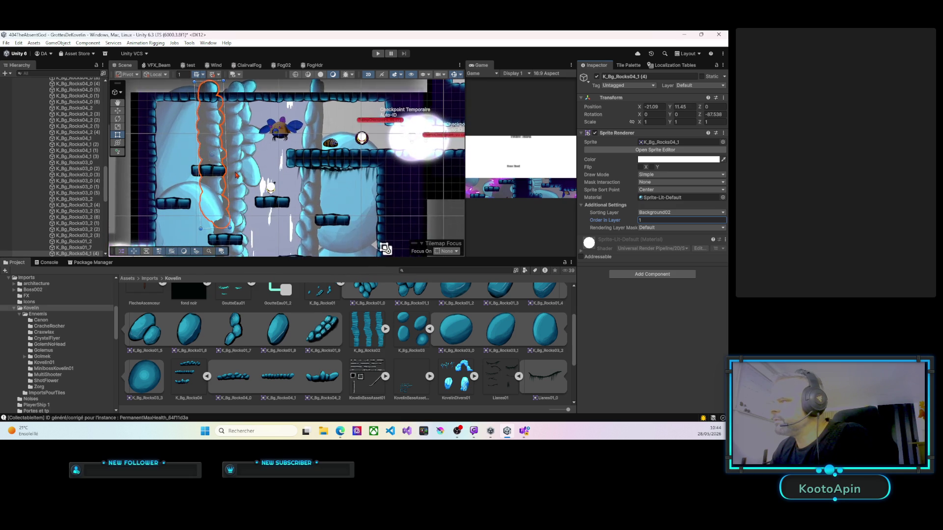
scroll(236, 173, up, 1)
scroll(239, 171, down, 3)
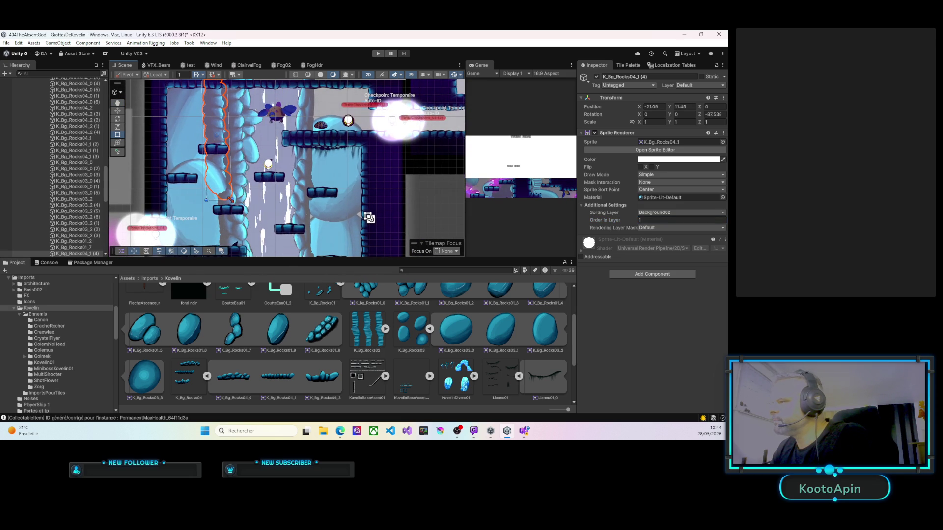
click(636, 222)
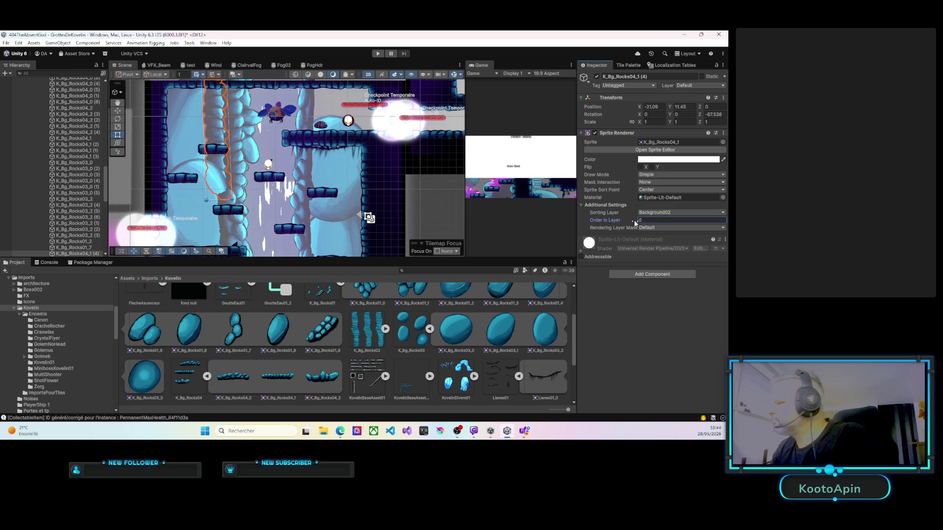
text(20)
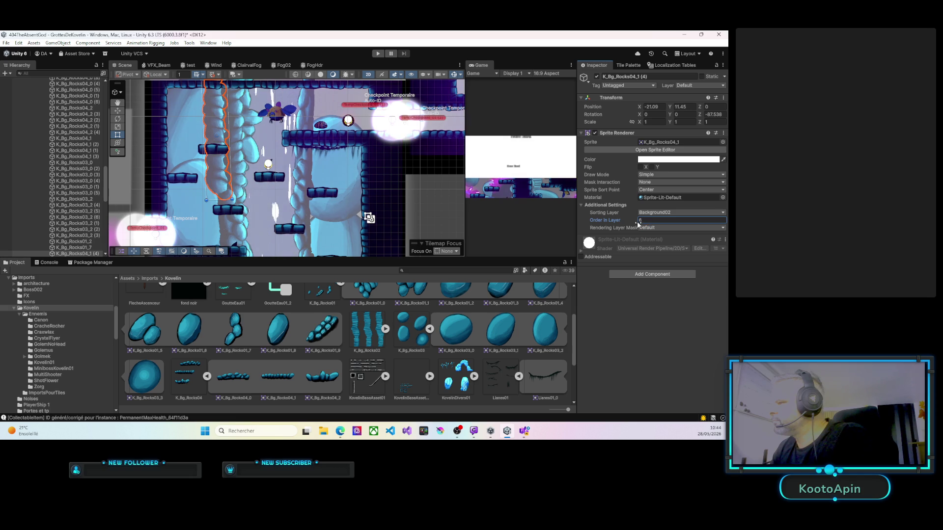
drag(637, 224, 632, 224)
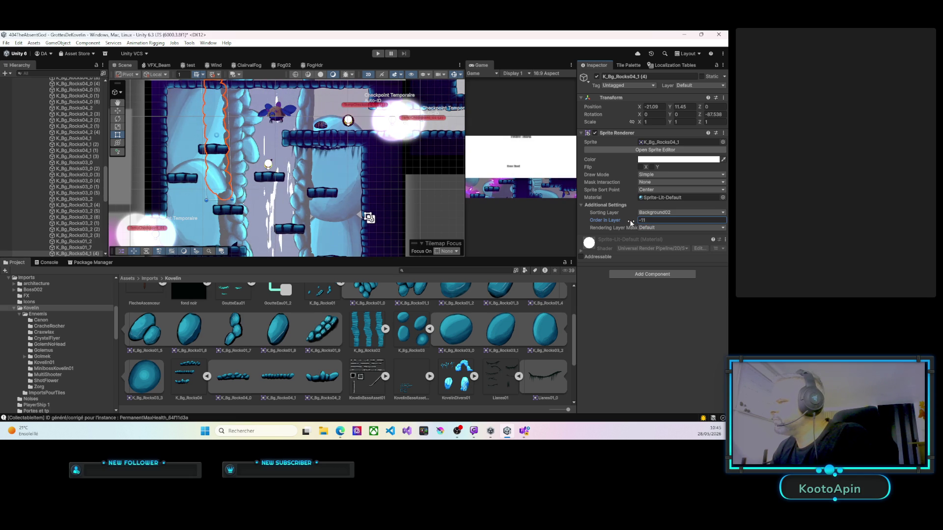
Step: Shift the rock right against the waterfall's left edge and check it along the shaft
mouse_move(209, 133)
mouse_down()
mouse_move(255, 138)
mouse_move(229, 138)
mouse_up()
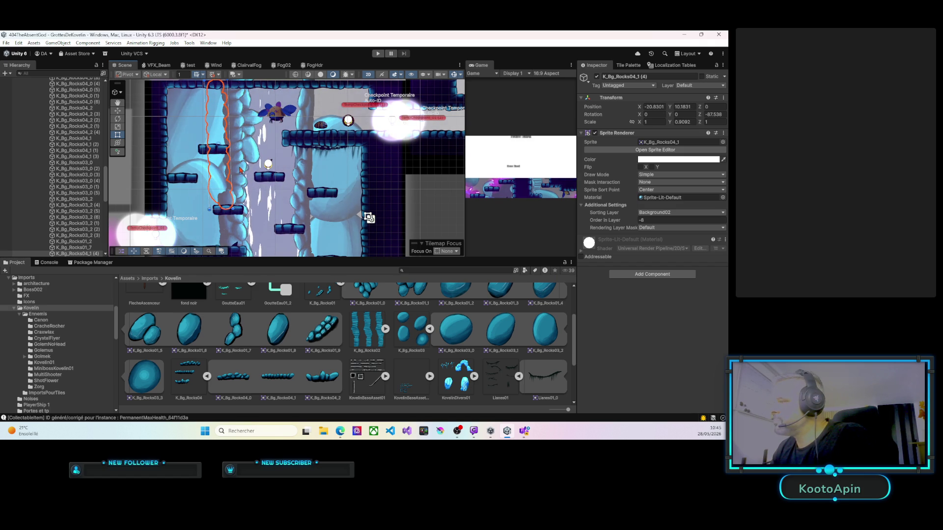
scroll(245, 178, down, 2)
mouse_move(253, 180)
mouse_down()
mouse_move(250, 152)
mouse_move(270, 183)
mouse_move(261, 185)
mouse_up()
scroll(54, 167, up, 5)
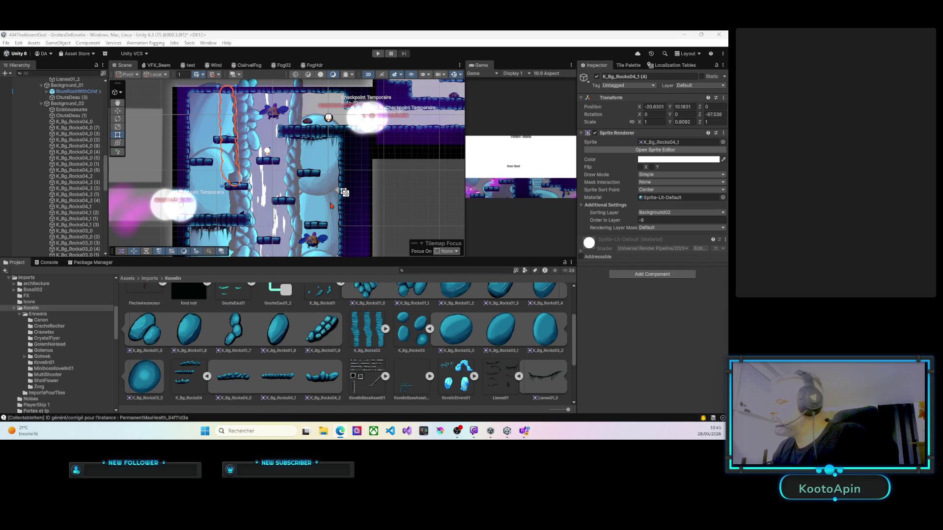
scroll(275, 196, down, 3)
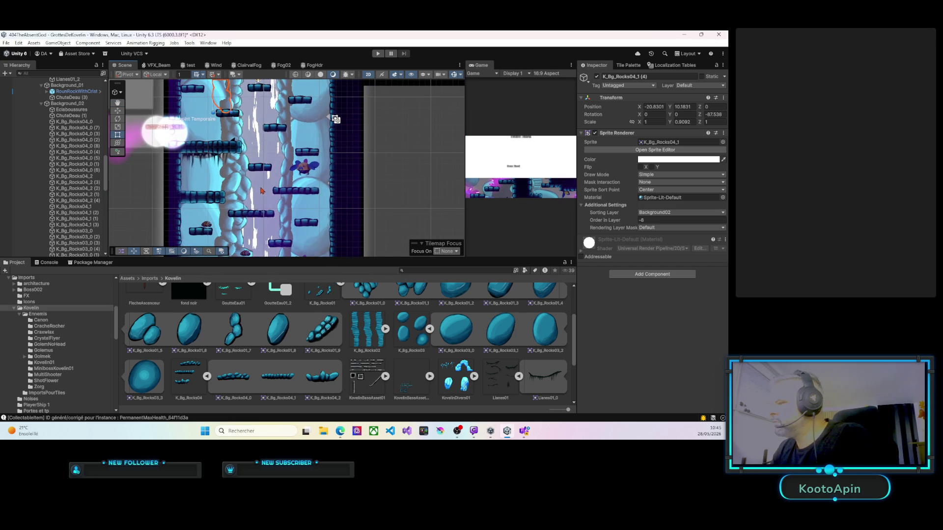
mouse_move(261, 191)
mouse_down()
mouse_move(262, 135)
mouse_move(259, 144)
mouse_up()
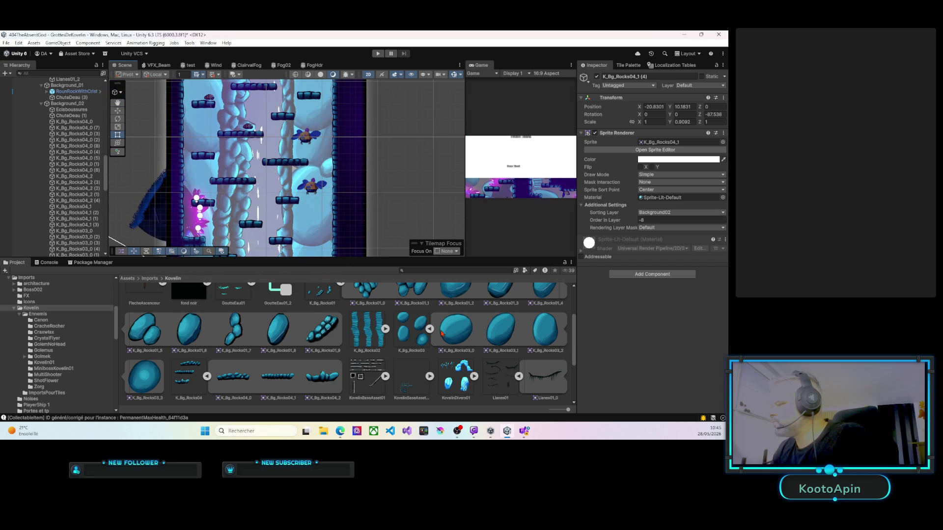
key(Up)
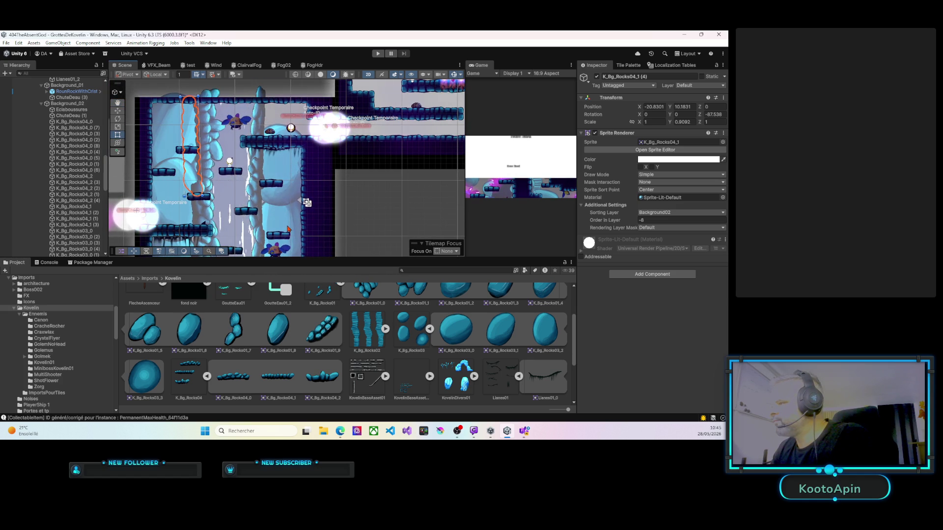
click(289, 228)
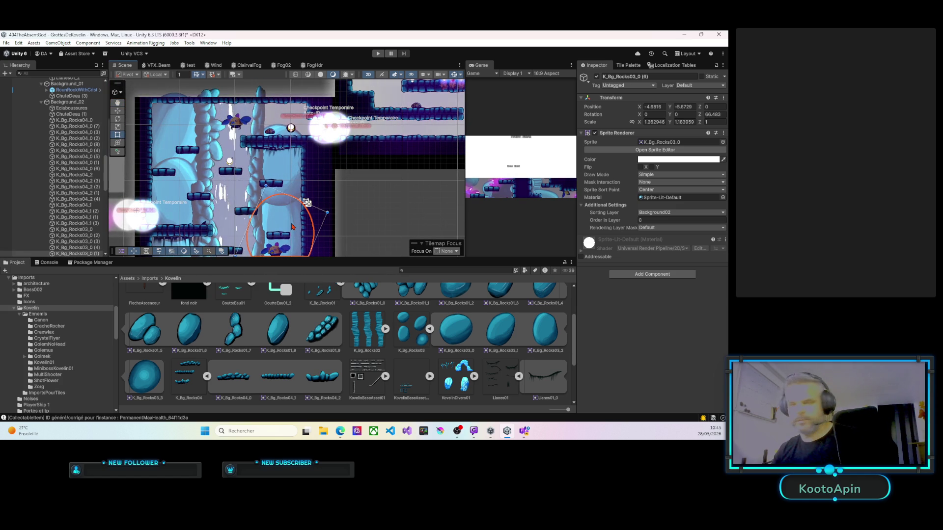
Step: Move the upper rock K_Bg_Rocks03_0 (6) up and right and rotate it further
click(296, 116)
drag(296, 116, 298, 113)
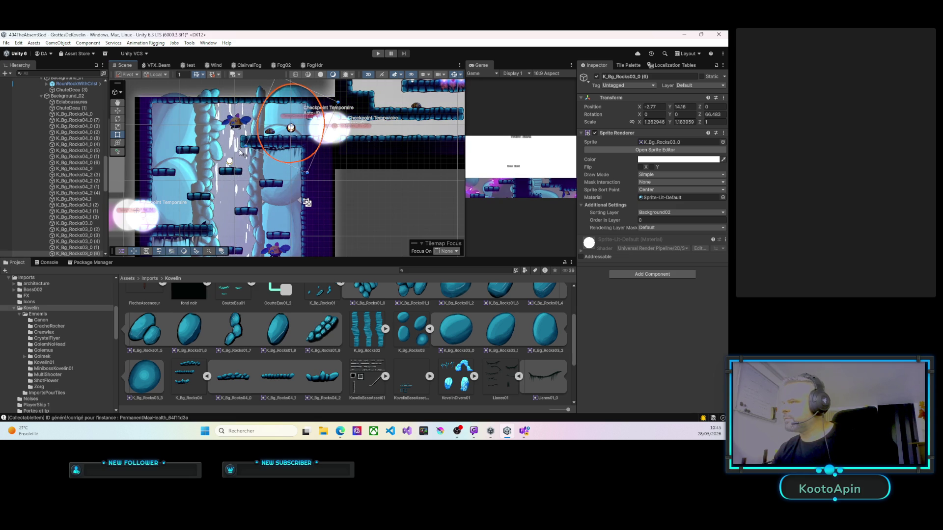
drag(244, 153, 254, 162)
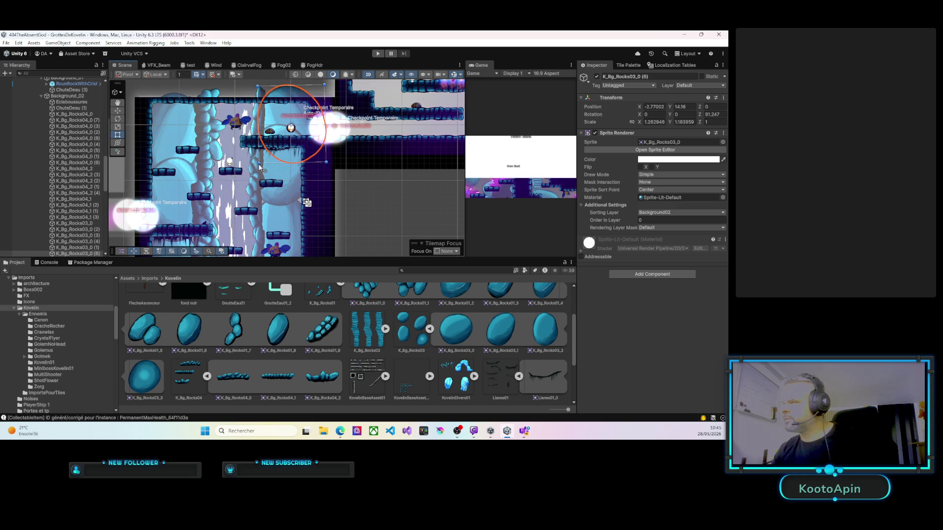
mouse_move(265, 200)
mouse_down()
mouse_move(282, 180)
mouse_move(297, 182)
mouse_move(302, 141)
mouse_up()
drag(276, 54, 275, 142)
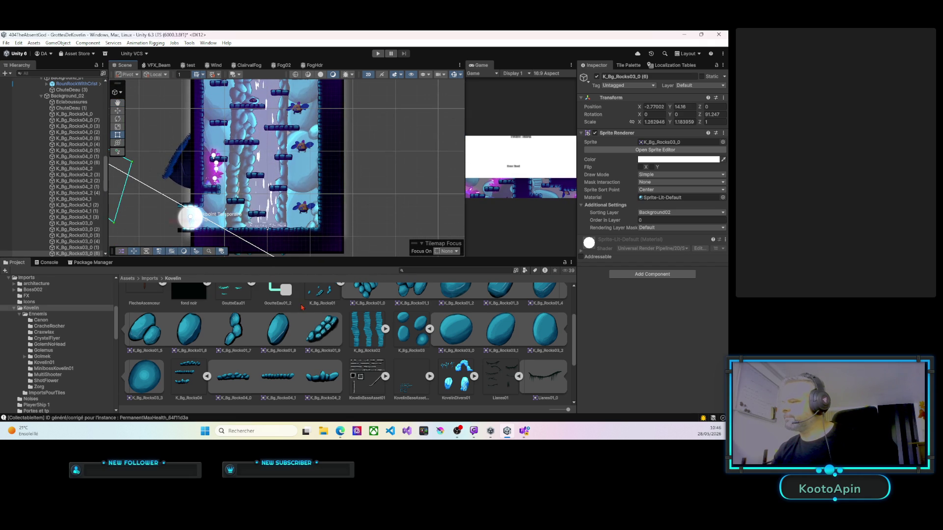
scroll(257, 165, up, 3)
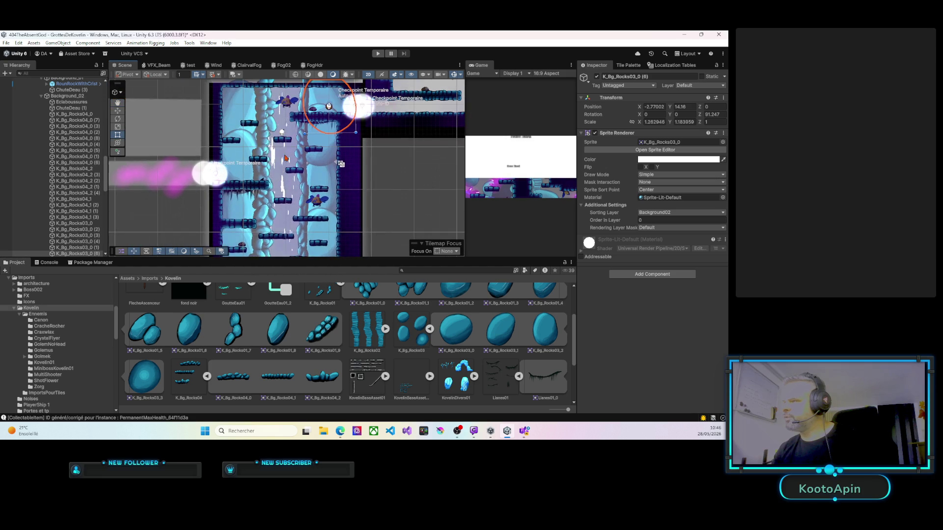
Step: Duplicate the vertical rock column K_Bg_Rocks04_1 (4) and place a shortened copy lower along the edge
click(256, 160)
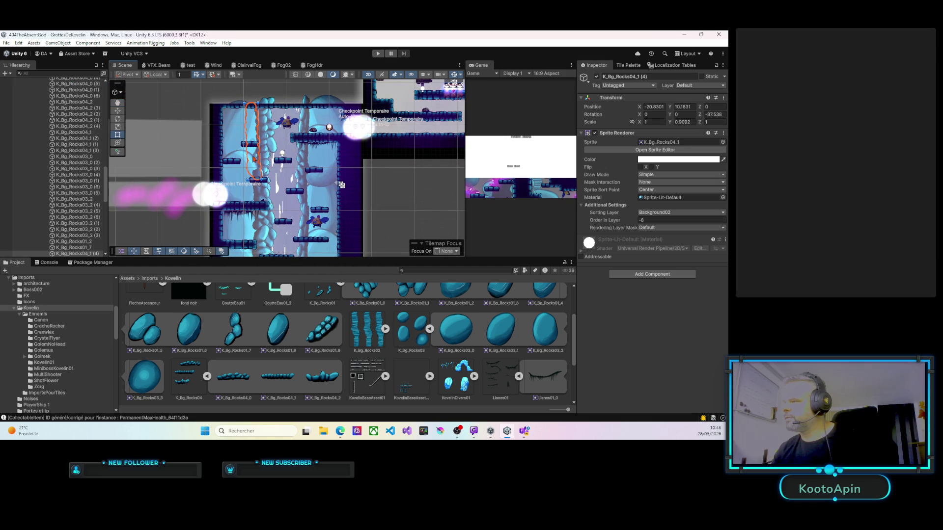
key(ctrl+d)
drag(255, 158, 261, 164)
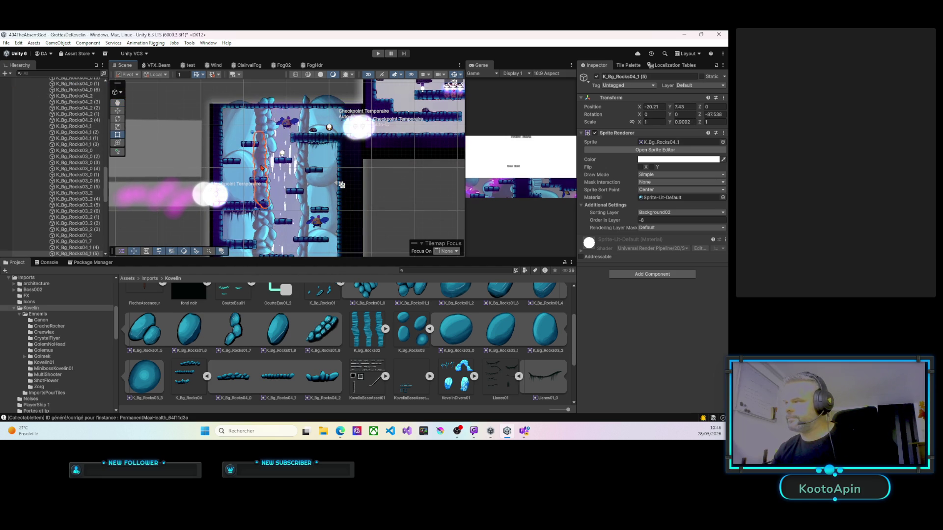
drag(270, 211, 278, 139)
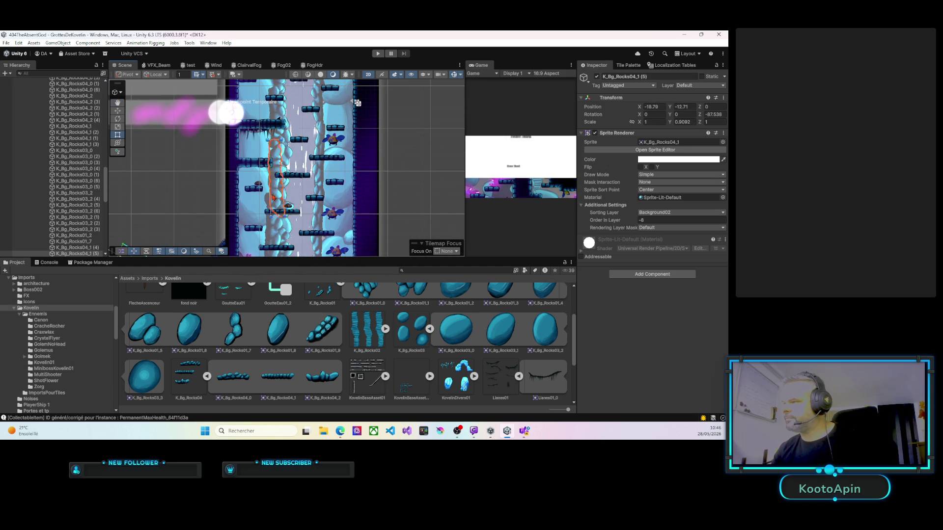
drag(357, 102, 365, 29)
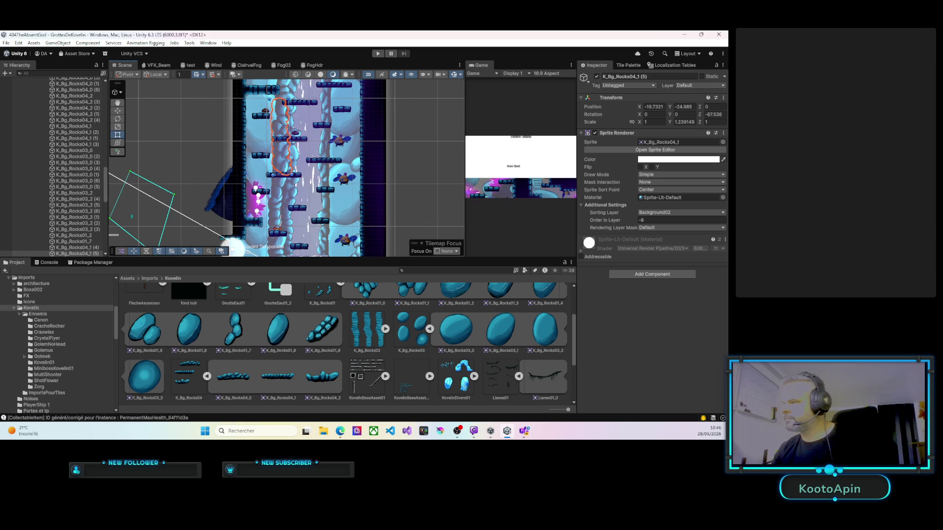
drag(279, 223, 280, 214)
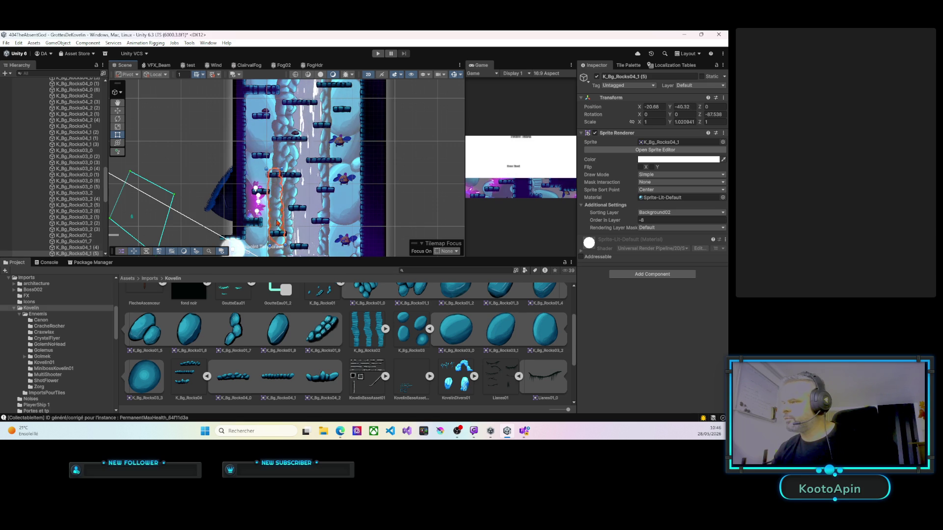
drag(335, 210, 303, 185)
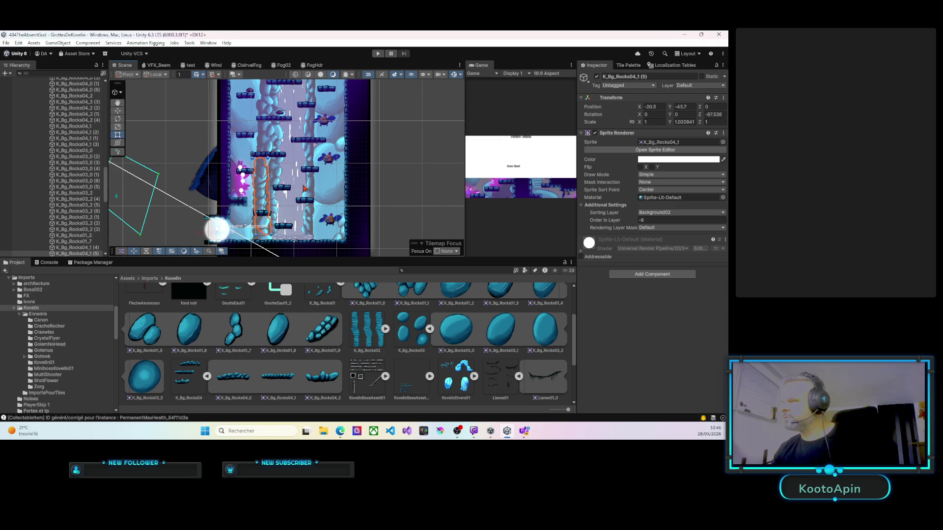
Step: Add another copy, K_Bg_Rocks04_1 (6), further down, flipped to negative vertical scale and shifted right
key(ctrl+d)
drag(267, 183, 296, 153)
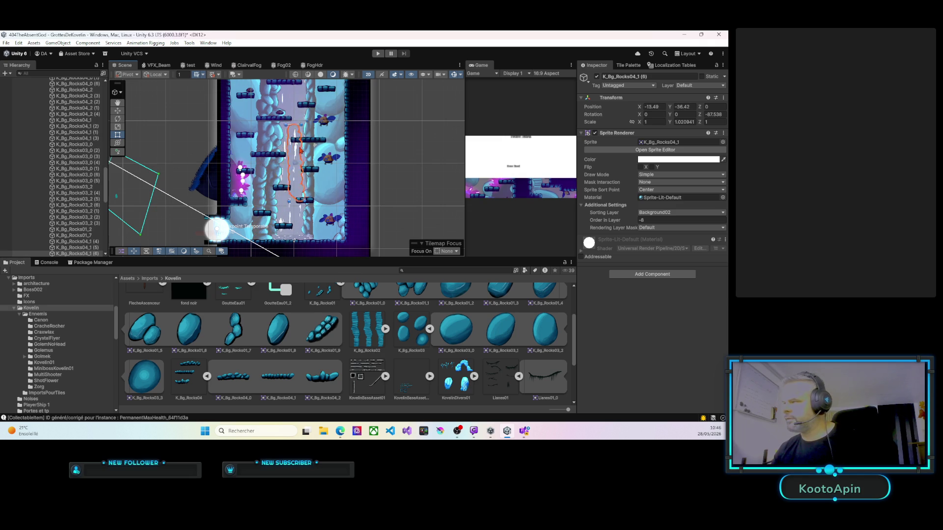
mouse_move(309, 143)
mouse_down()
mouse_move(342, 140)
mouse_move(323, 145)
mouse_up()
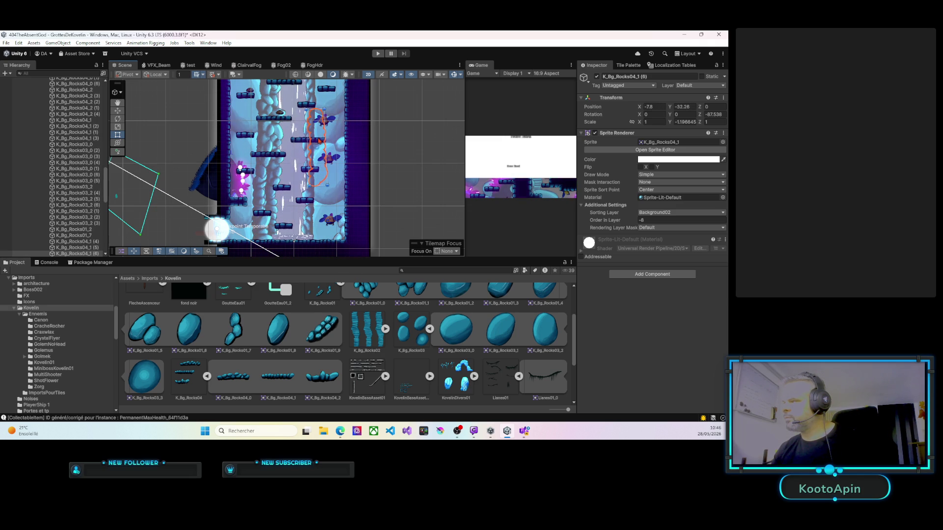
scroll(251, 149, down, 3)
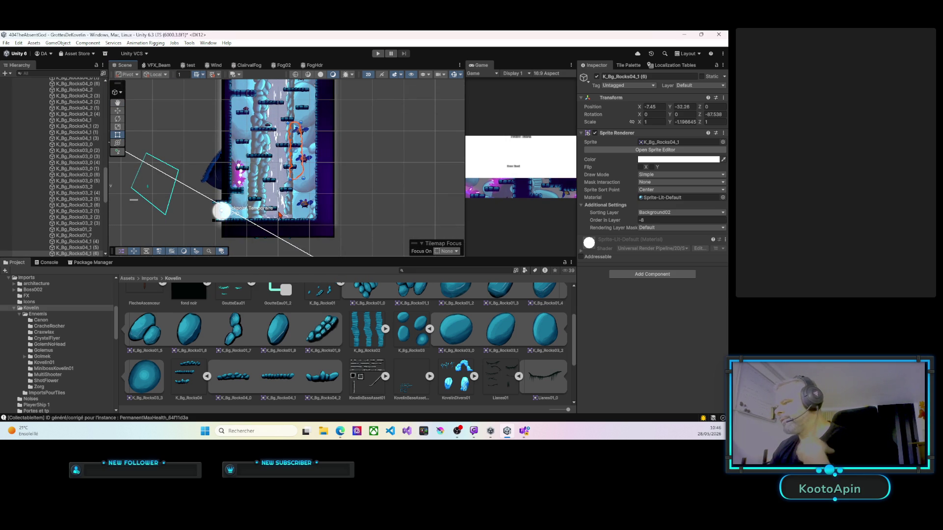
scroll(280, 214, up, 1)
scroll(281, 215, up, 5)
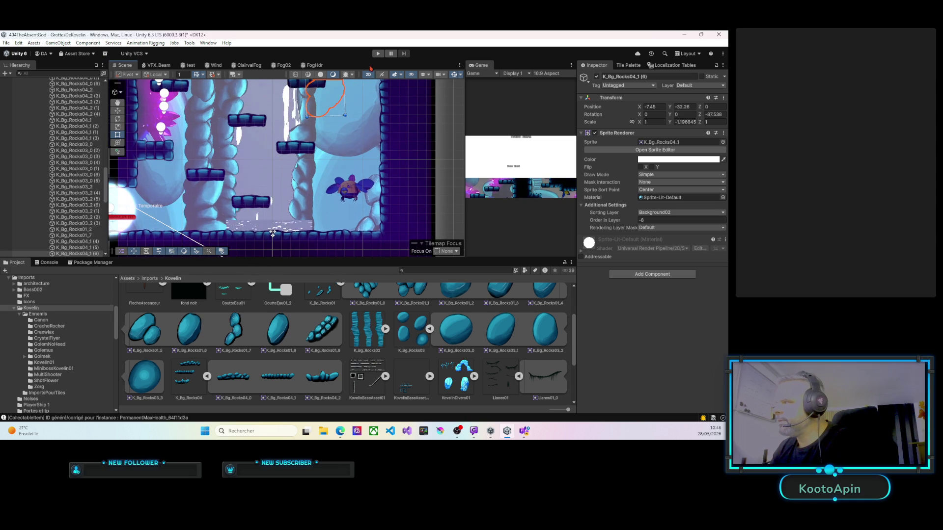
click(273, 235)
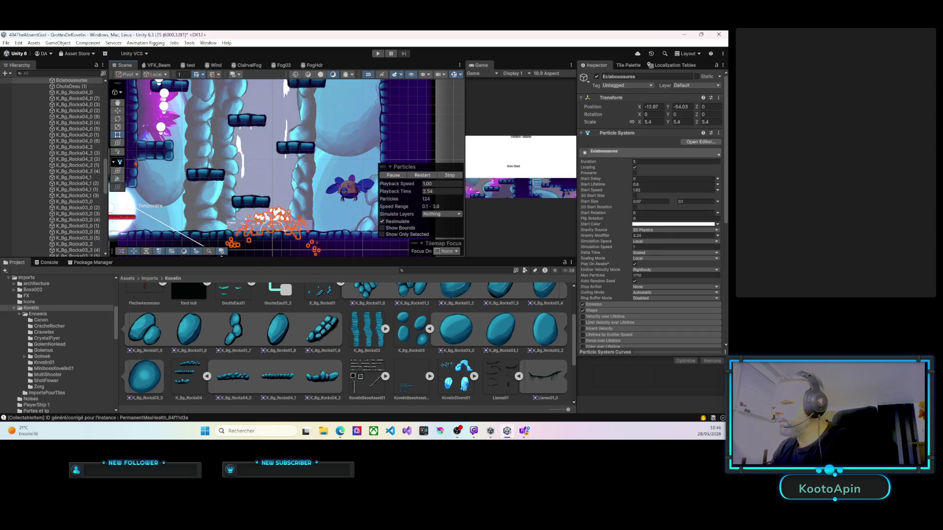
Step: Use the Move tool on Eclaboussures, then start Play mode and widen the Game view
click(118, 113)
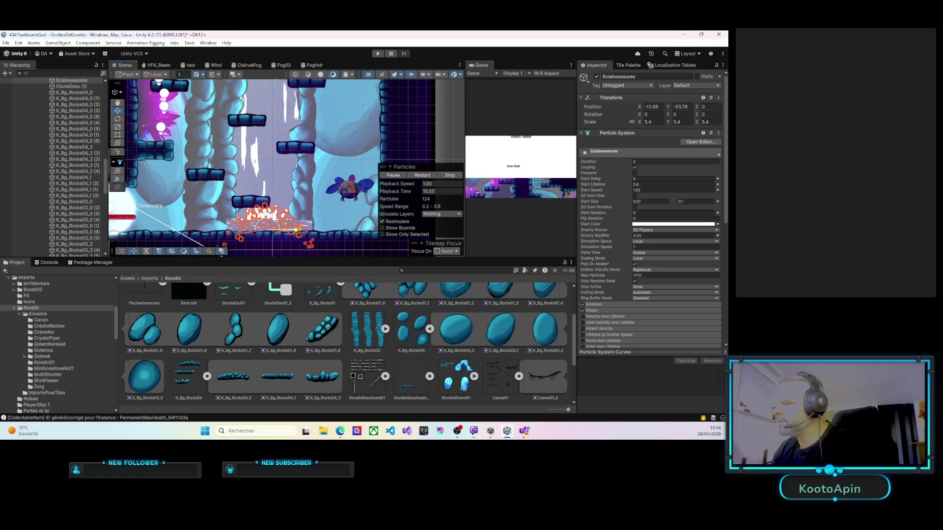
click(382, 53)
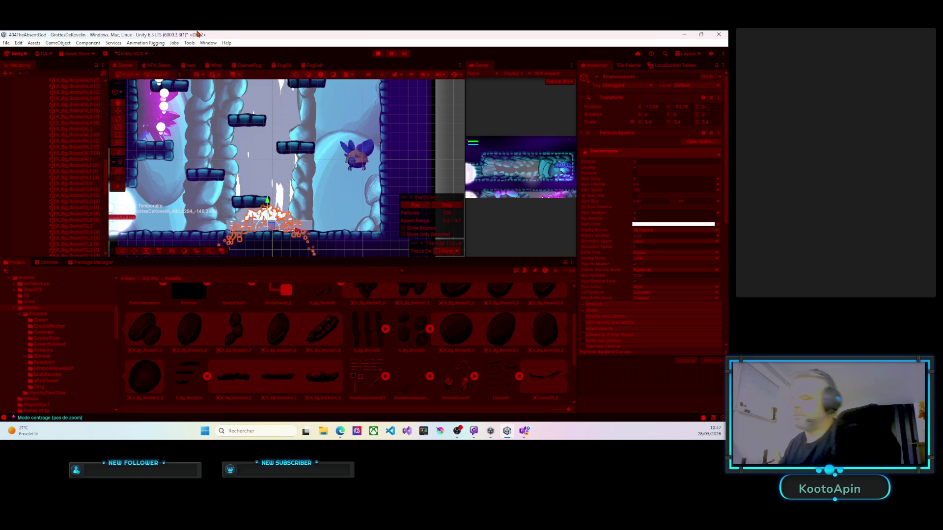
drag(465, 100, 168, 101)
Step: Run the character left and right through the crystal cave and start climbing the icy room
key(Left)
key(Left)
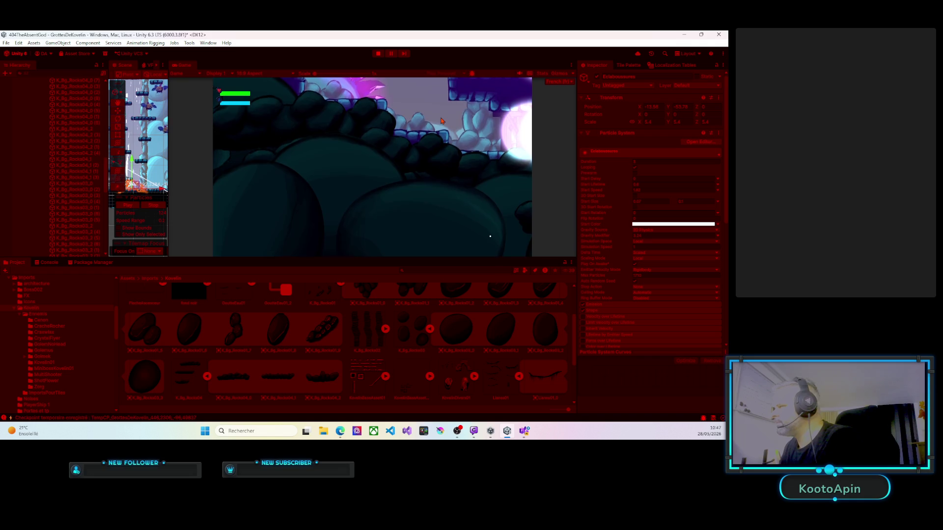
key(Right)
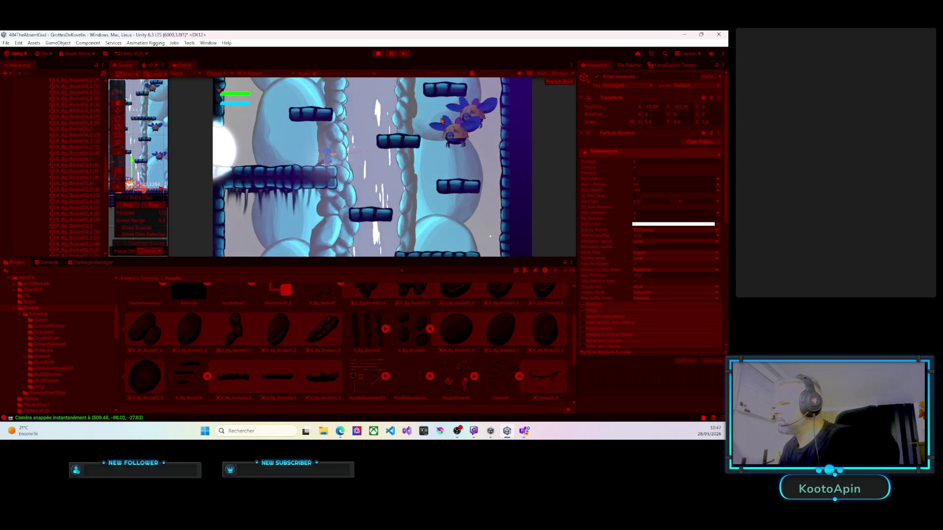
key(space)
key(Right)
key(Left)
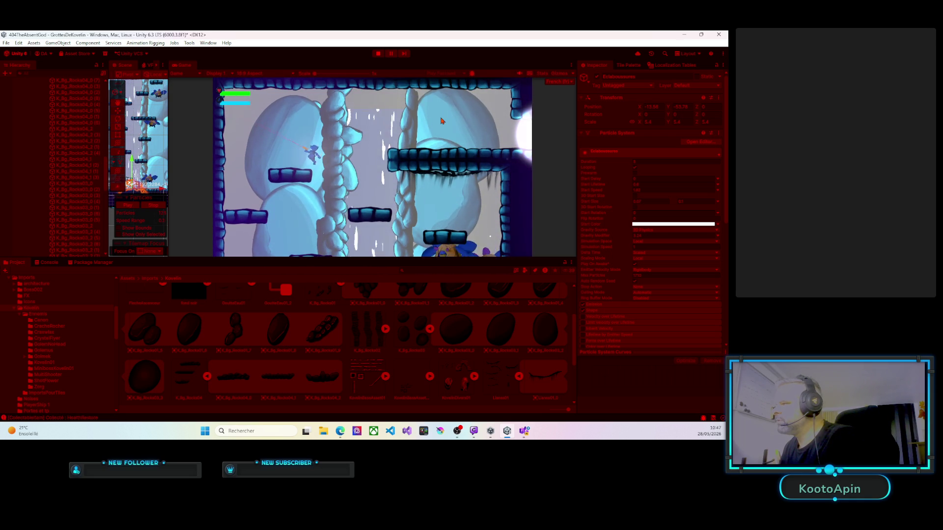
key(Right)
key(Right)
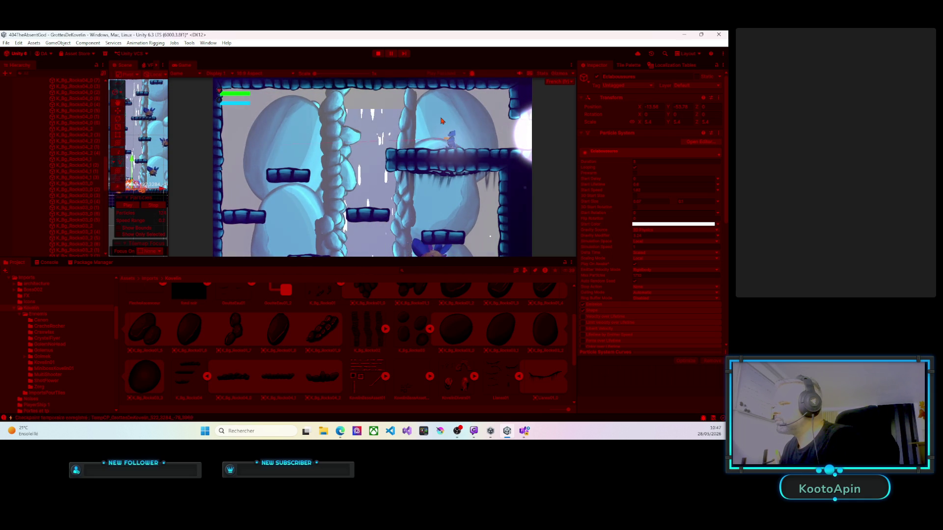
Step: Jump the character up the waterfall shaft onto the left ice platform
key(Left)
key(space)
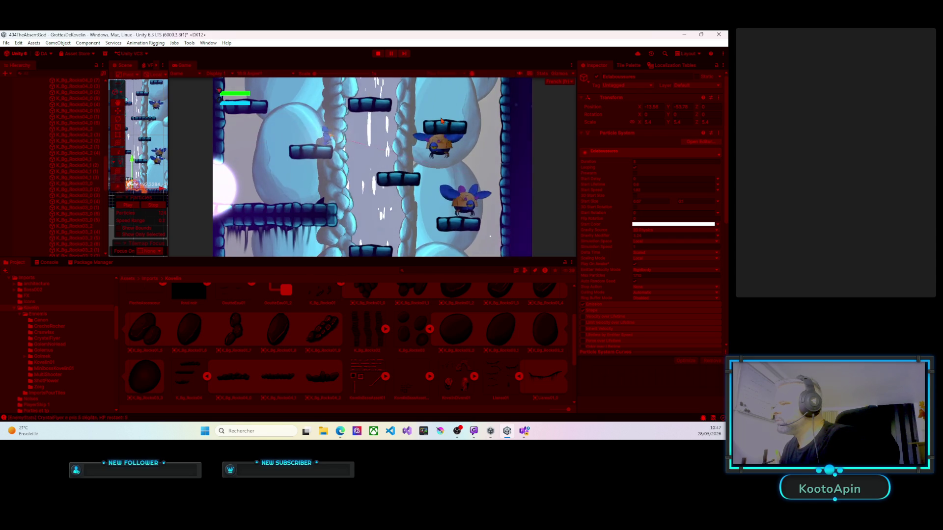
key(space)
key(Right)
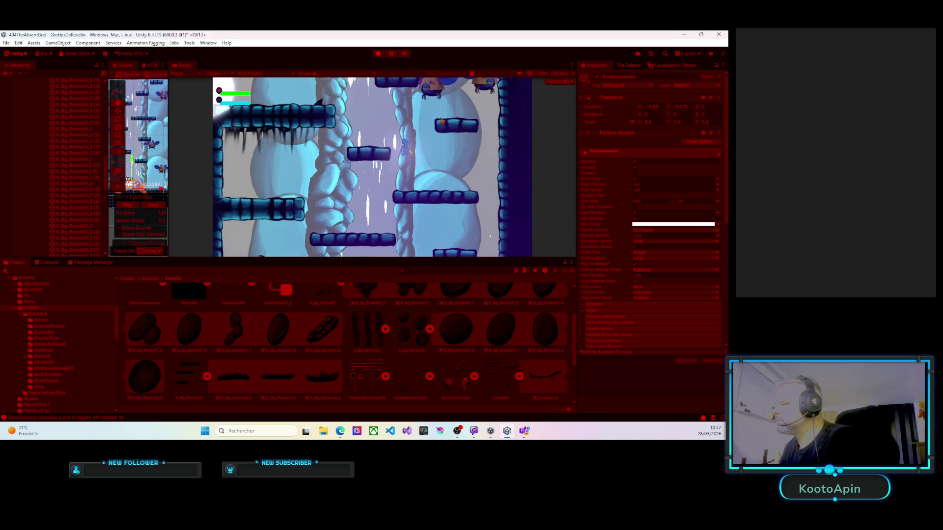
key(space)
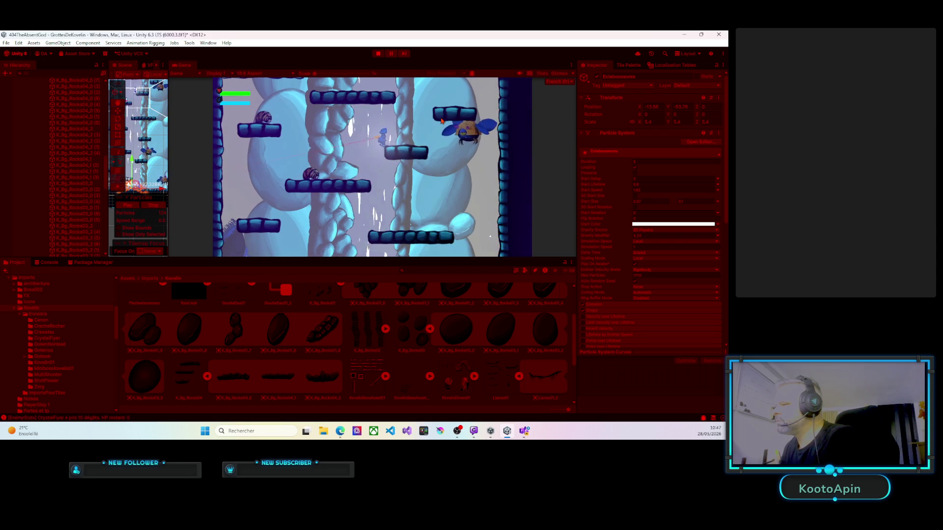
key(space)
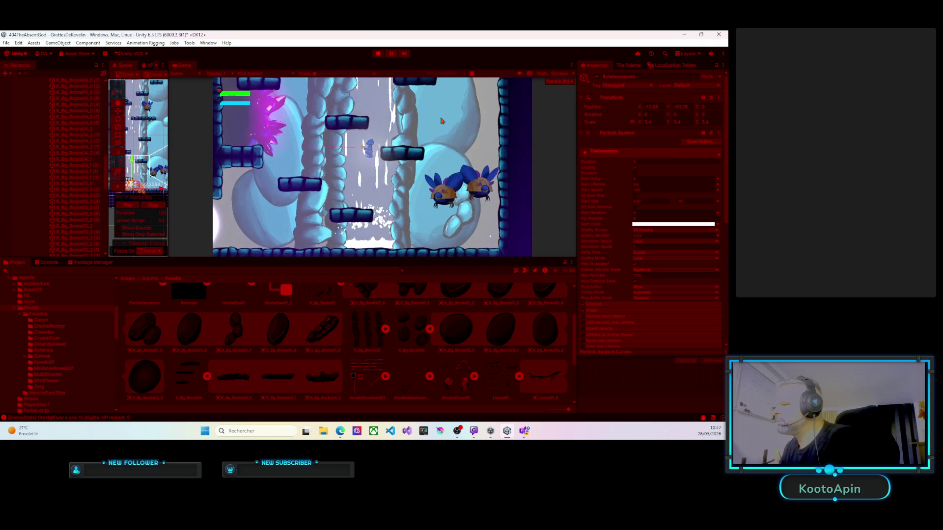
key(space)
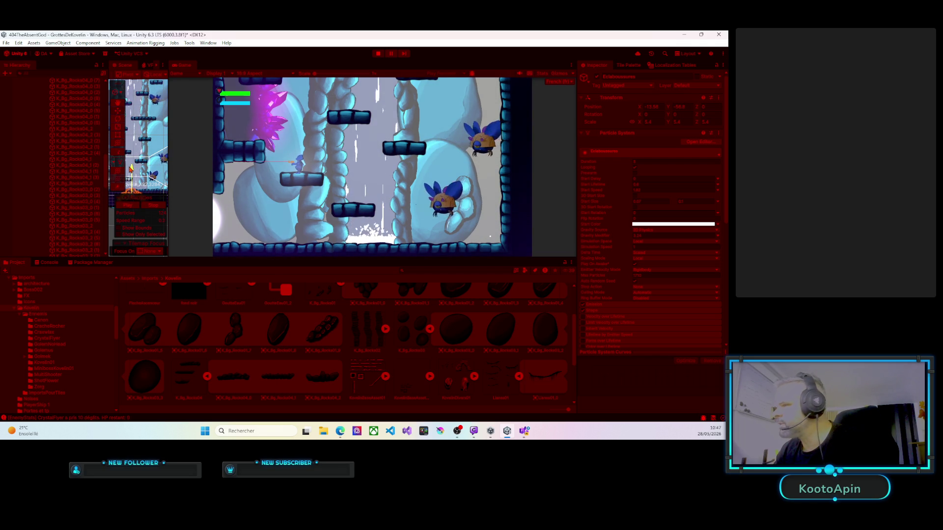
right_click(642, 101)
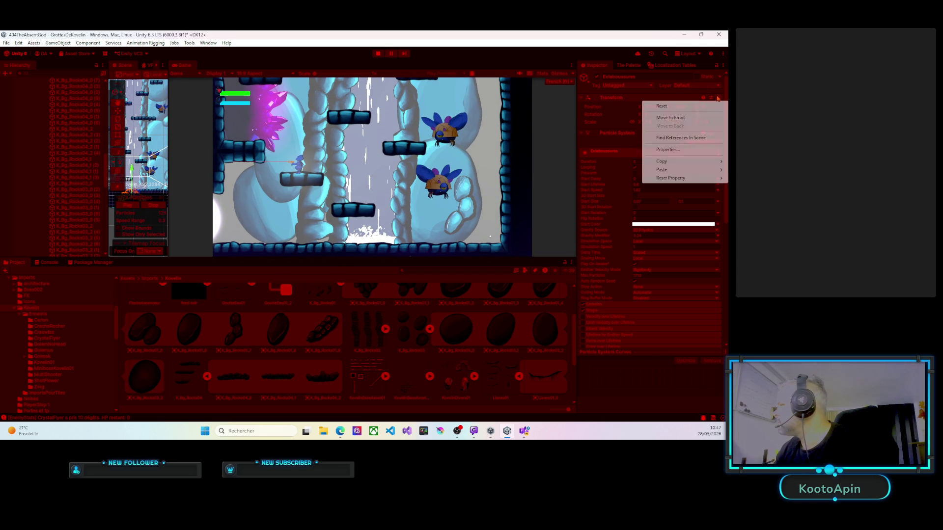
Step: Carry the Eclaboussures play-mode position (X -13.56, Y -56.8) over after stopping Play
mouse_move(661, 163)
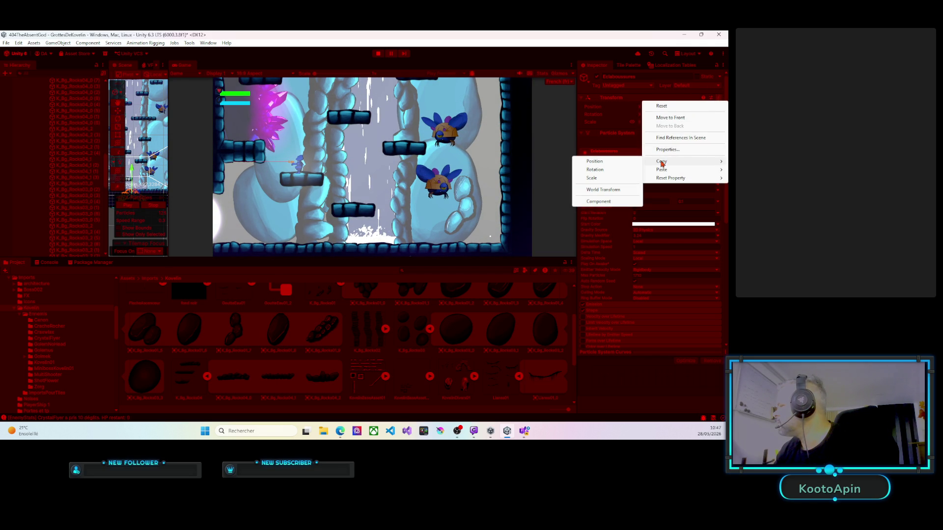
click(595, 162)
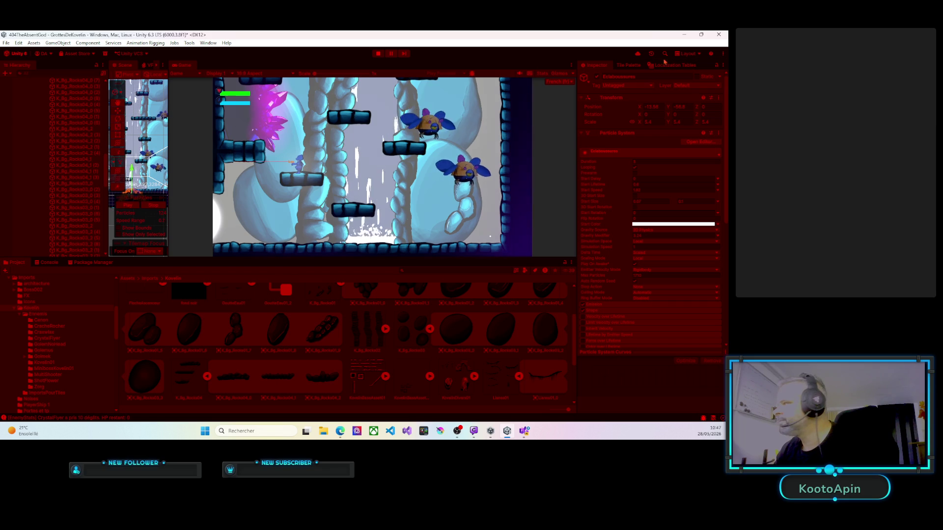
click(379, 54)
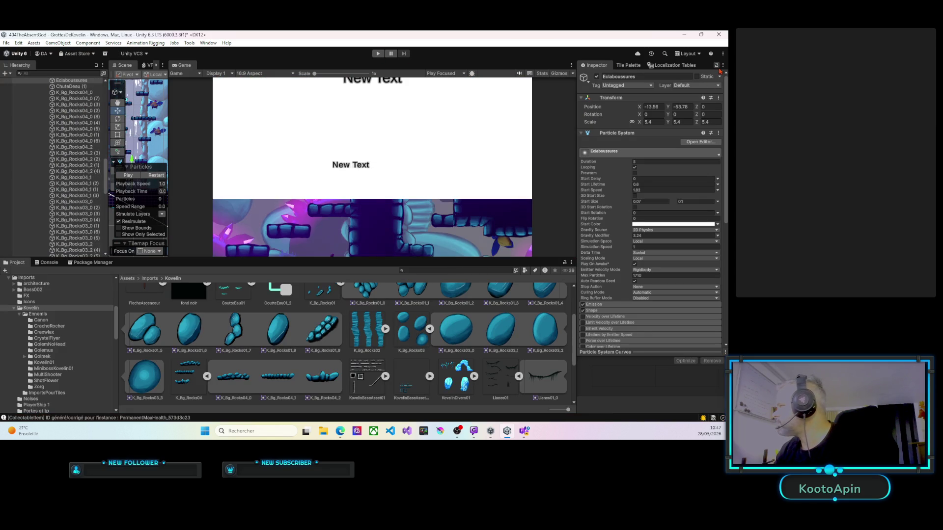
click(718, 98)
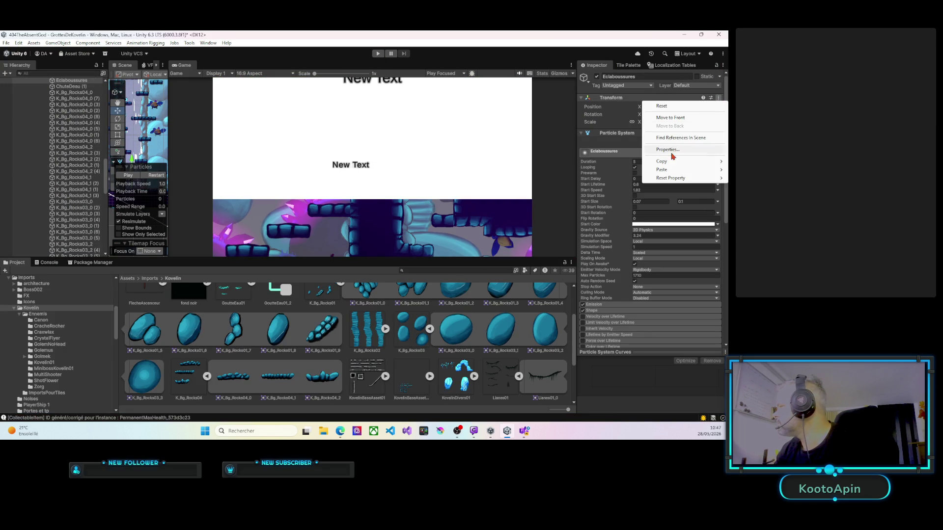
mouse_move(668, 172)
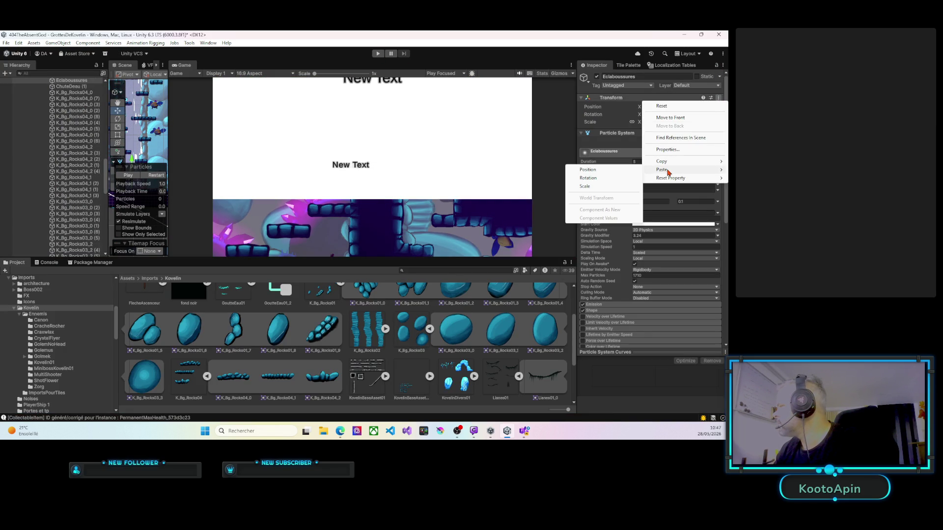
click(591, 174)
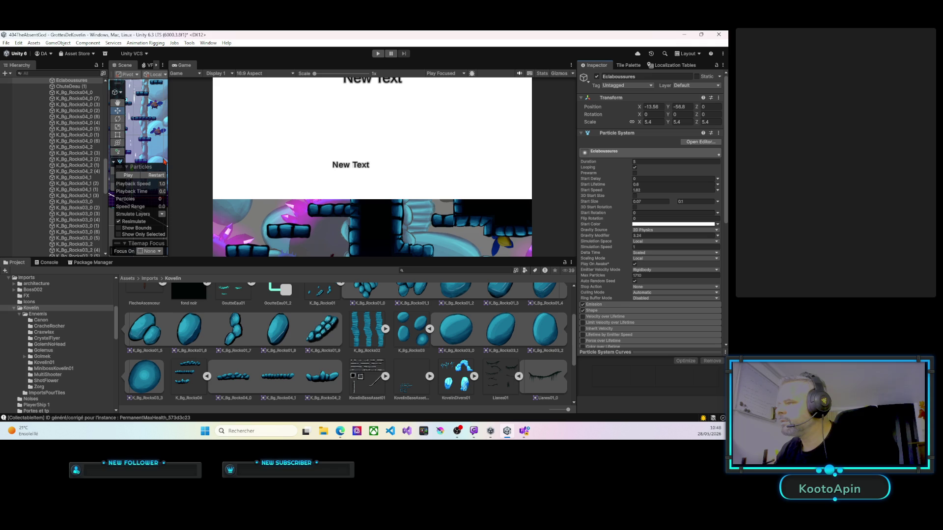
Step: Widen the Scene view again, collapse the Background_02 group and select ChuteDeau (3)
drag(167, 159, 527, 158)
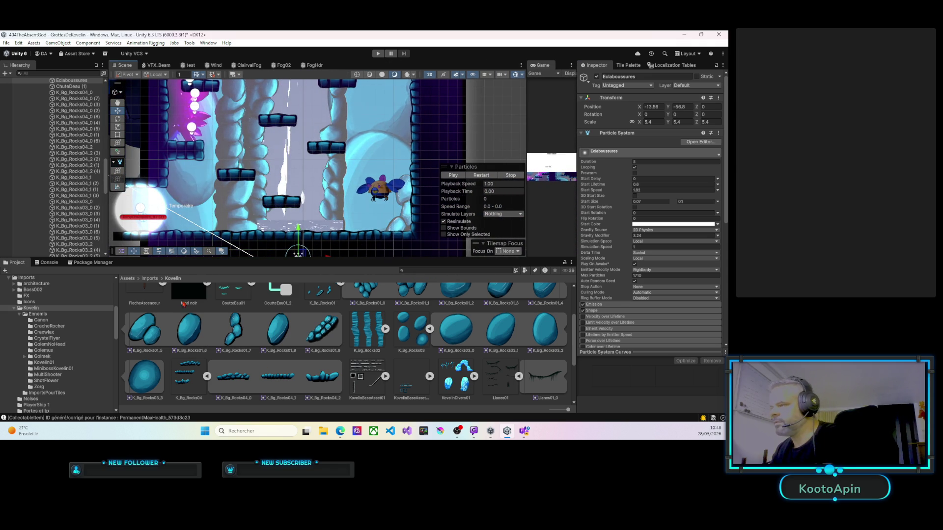
key(Left)
key(Up)
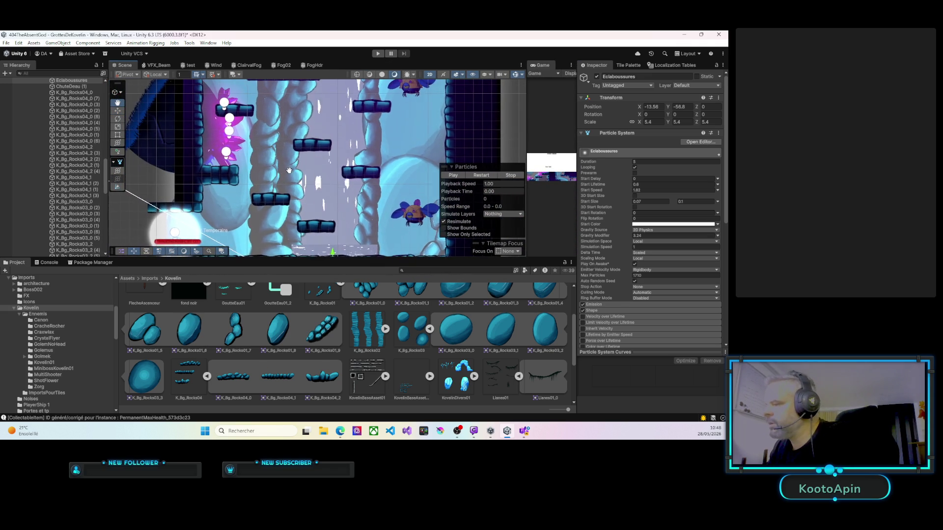
scroll(63, 146, up, 5)
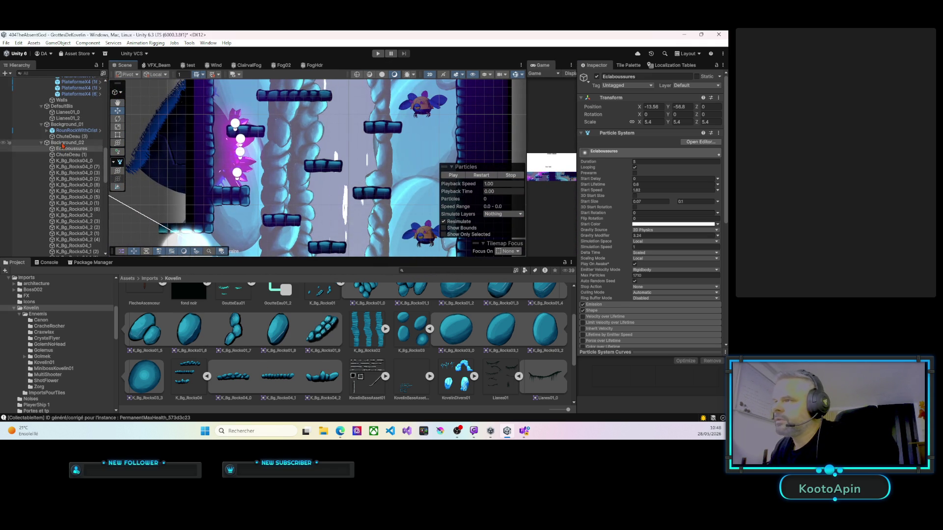
click(42, 143)
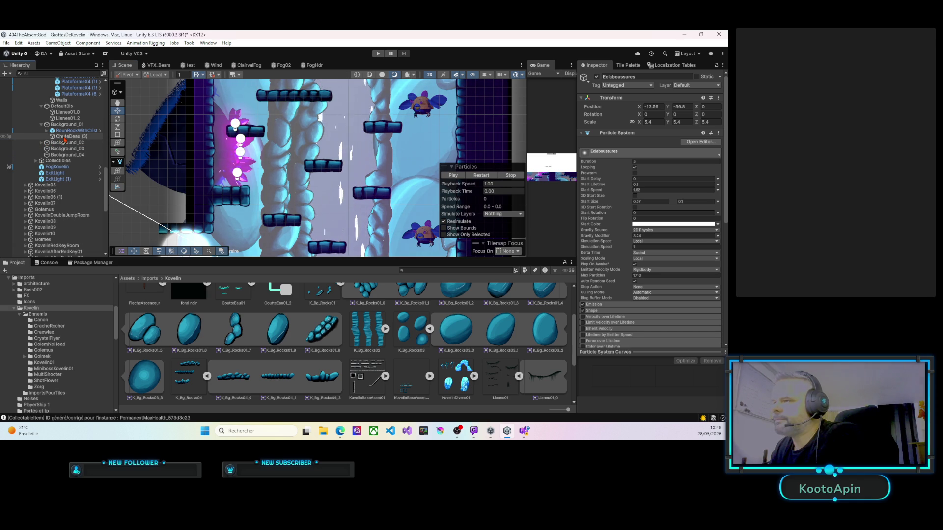
click(64, 137)
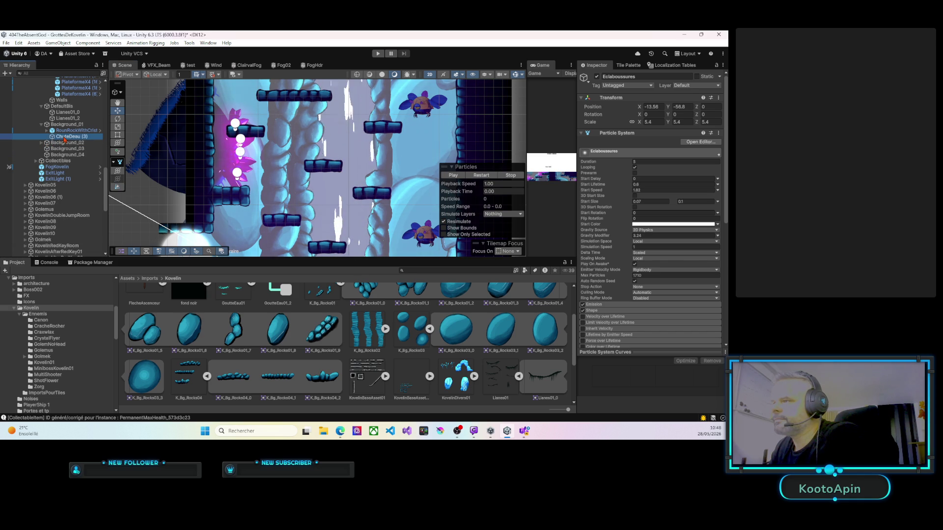
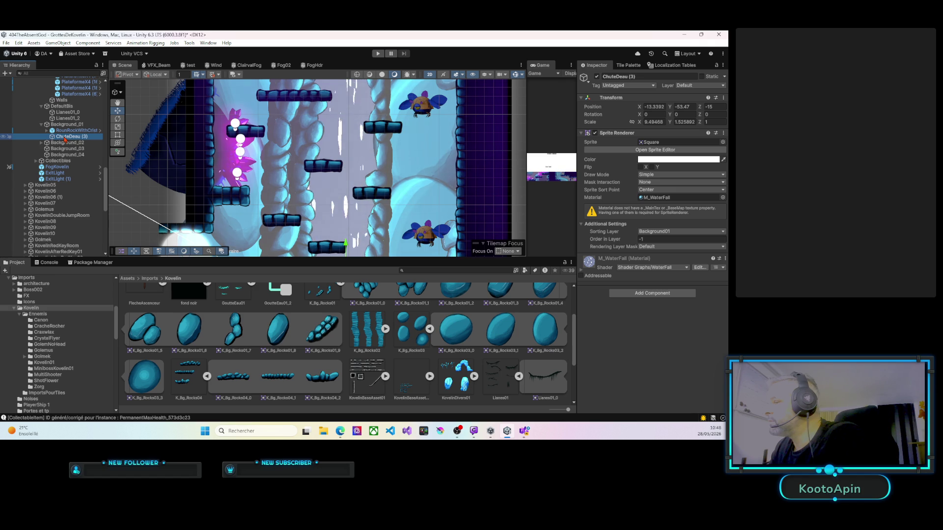
Step: Switch the ChuteDeau (3) waterfall's sorting layer to Background02 and collapse the Ground group
drag(65, 145, 67, 139)
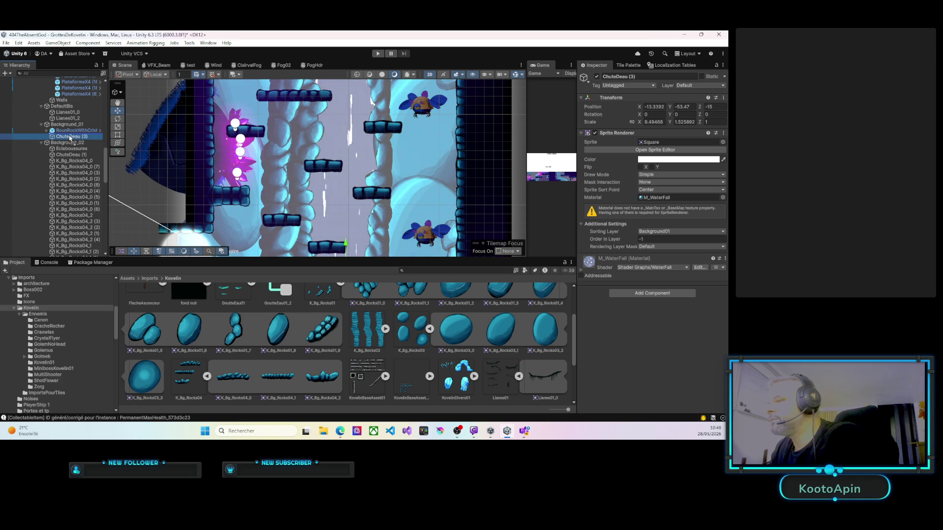
click(655, 232)
click(666, 265)
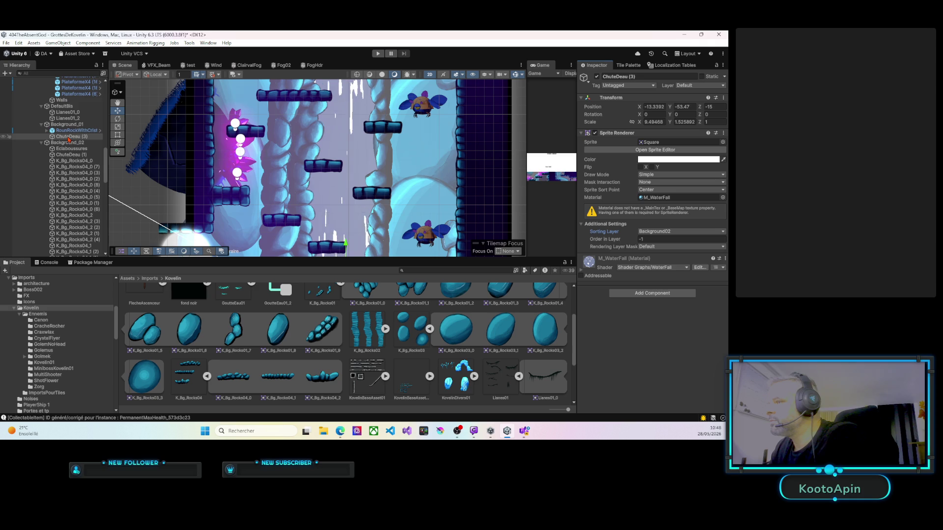
scroll(69, 139, down, 3)
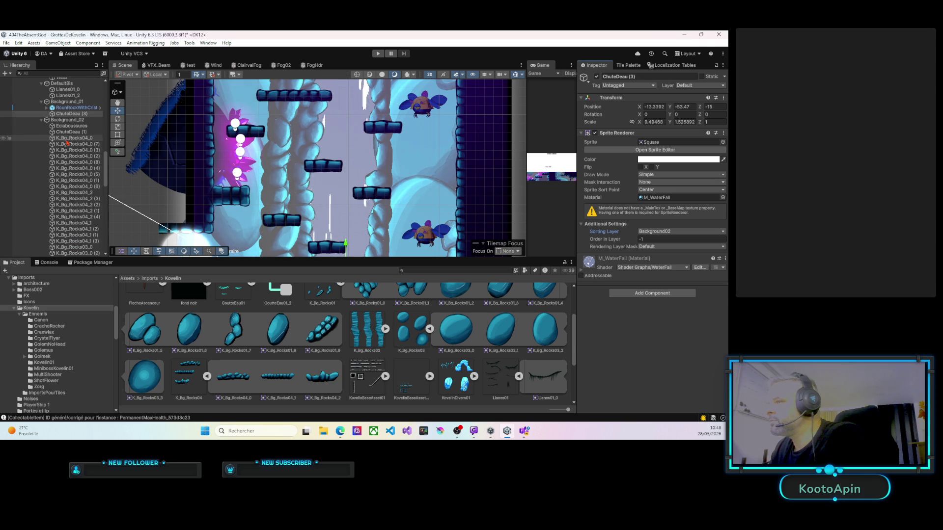
scroll(68, 143, up, 10)
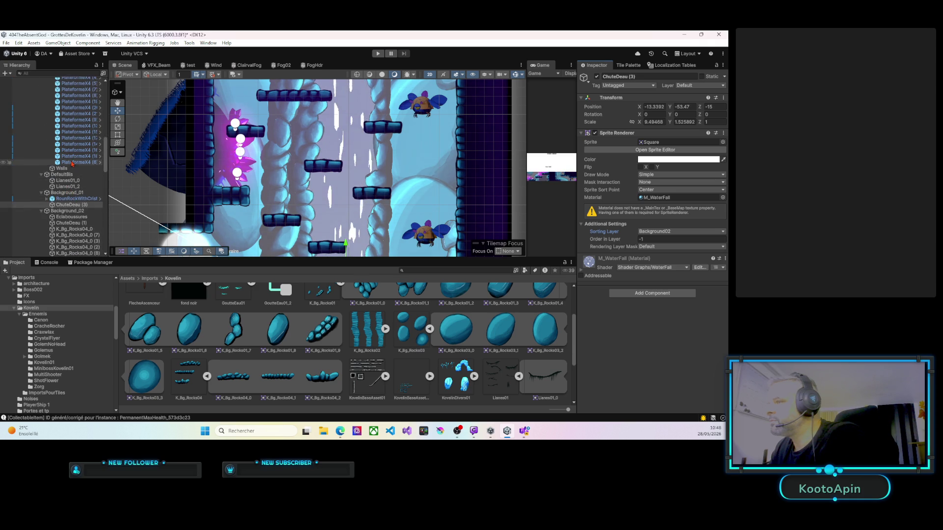
scroll(72, 164, up, 3)
click(47, 113)
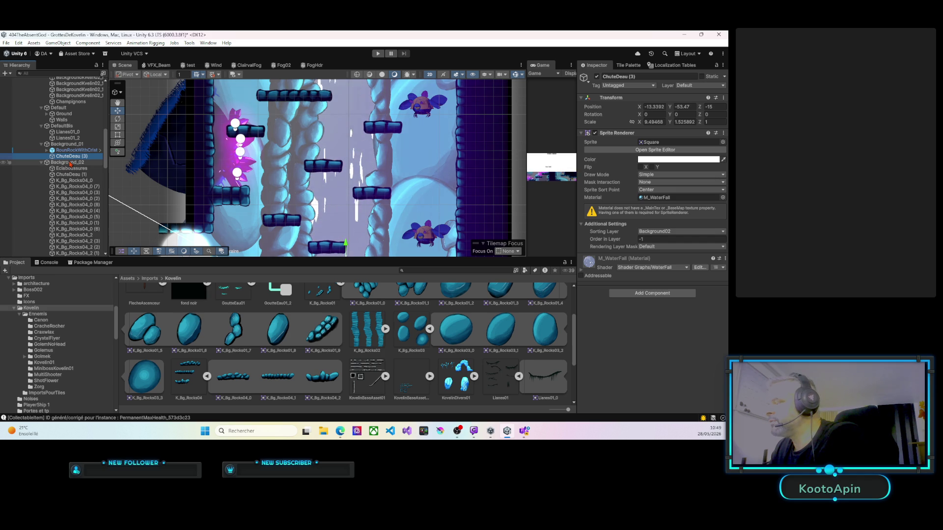
Step: Drag ChuteDeau (3) under the Background_02 group, then collapse Background_02
click(72, 163)
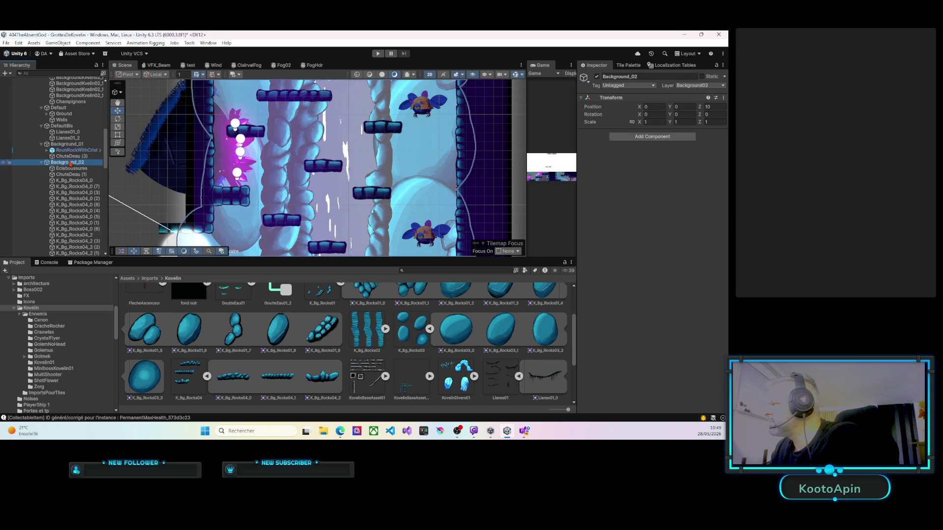
click(72, 156)
click(70, 145)
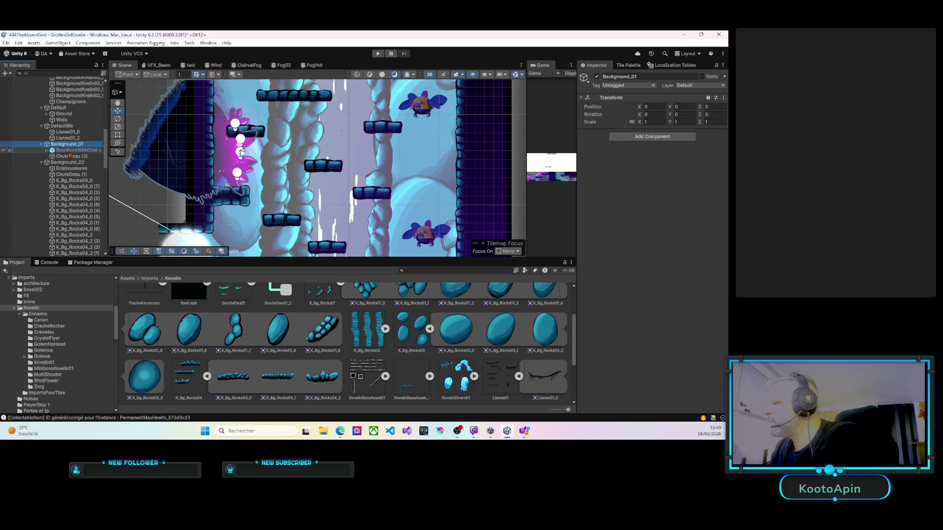
drag(70, 155, 69, 163)
click(70, 169)
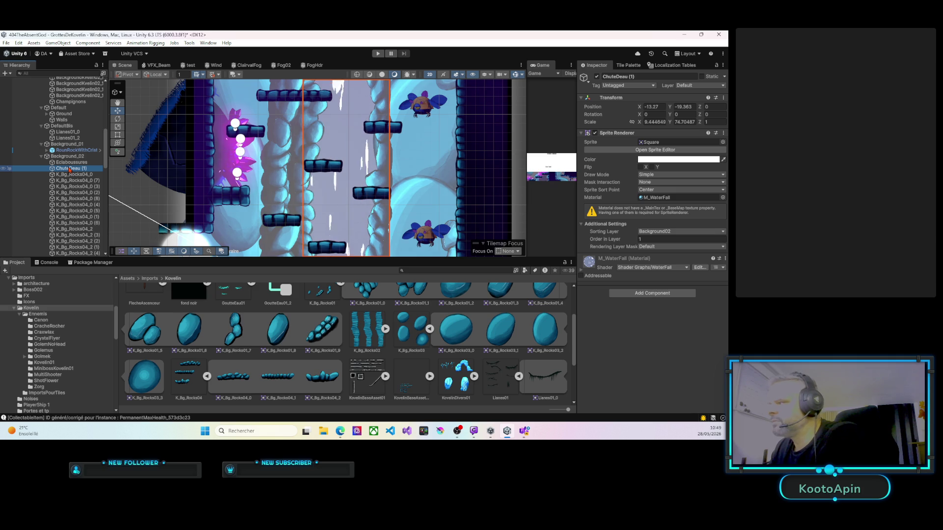
click(42, 158)
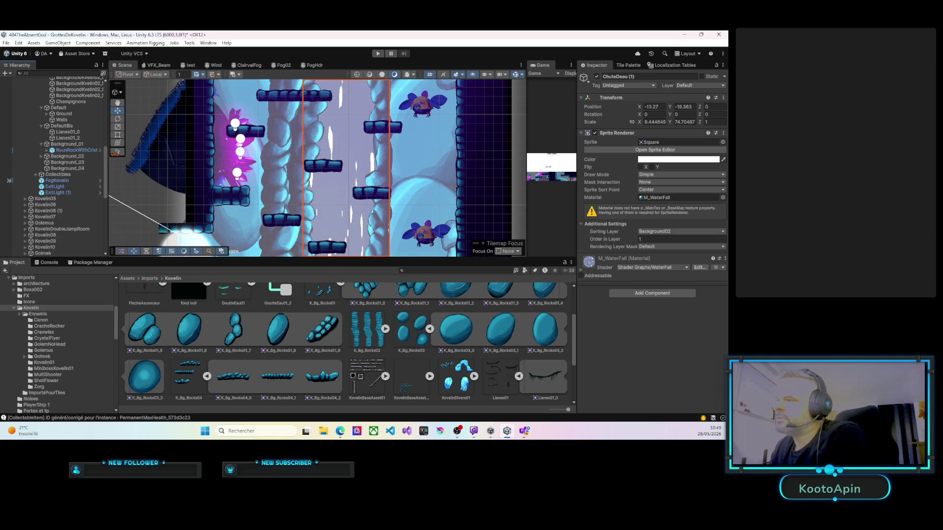
drag(315, 194, 302, 168)
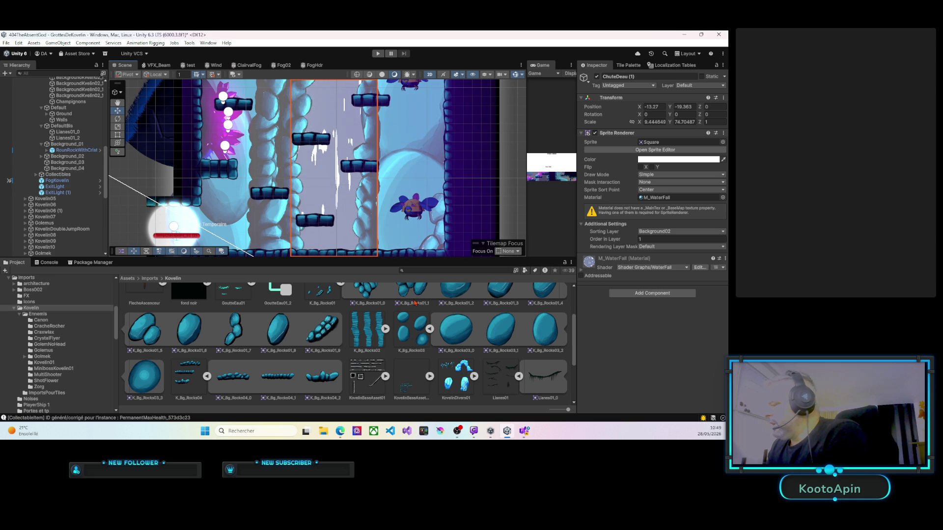
drag(359, 208, 367, 228)
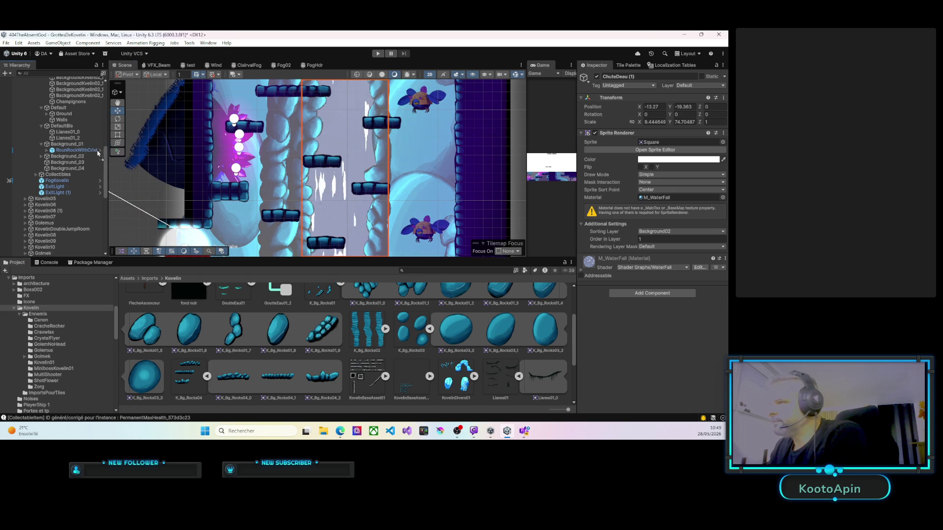
Step: Place K_Bg_Rocks03_0 in Background_01 on the Background01 sorting layer with Z 0
drag(64, 148, 65, 145)
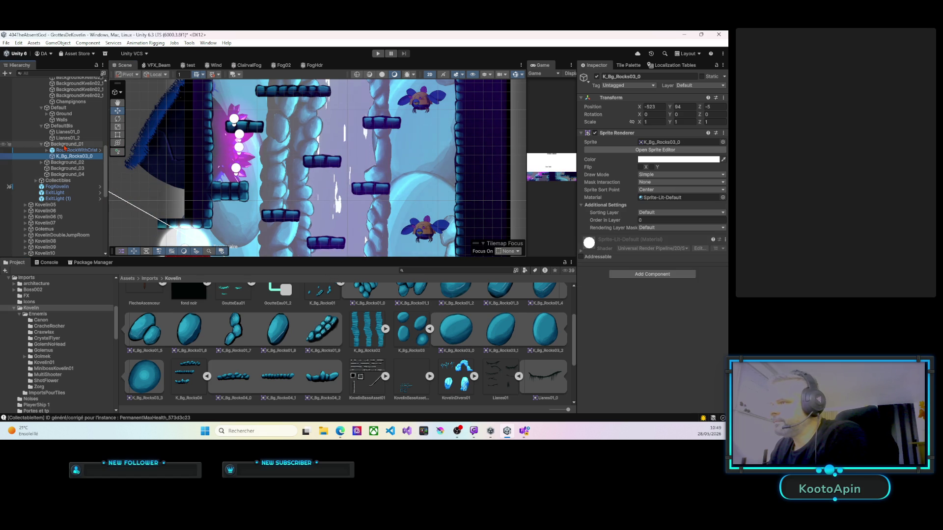
right_click(259, 167)
click(296, 217)
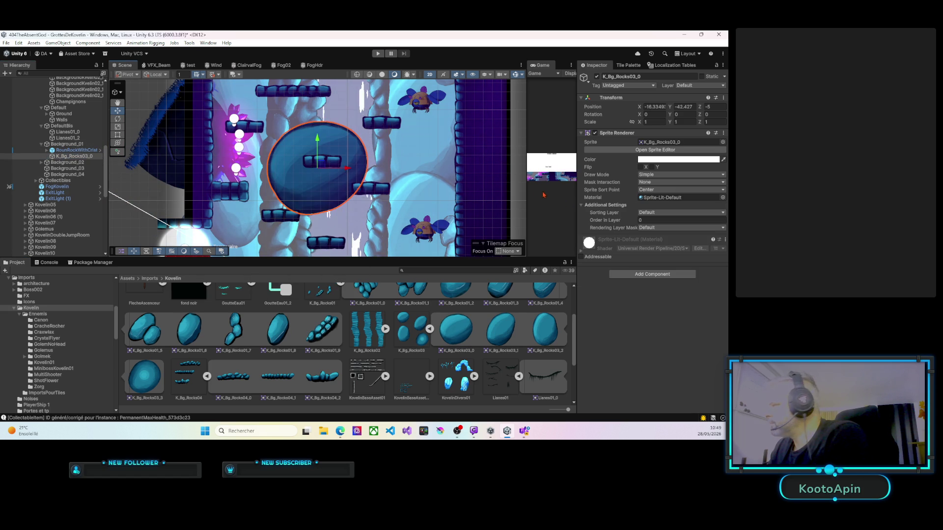
click(645, 213)
click(666, 254)
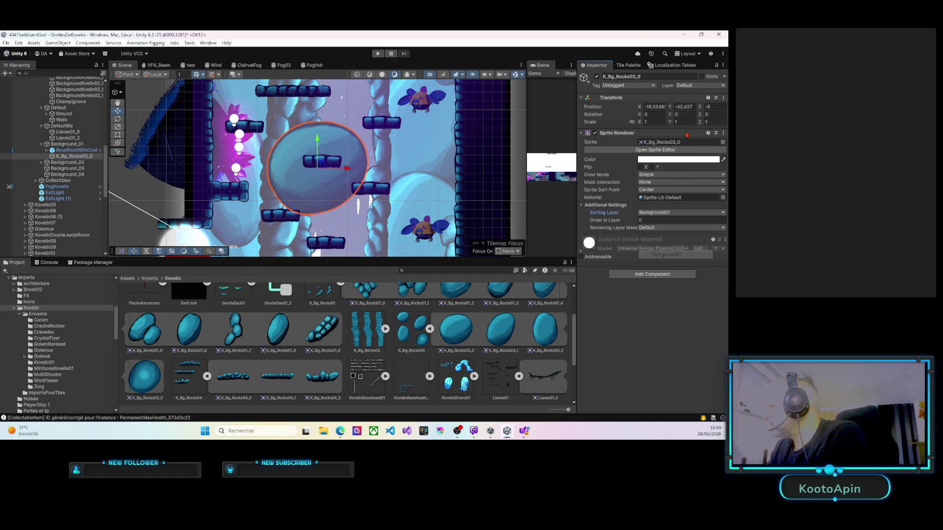
text(0)
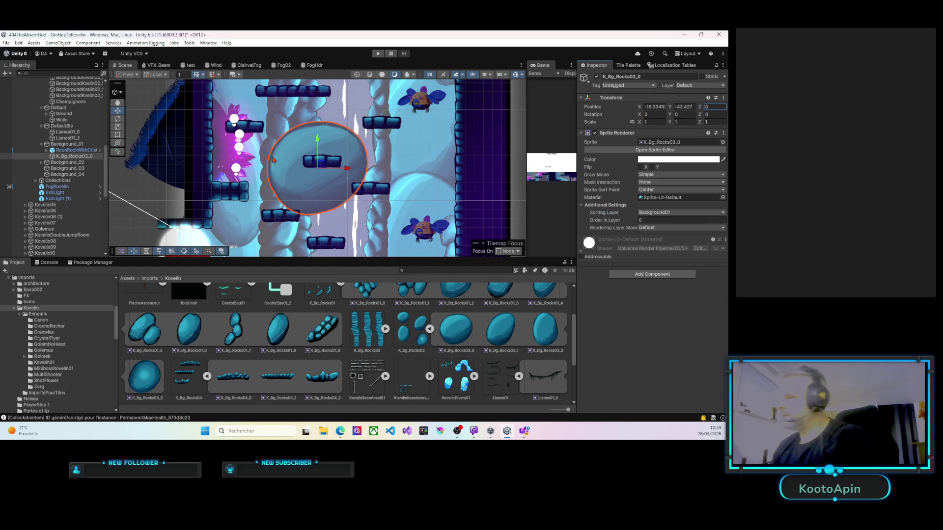
Step: Rotate the rock and move it left against the shaft wall
click(119, 119)
mouse_move(288, 165)
mouse_down()
mouse_move(278, 157)
mouse_move(276, 181)
mouse_move(280, 167)
mouse_move(464, 205)
mouse_move(244, 107)
mouse_move(371, 115)
mouse_up()
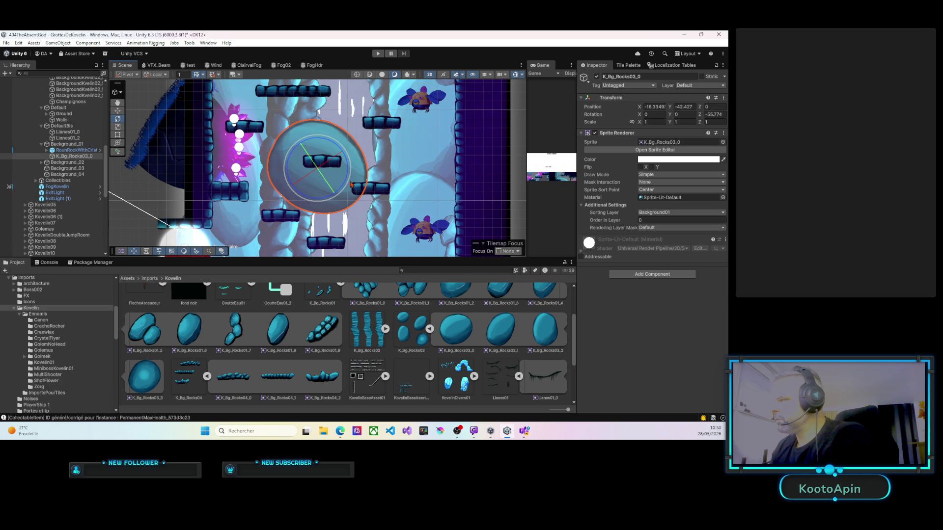
drag(350, 186, 339, 193)
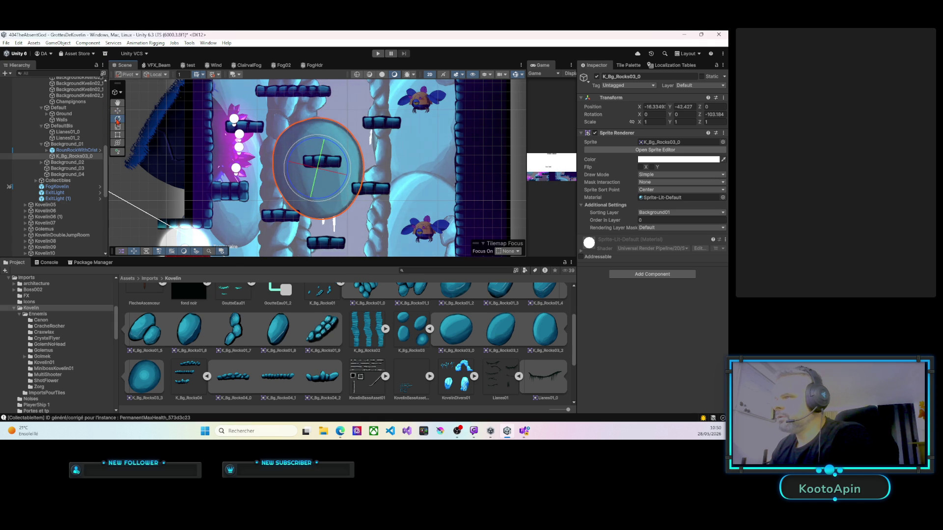
mouse_move(312, 160)
mouse_down()
mouse_move(214, 155)
mouse_move(182, 135)
mouse_up()
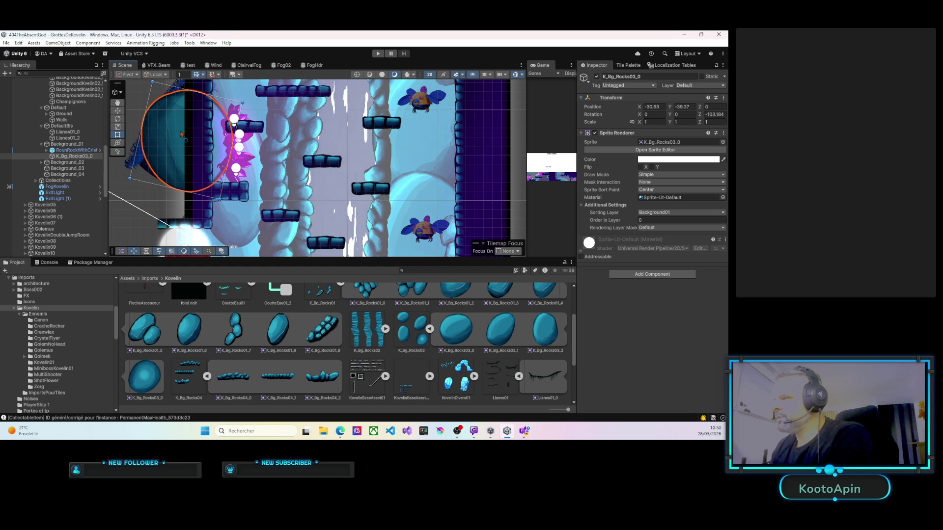
Step: Raise the rock's Order in Layer to 21 and duplicate it
click(634, 222)
drag(633, 222, 635, 221)
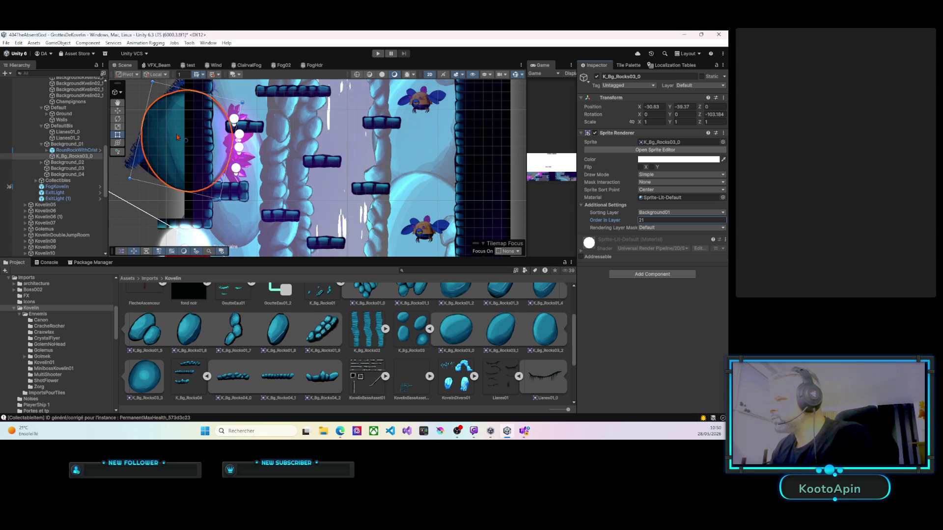
scroll(255, 174, down, 3)
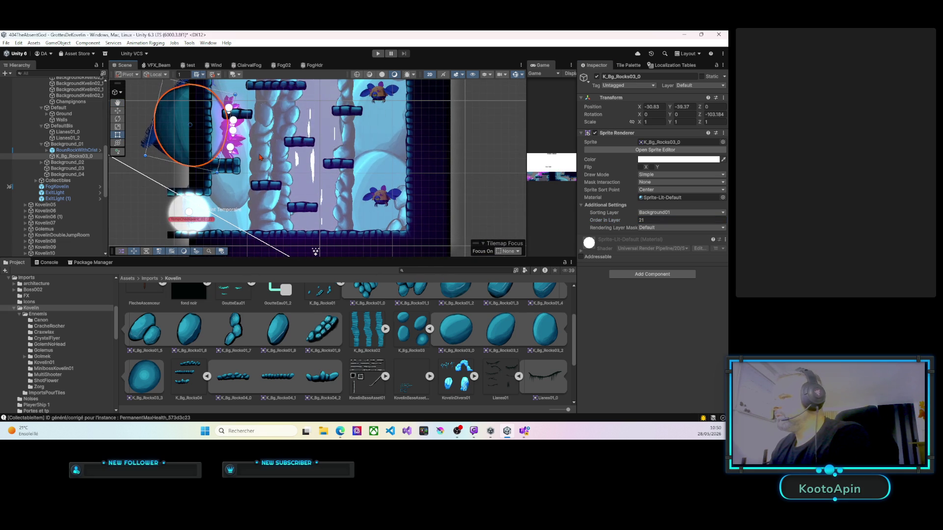
scroll(280, 157, down, 2)
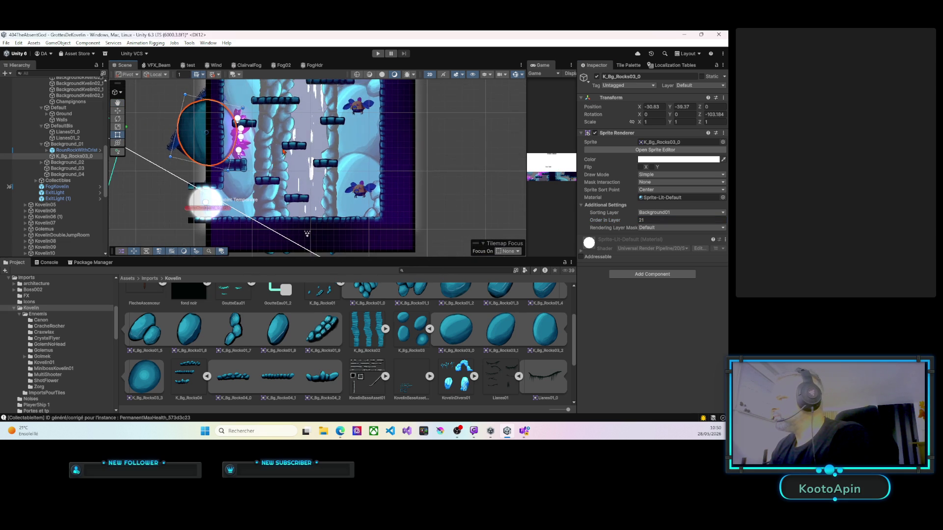
drag(282, 175, 288, 208)
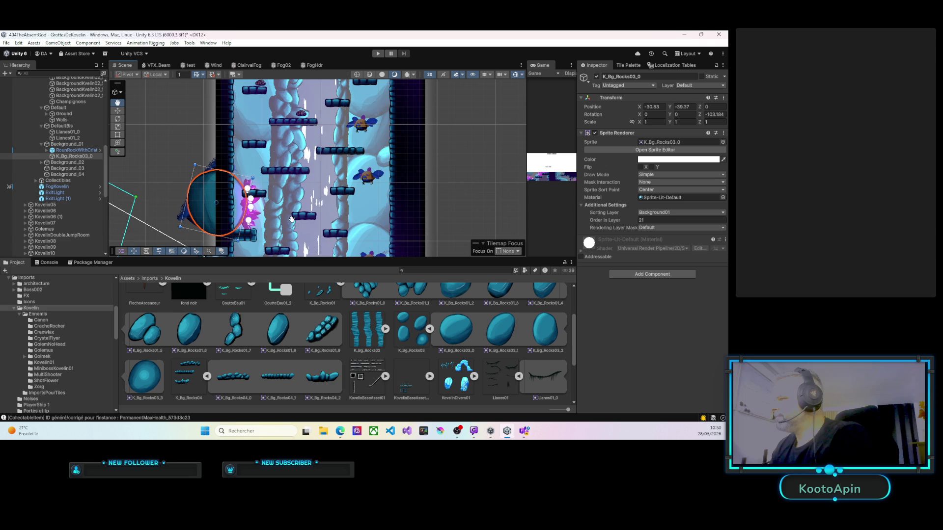
key(ctrl+d)
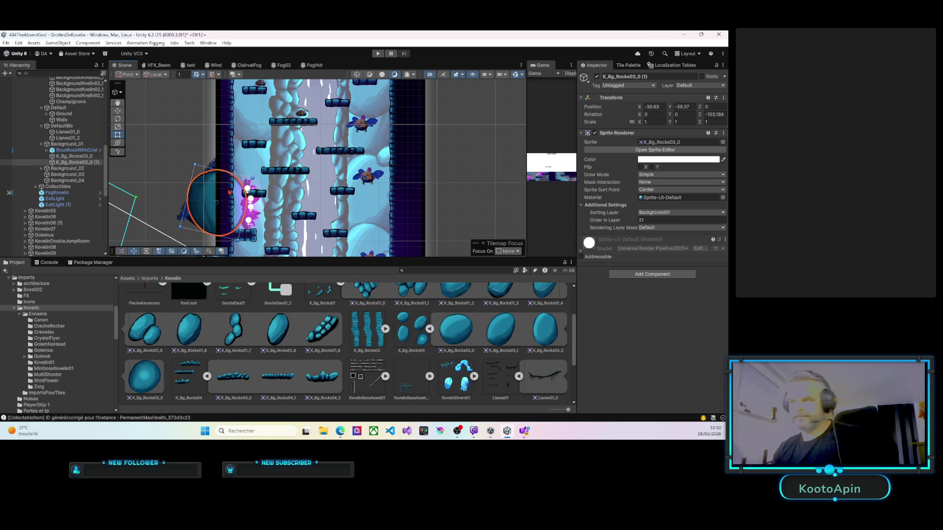
Step: Move the first rock copy up the left wall, rotate it slightly, and lower its Order in Layer
mouse_move(228, 193)
mouse_down()
mouse_move(237, 103)
mouse_move(234, 140)
mouse_up()
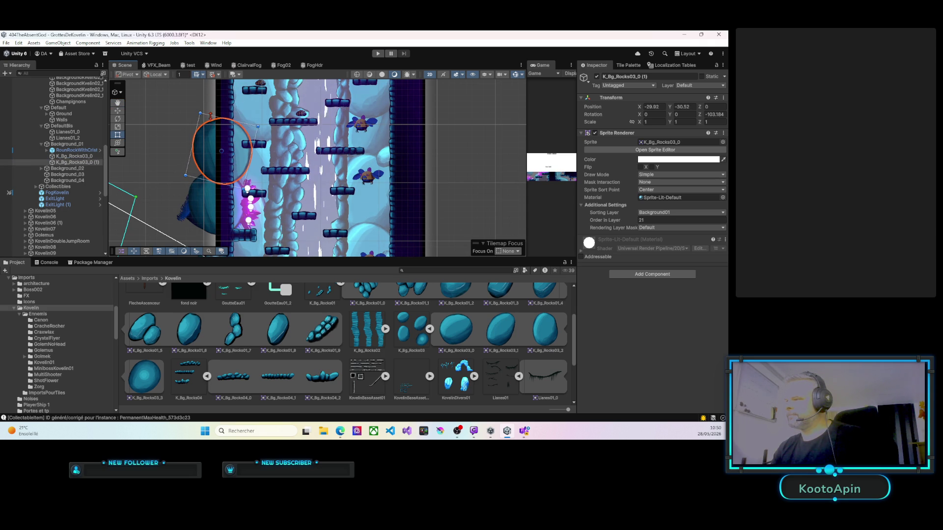
drag(197, 111, 206, 109)
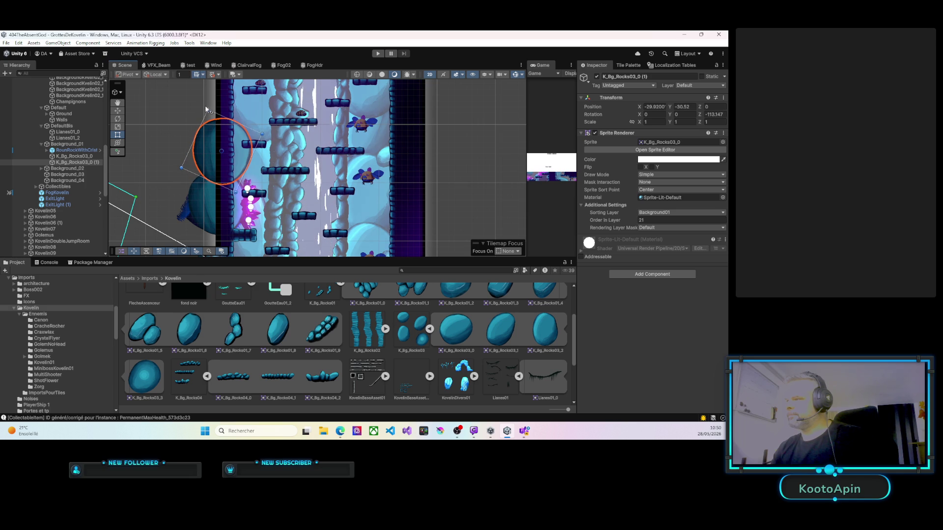
drag(638, 222, 633, 222)
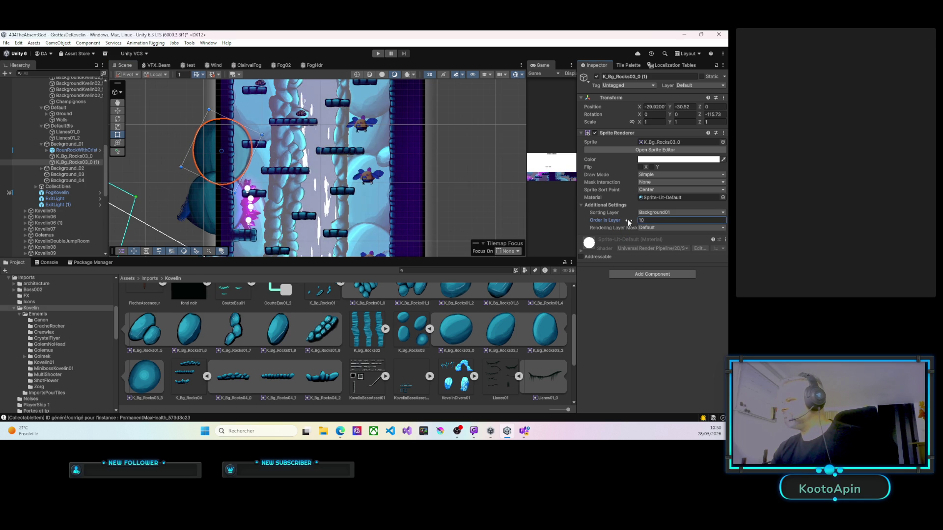
mouse_move(268, 136)
mouse_down()
mouse_move(255, 182)
mouse_move(260, 169)
mouse_up()
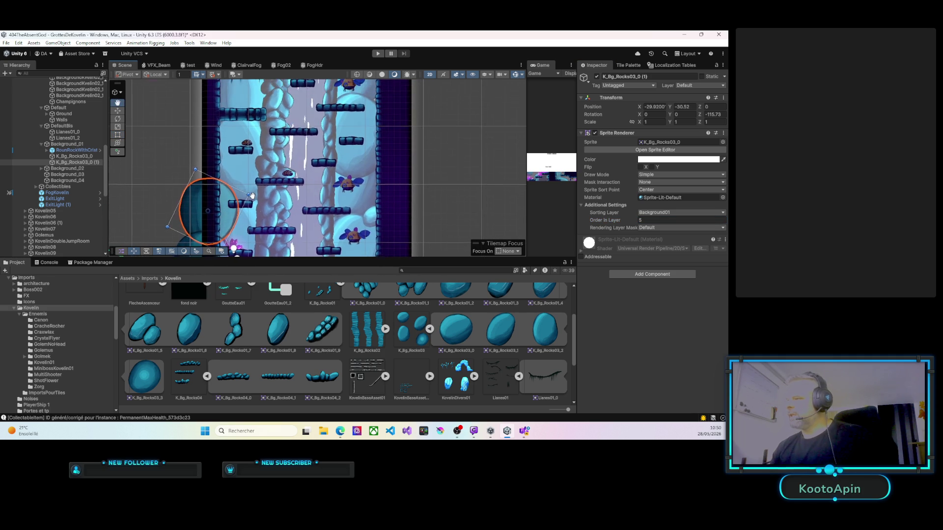
Step: Add a third rock higher up the wall at rotation -128.64, then add K_Bg_Rocks03_2 to Background_01
click(197, 232)
key(ctrl+d)
drag(197, 231, 209, 130)
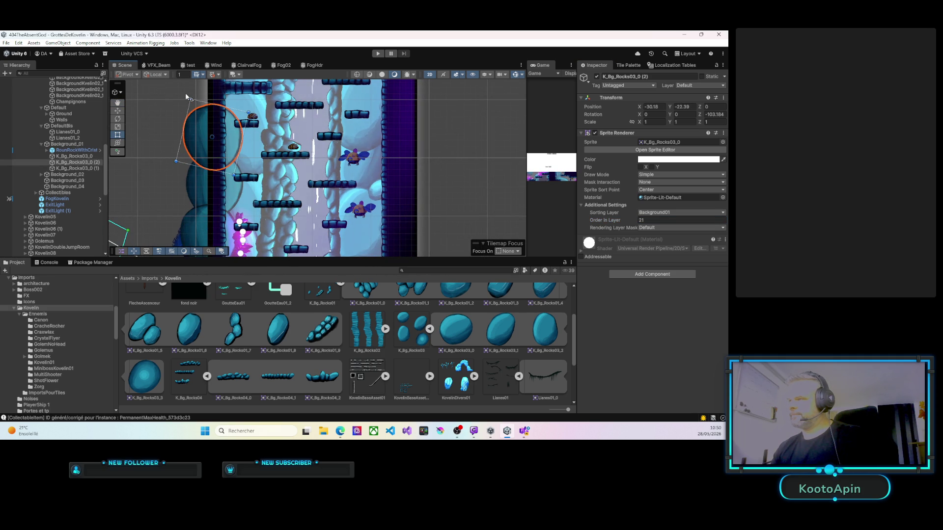
mouse_move(187, 96)
mouse_down()
mouse_move(209, 98)
mouse_move(249, 172)
mouse_move(222, 152)
mouse_move(227, 163)
mouse_up()
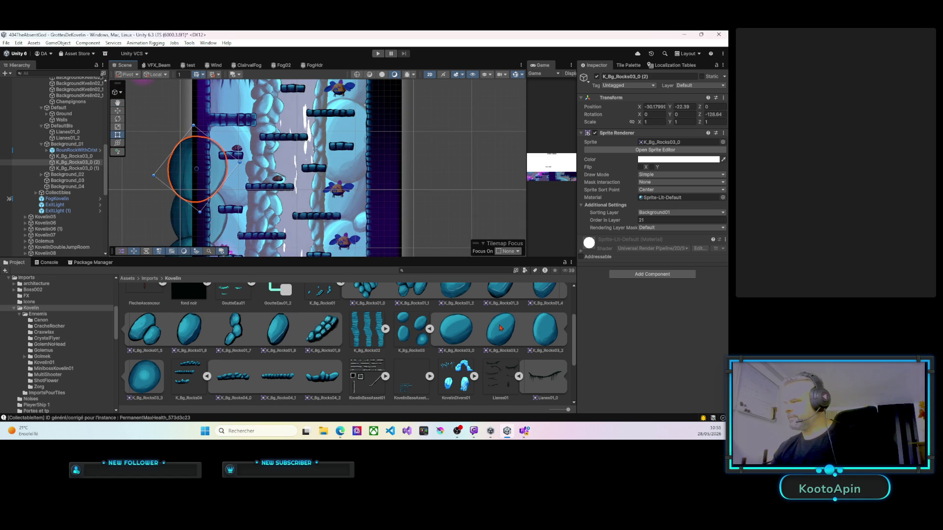
scroll(547, 335, up, 1)
drag(69, 146, 70, 147)
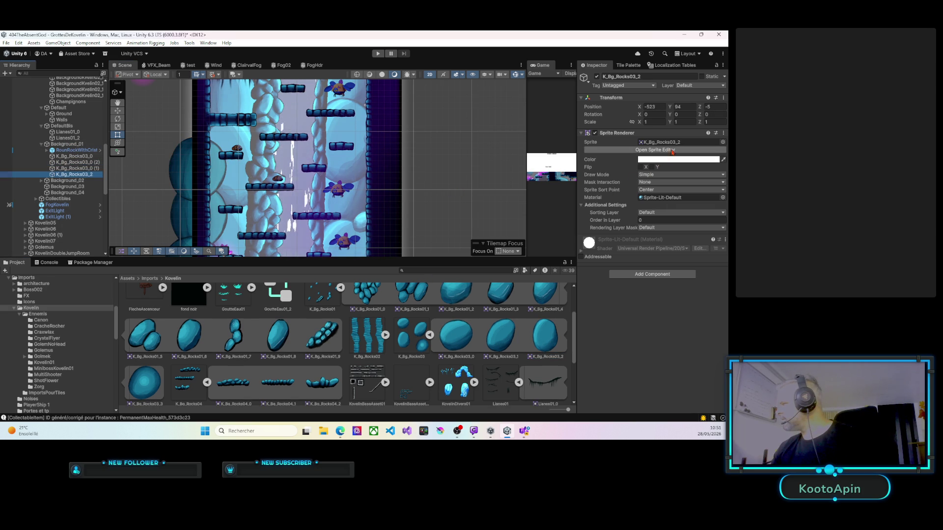
Step: Put K_Bg_Rocks03_2 at Z 0 on the Background01 sorting layer and bring it into the shaft
click(712, 106)
text(0)
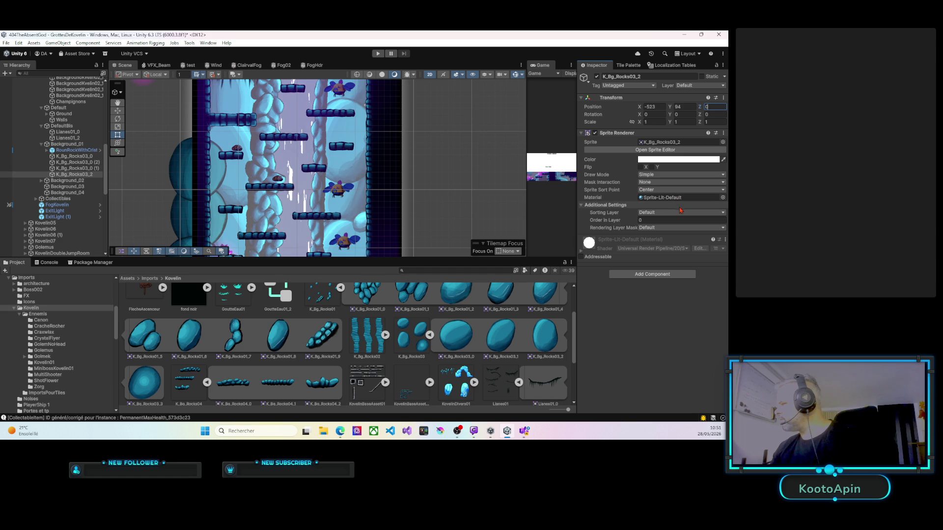
click(673, 212)
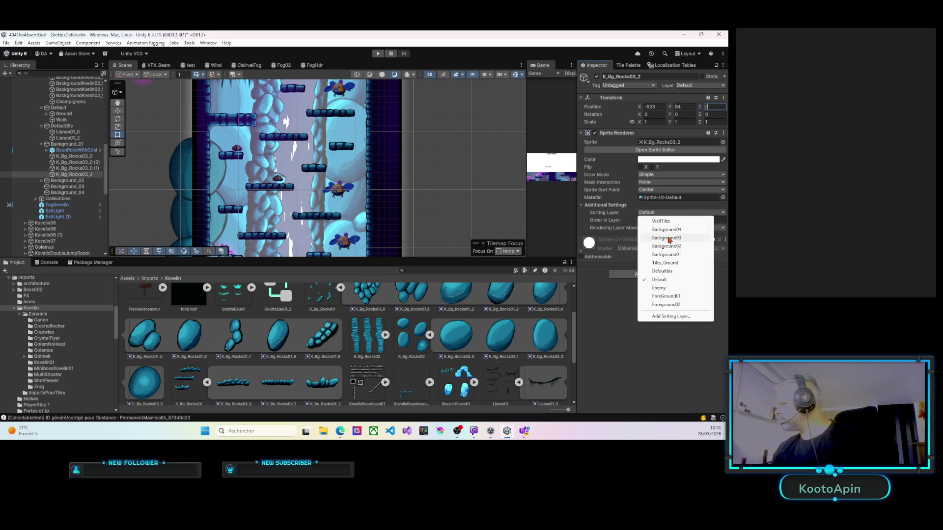
click(680, 254)
right_click(324, 148)
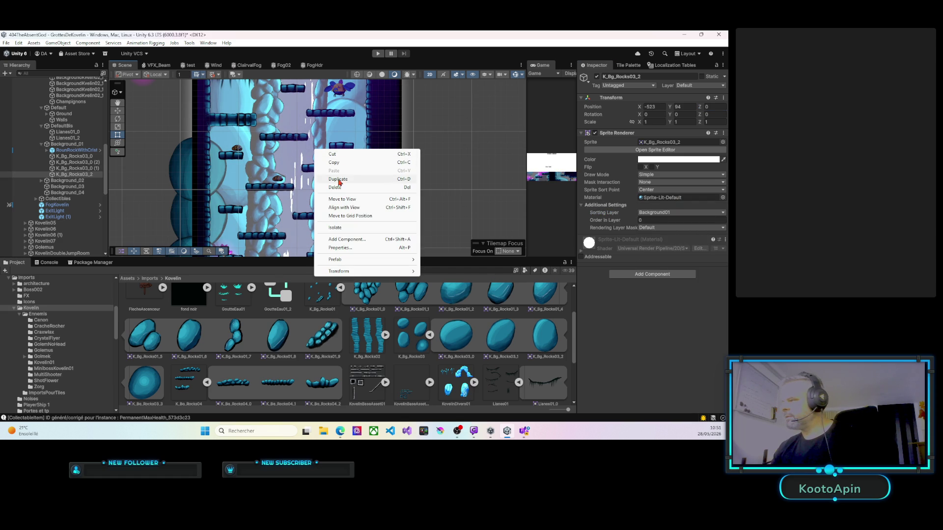
click(340, 196)
mouse_move(323, 154)
mouse_down()
mouse_move(368, 176)
mouse_move(358, 209)
mouse_move(358, 127)
mouse_move(365, 217)
mouse_move(364, 180)
mouse_up()
scroll(368, 176, down, 3)
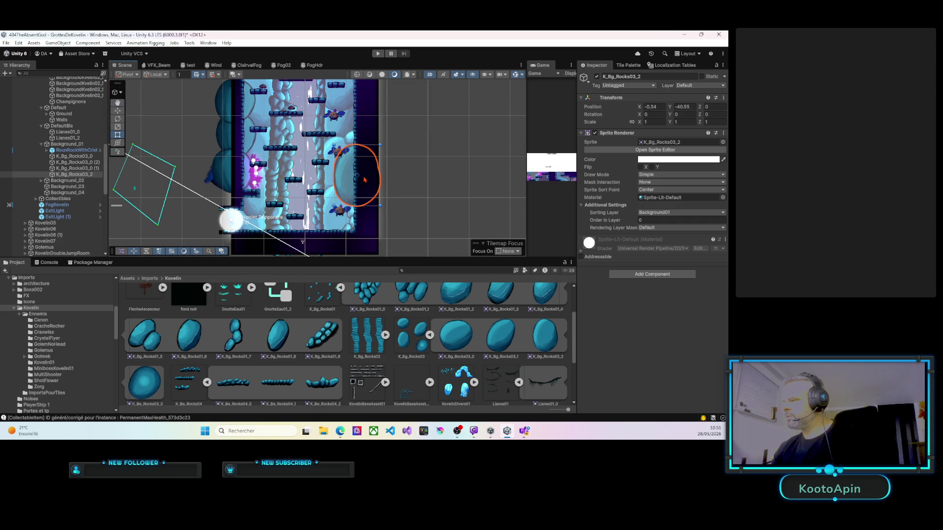
Step: Delete the stray K_Bg_Rocks01_7 and move K_Bg_Rocks03_2 down to about X -1.56, Y -51.1
click(351, 226)
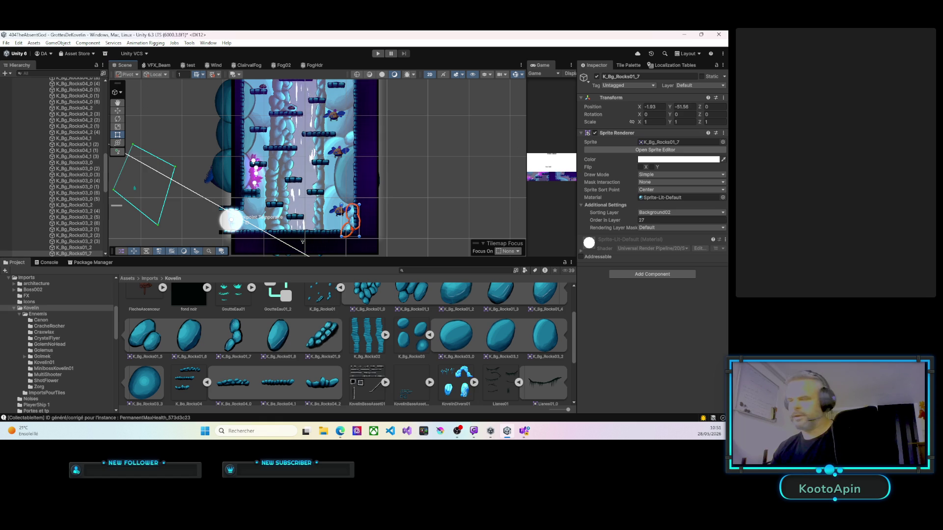
key(Delete)
drag(350, 188, 345, 233)
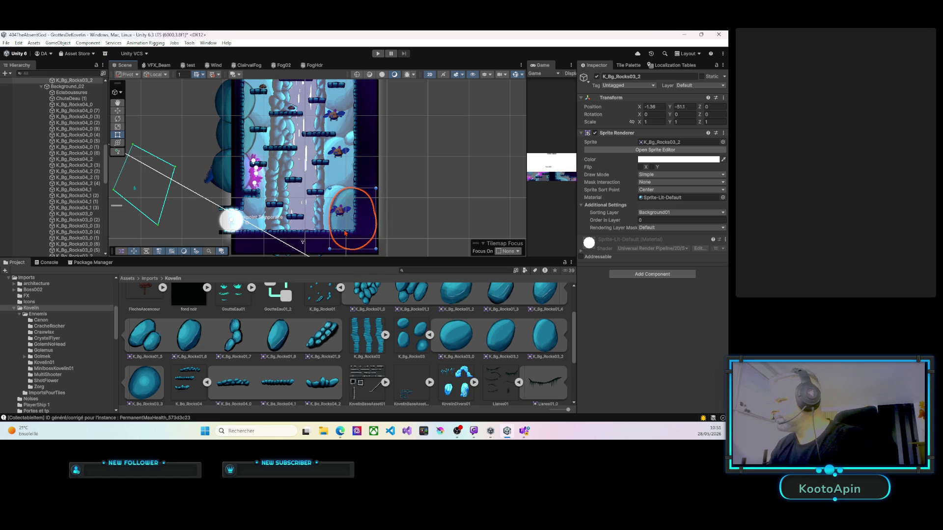
click(250, 145)
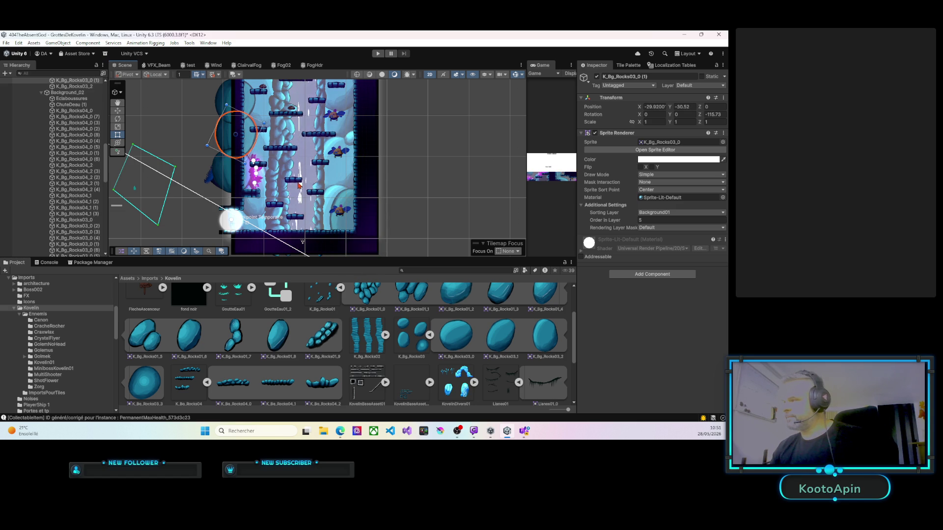
Step: Nudge and rotate the upper left-wall rock, and set K_Bg_Rocks03_2's Order in Layer to 22
click(351, 171)
mouse_move(353, 173)
mouse_down()
mouse_move(371, 187)
mouse_move(331, 191)
mouse_up()
drag(323, 202, 346, 180)
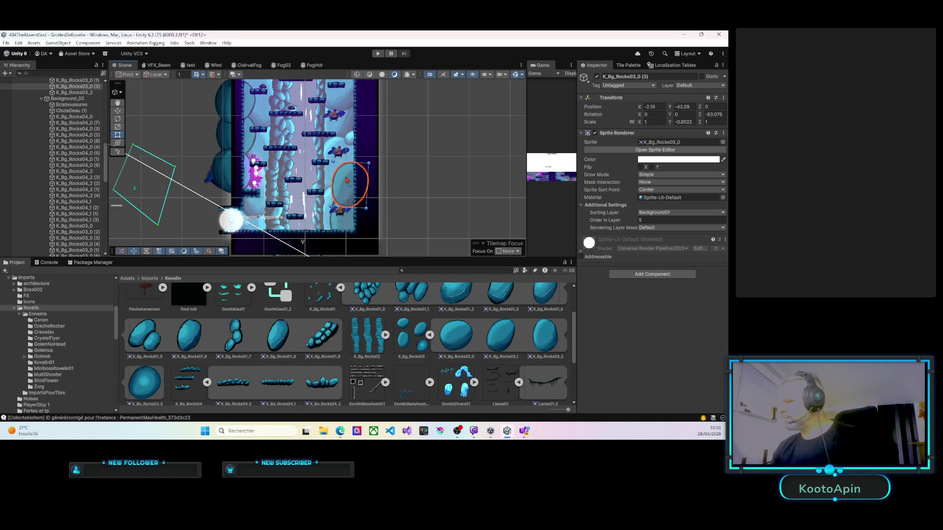
click(346, 215)
click(649, 220)
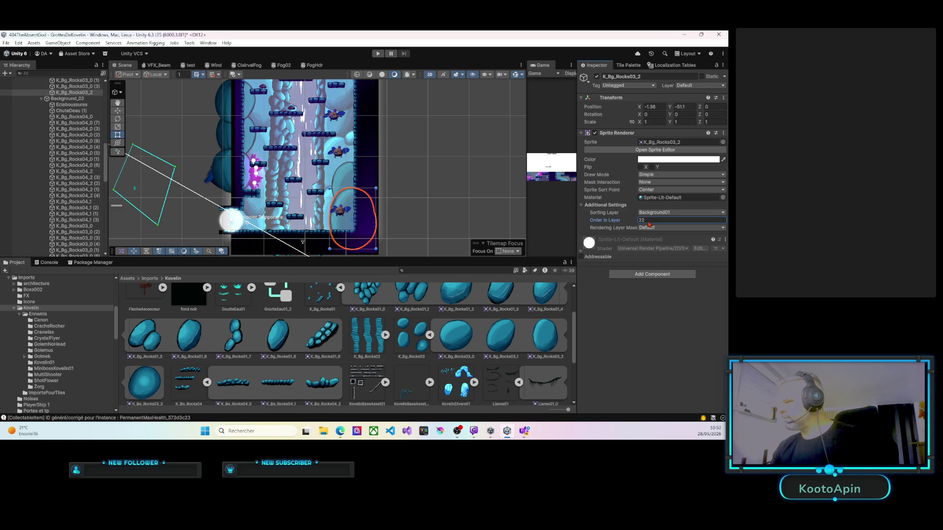
key(Return)
Step: Duplicate the bottom-right rock and place the copy at the shaft's top left
mouse_move(339, 160)
mouse_down()
mouse_move(334, 171)
mouse_move(295, 169)
mouse_move(327, 202)
mouse_move(369, 192)
mouse_move(357, 189)
mouse_move(315, 45)
mouse_up()
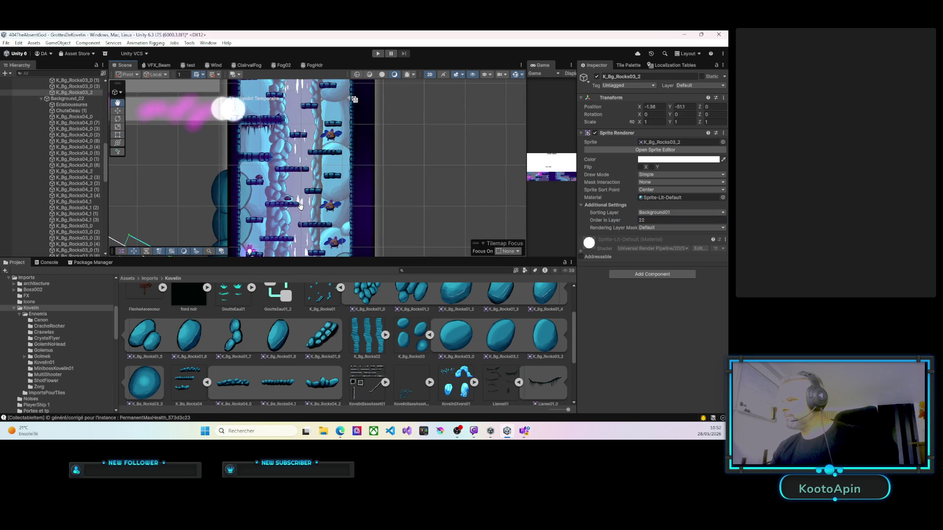
drag(300, 206, 329, 113)
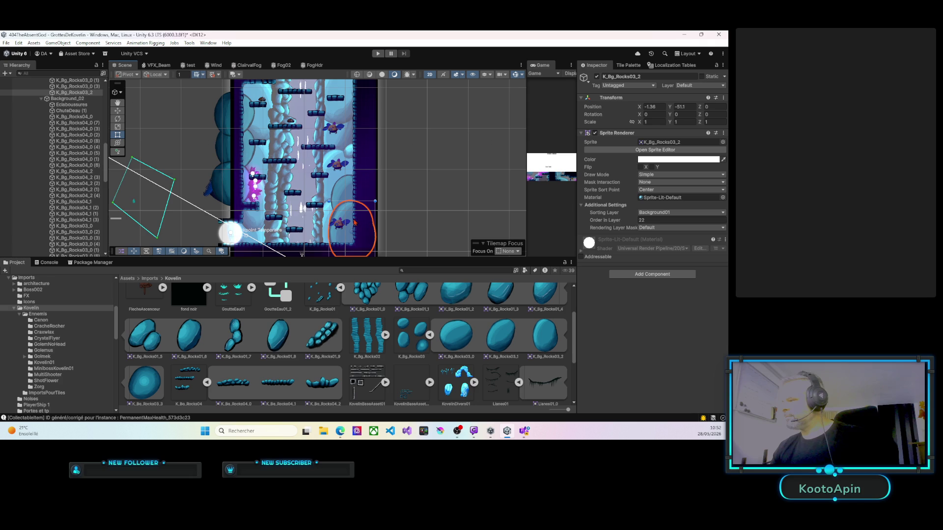
key(ctrl+d)
mouse_move(354, 222)
mouse_down()
mouse_move(253, 87)
mouse_move(268, 157)
mouse_move(268, 131)
mouse_move(297, 136)
mouse_move(252, 135)
mouse_move(281, 117)
mouse_move(265, 143)
mouse_up()
Step: Move K_Bg_Rocks03_0 (4) down onto the checkpoint and nudge K_Bg_Rocks03_0 (2) slightly down
key(Down)
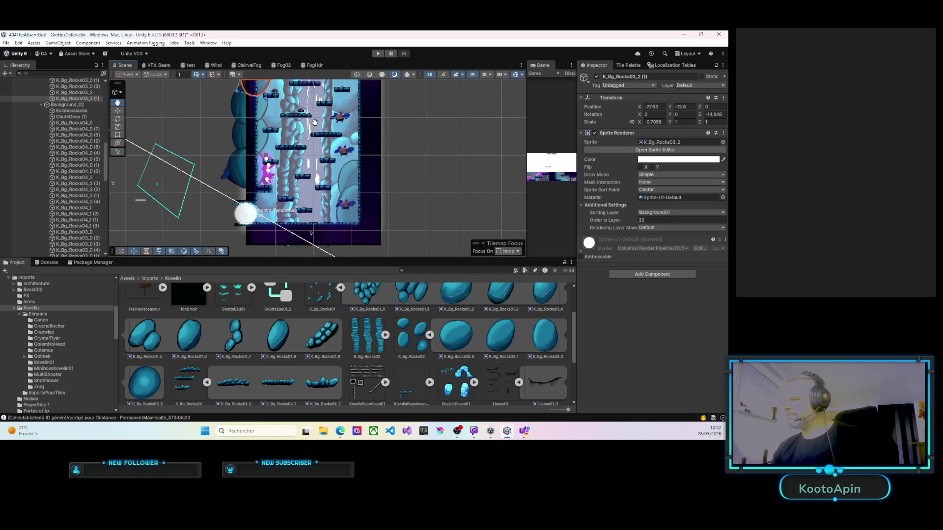
click(263, 145)
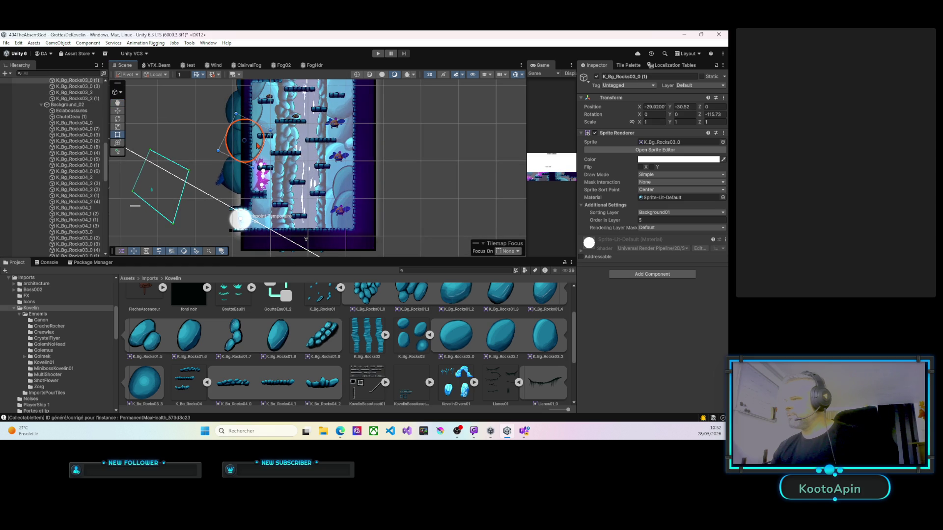
drag(263, 146, 261, 224)
click(241, 183)
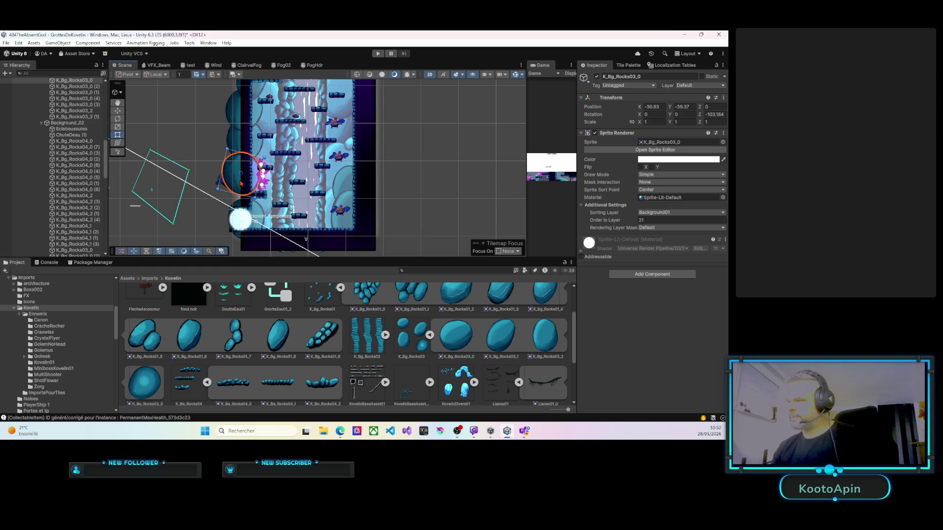
drag(240, 183, 241, 192)
click(232, 125)
click(237, 109)
drag(236, 109, 239, 113)
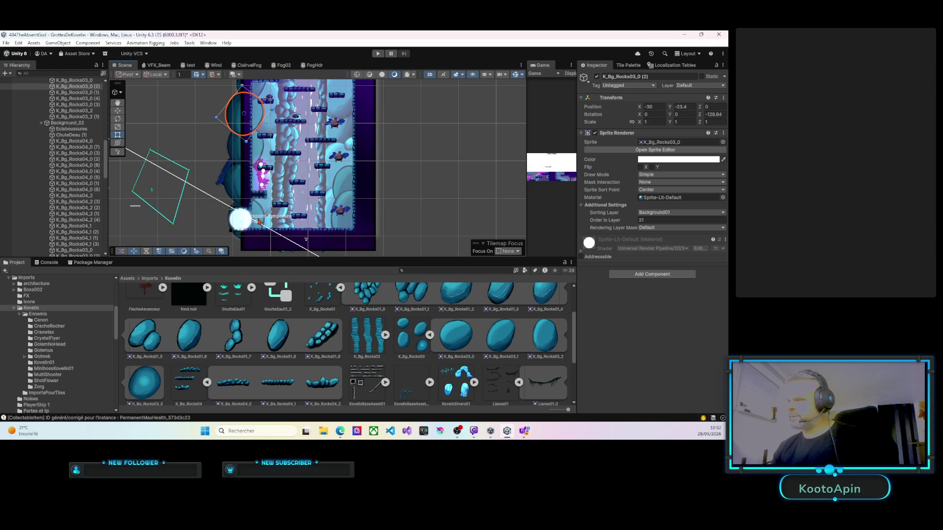
click(259, 212)
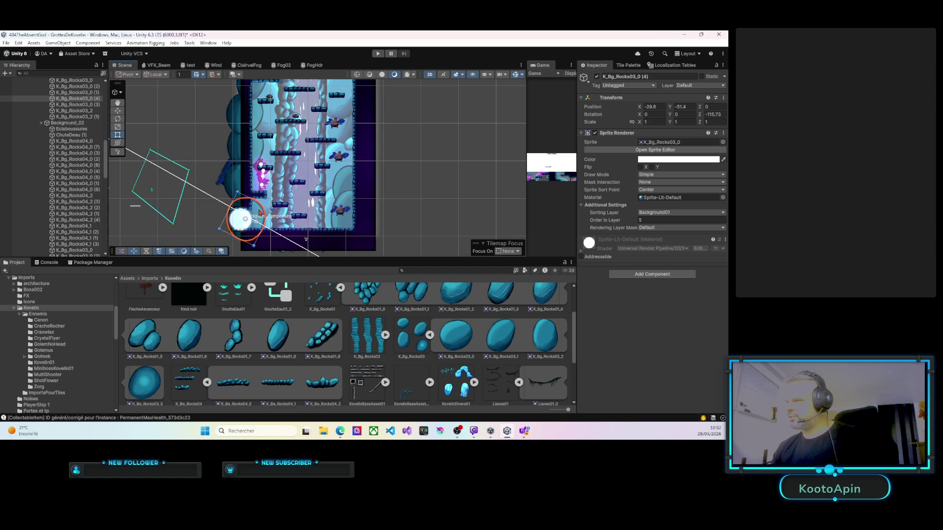
ctrl+click(73, 80)
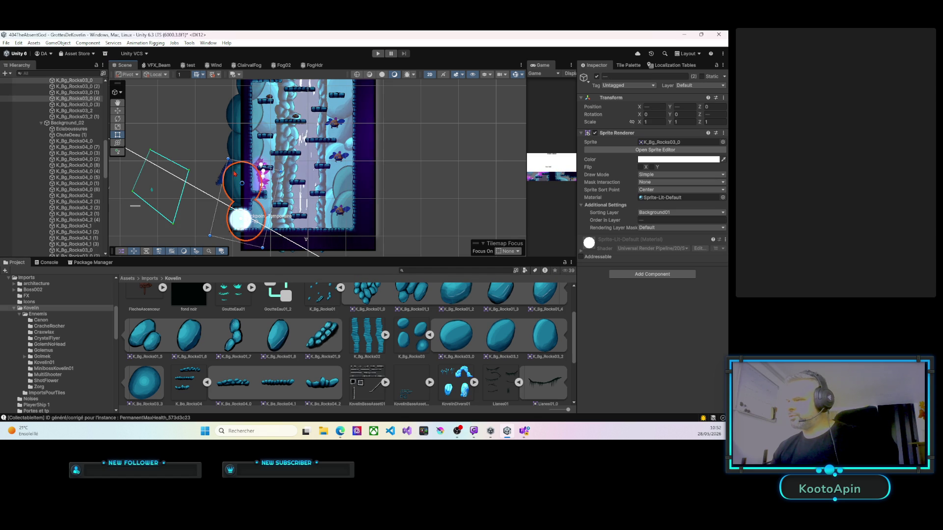
Step: Duplicate the five left-wall rocks and move the copied column onto the shaft's right wall
ctrl+click(76, 92)
ctrl+click(74, 86)
key(f)
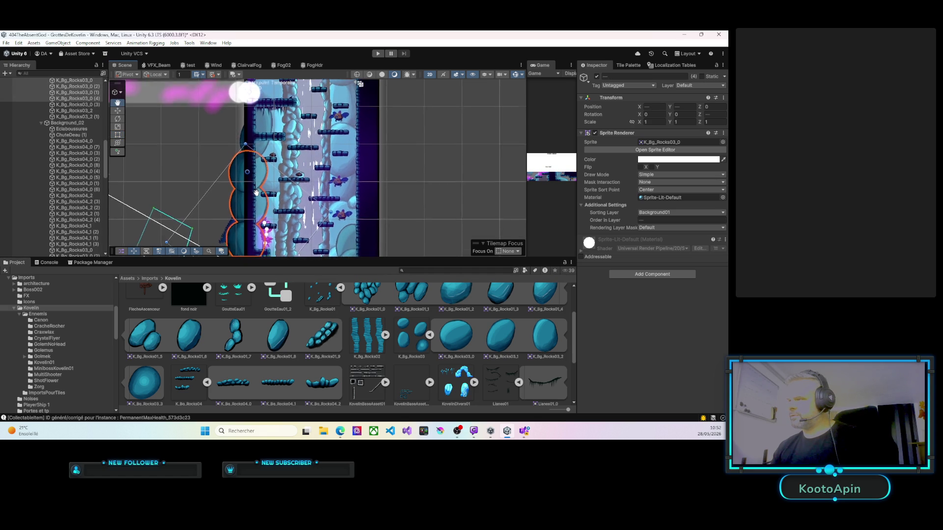
ctrl+click(276, 150)
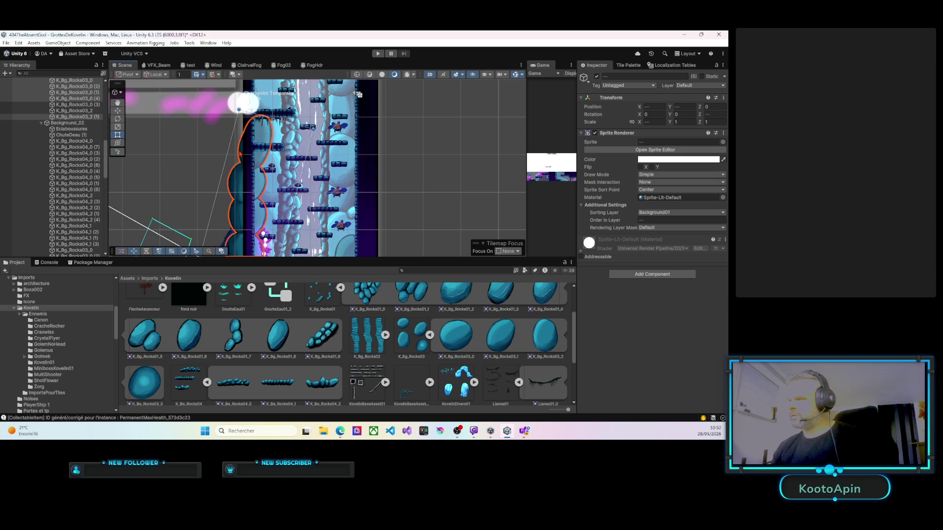
key(ctrl+d)
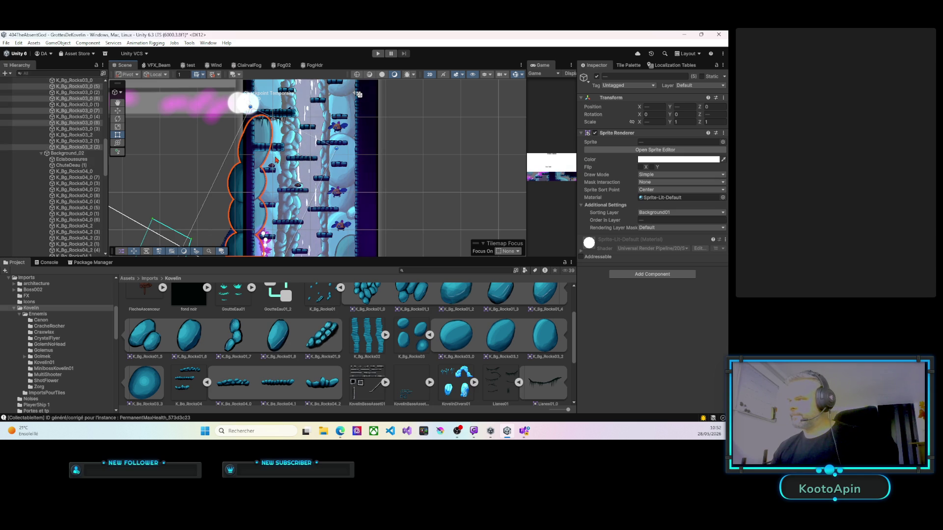
scroll(285, 167, down, 2)
mouse_move(285, 167)
mouse_down()
mouse_move(372, 197)
mouse_move(395, 121)
mouse_move(406, 197)
mouse_move(375, 193)
mouse_move(423, 200)
mouse_move(354, 180)
mouse_up()
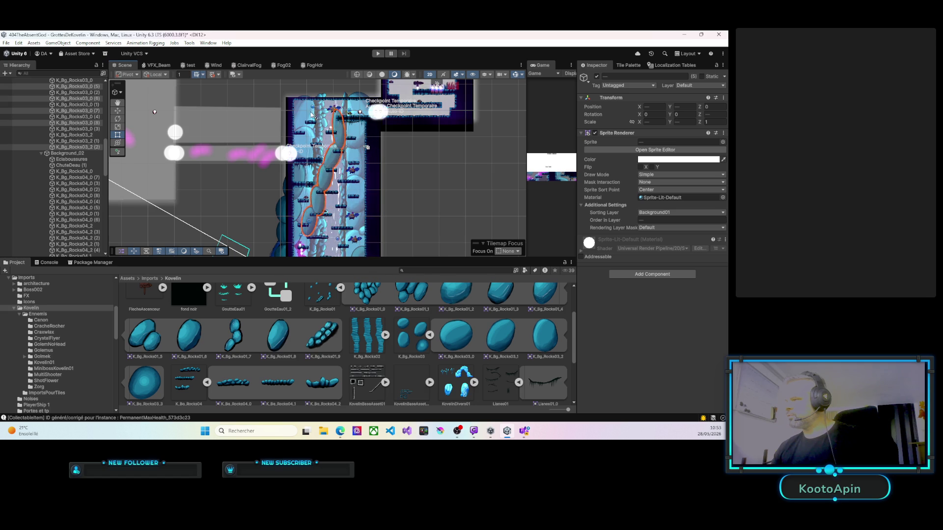
drag(314, 114, 289, 110)
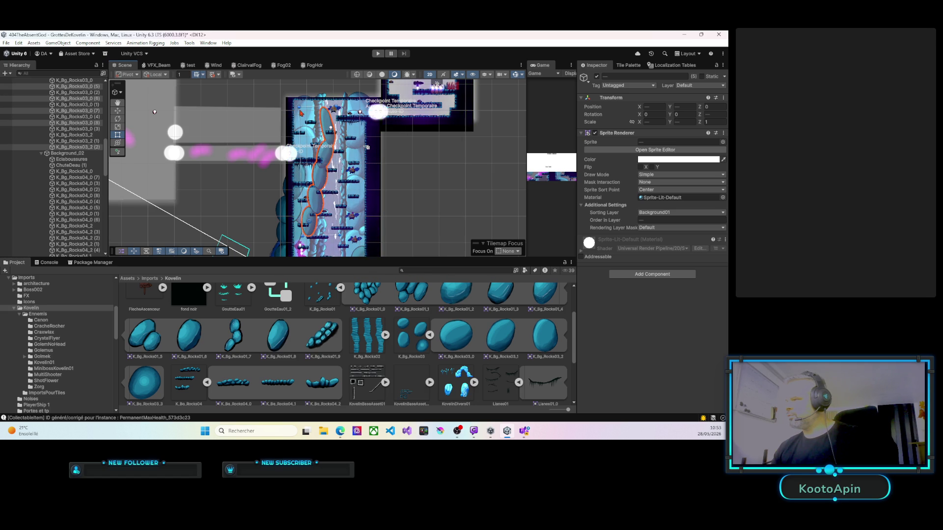
mouse_move(340, 146)
mouse_down()
mouse_move(330, 125)
mouse_move(352, 177)
mouse_move(366, 172)
mouse_up()
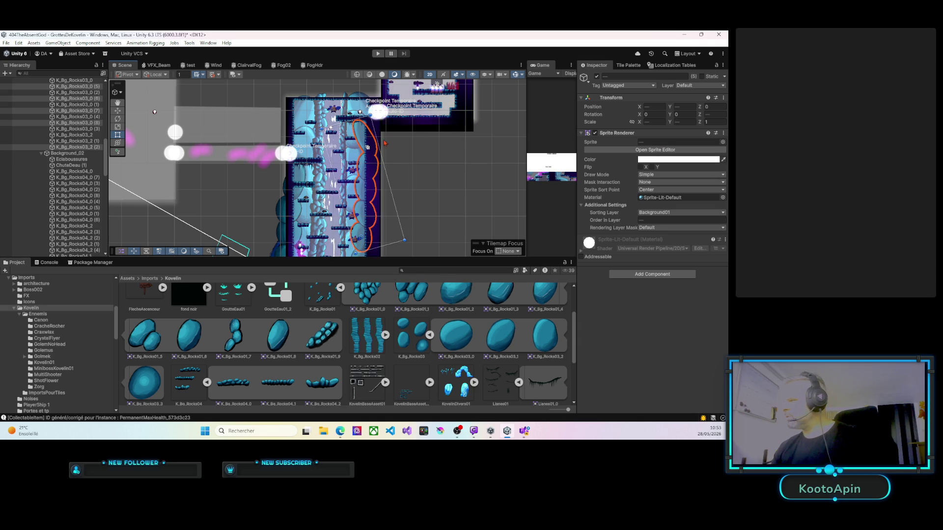
Step: Stretch copies K_Bg_Rocks03_2 (2) and K_Bg_Rocks03_0 (6), (7), (8) leftward to fit the wall
click(363, 136)
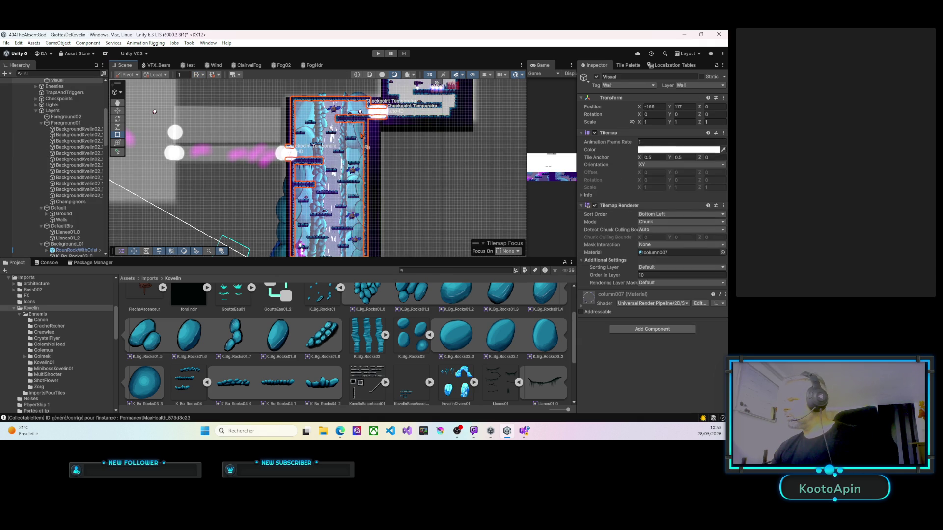
click(361, 135)
drag(357, 135, 348, 137)
click(362, 176)
drag(357, 166, 354, 166)
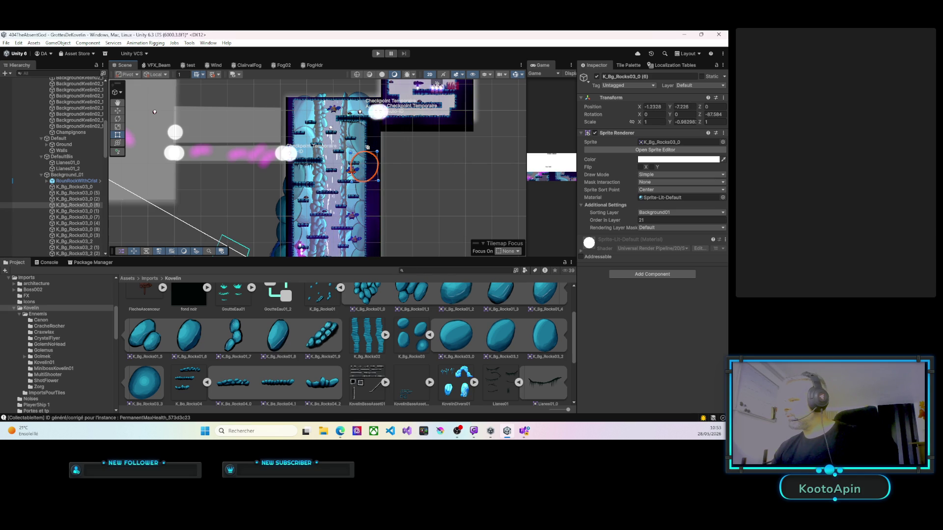
click(360, 192)
drag(356, 191, 353, 167)
click(359, 177)
click(359, 173)
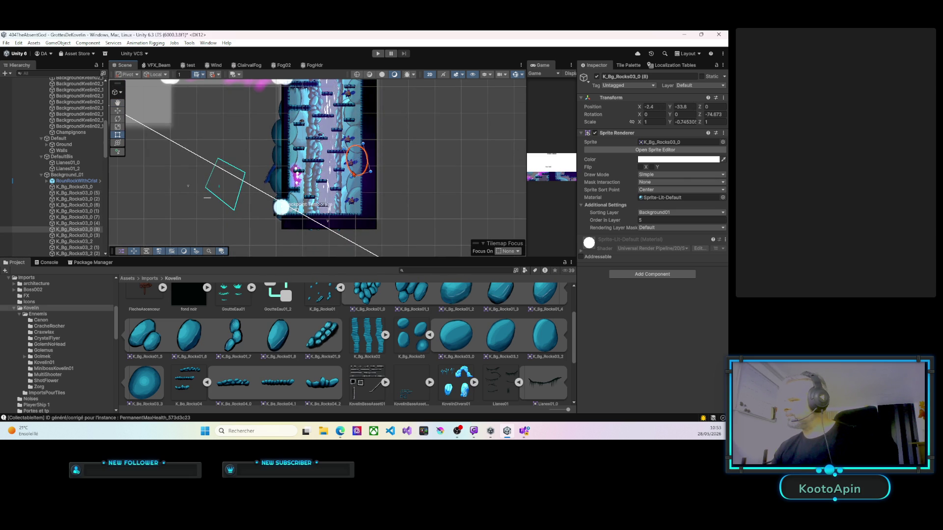
mouse_move(348, 173)
mouse_down()
mouse_move(341, 154)
mouse_move(327, 168)
mouse_up()
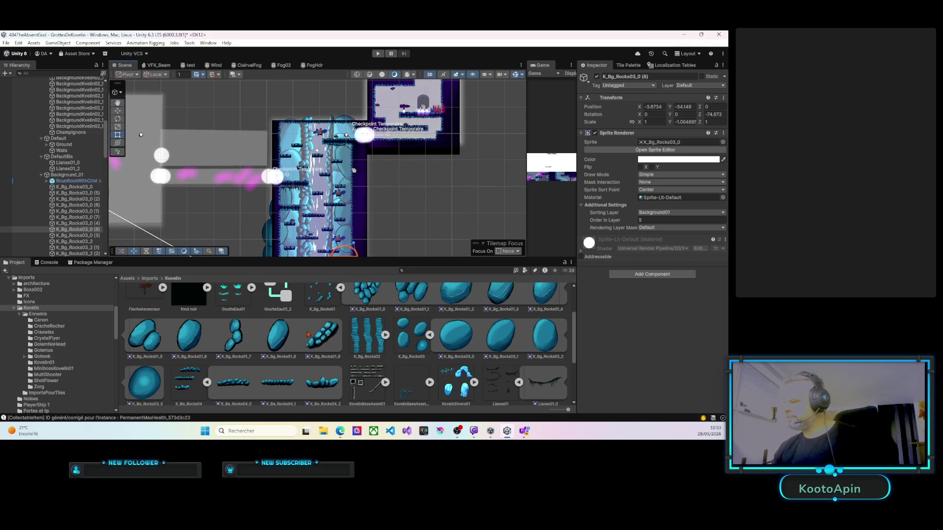
scroll(328, 386, down, 1)
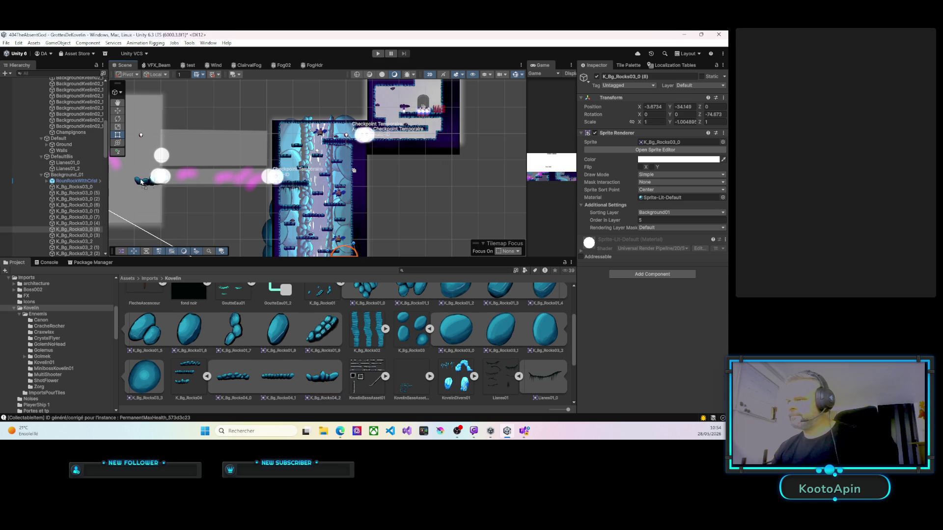
drag(71, 179, 71, 177)
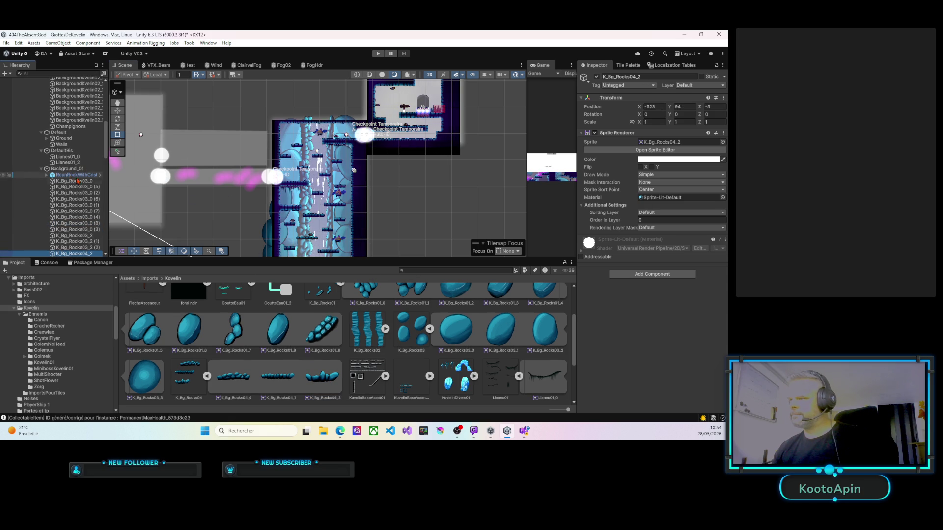
right_click(354, 127)
click(373, 177)
click(710, 107)
text(0)
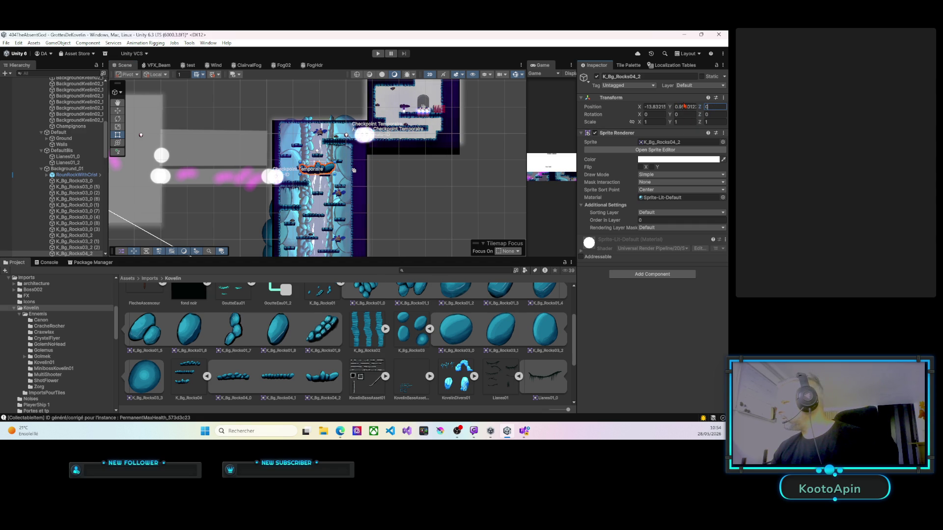
click(661, 212)
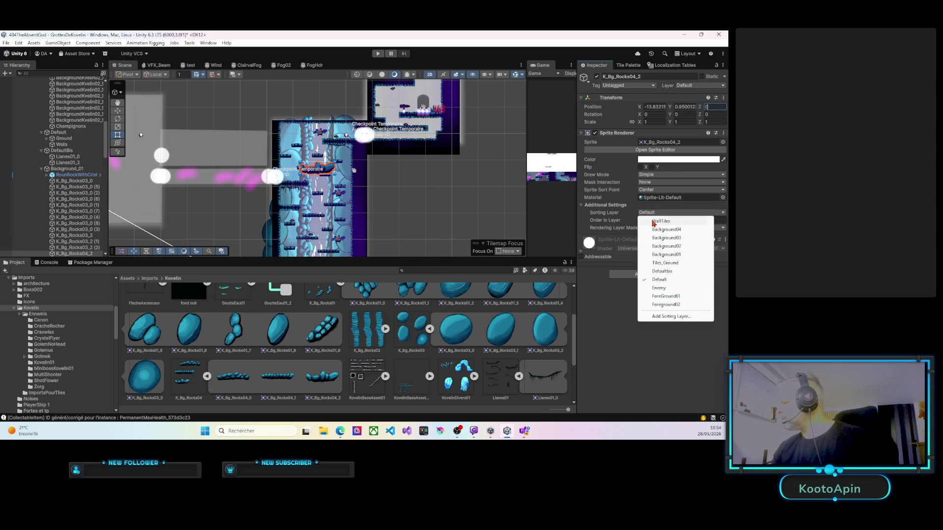
click(661, 255)
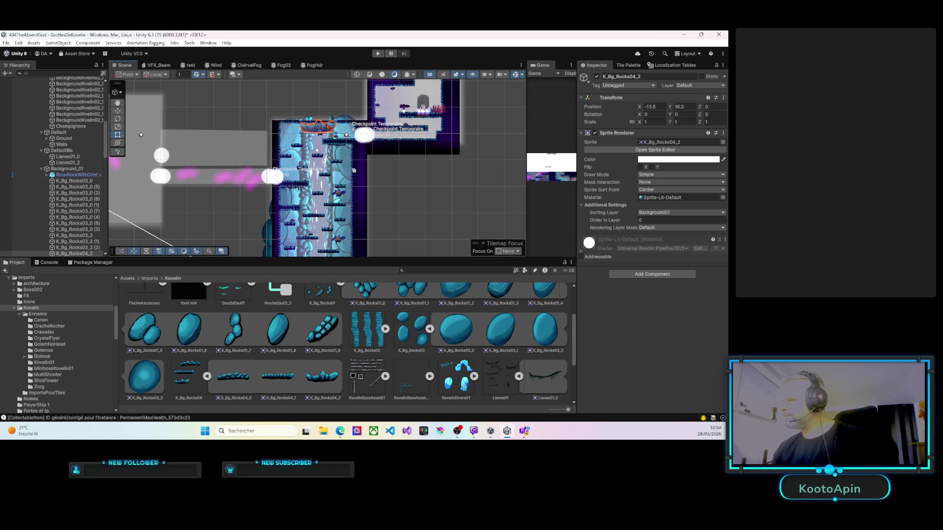
mouse_move(314, 114)
mouse_down()
mouse_move(313, 134)
mouse_move(309, 124)
mouse_move(331, 130)
mouse_up()
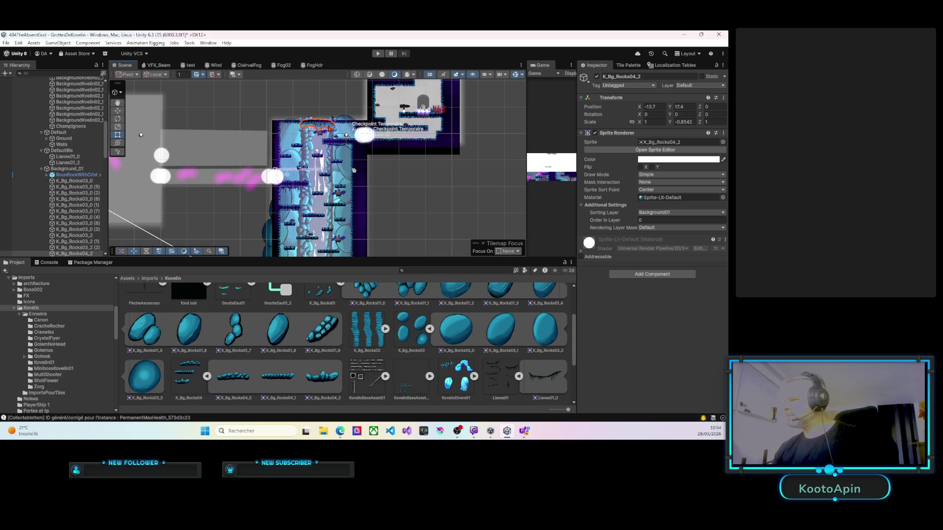
scroll(354, 170, up, 5)
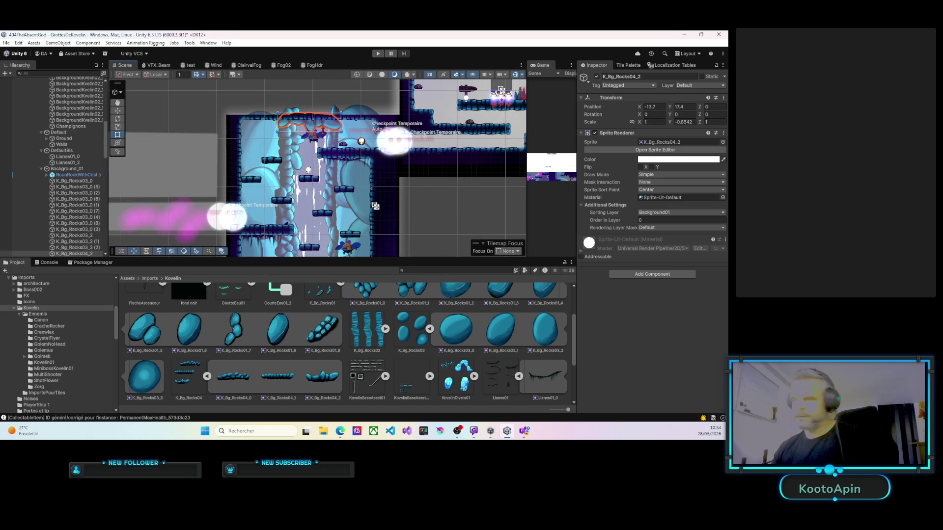
drag(294, 141, 313, 140)
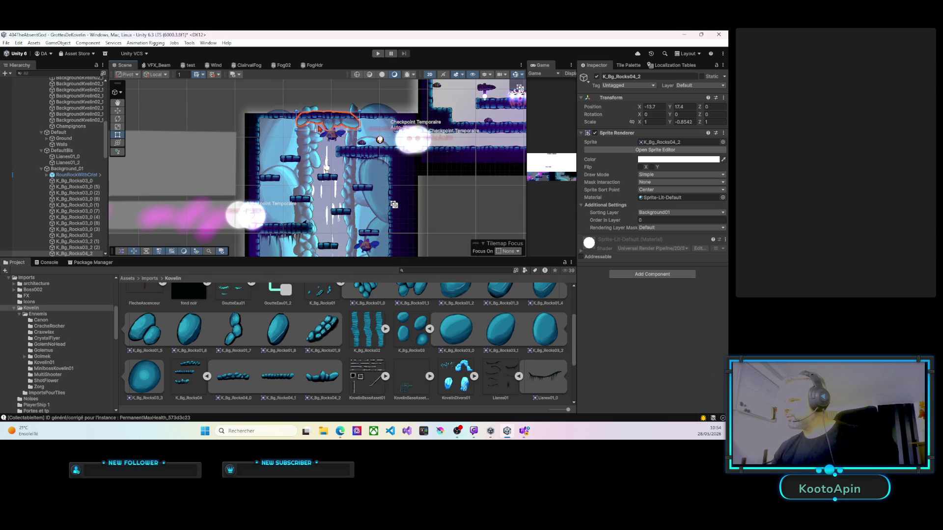
scroll(74, 197, down, 5)
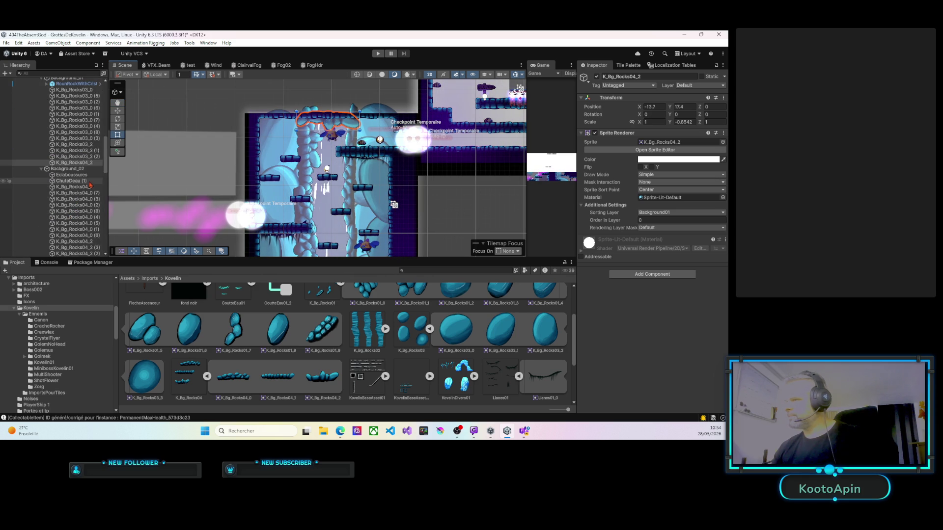
scroll(90, 183, up, 1)
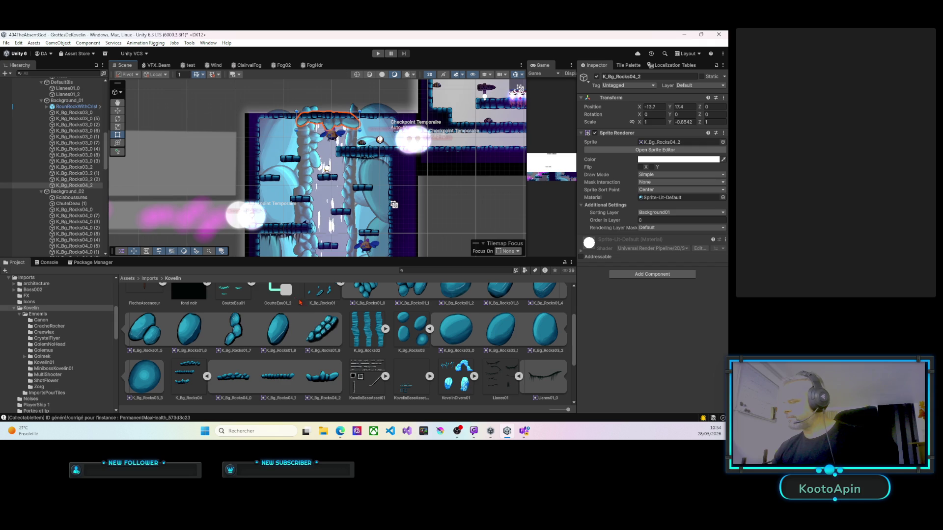
Step: Add K_Bg_Rocks04_0 under K_Bg_Rocks04_2 at position 0, 0, 0 on the Background01 sorting layer
click(92, 187)
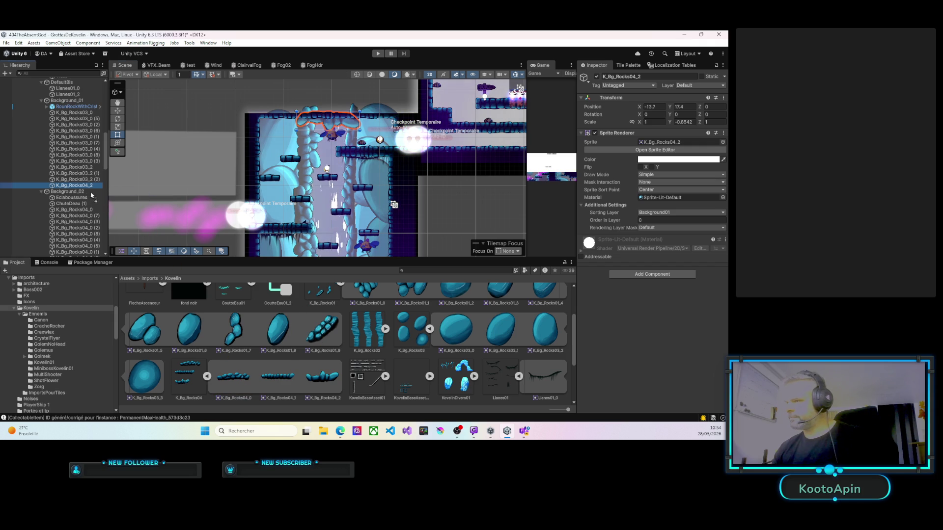
drag(79, 188, 79, 188)
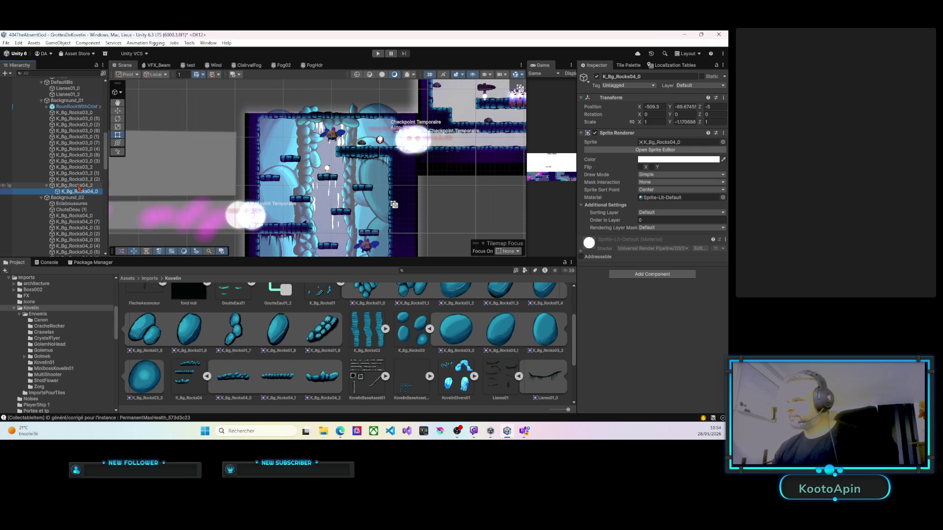
click(709, 107)
text(0)
click(651, 213)
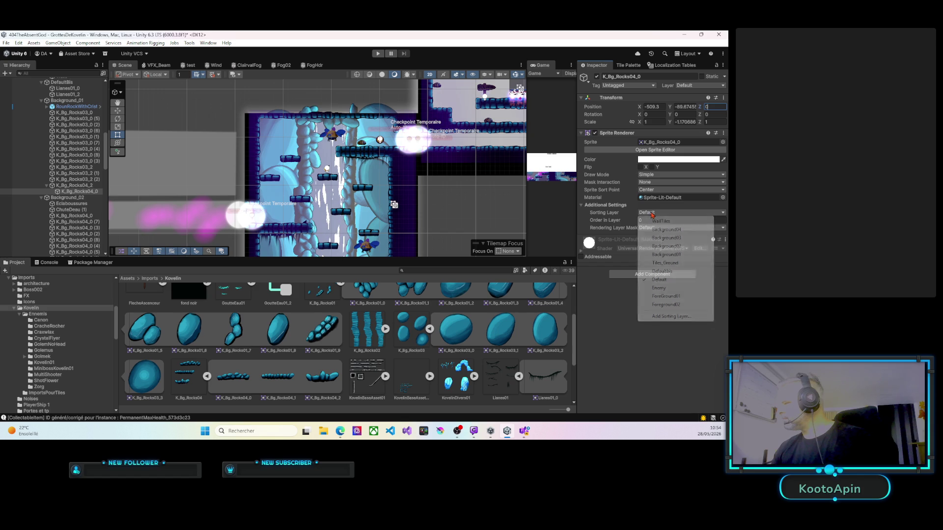
click(660, 255)
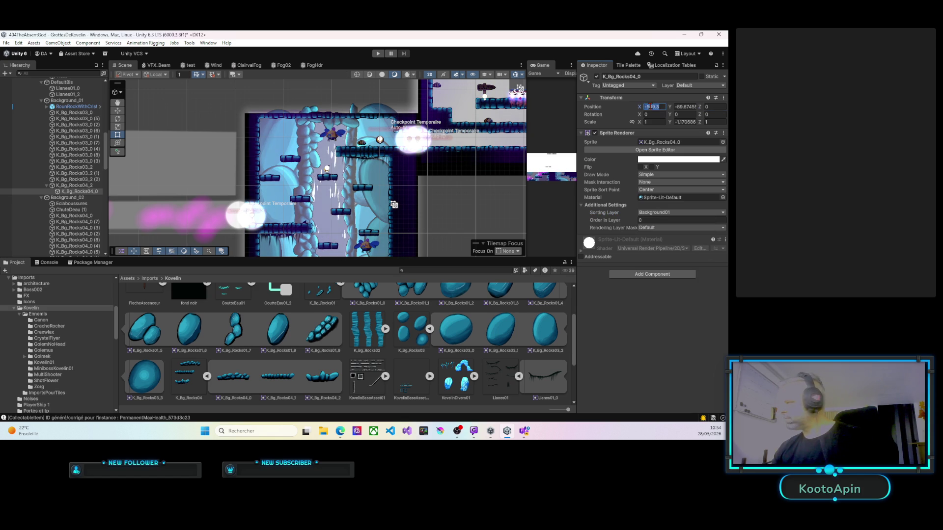
text(0)
key(Tab)
text(0)
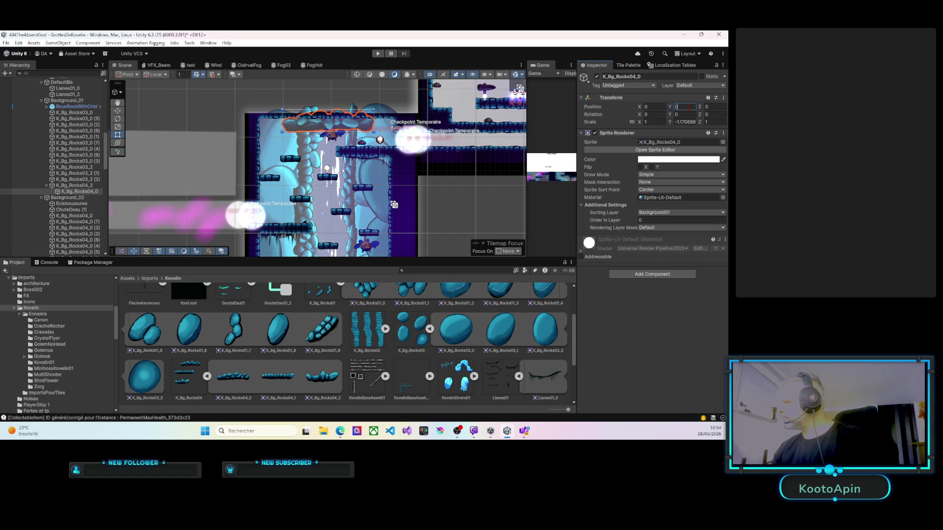
Step: Stretch the rock across the top of the shaft and set its Order in Layer near 105
mouse_move(330, 123)
mouse_down()
mouse_move(347, 147)
mouse_move(304, 129)
mouse_up()
click(641, 220)
text(105)
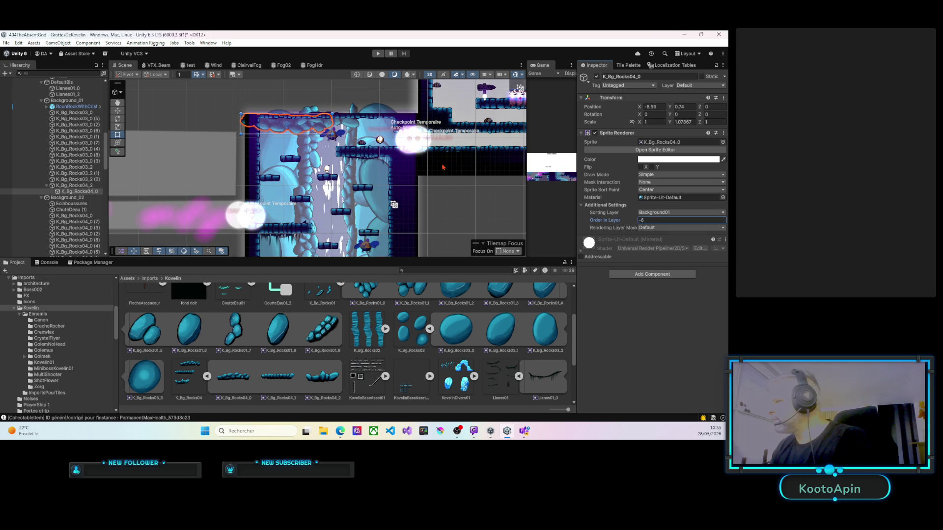
drag(315, 128, 302, 125)
click(633, 221)
drag(636, 221, 640, 221)
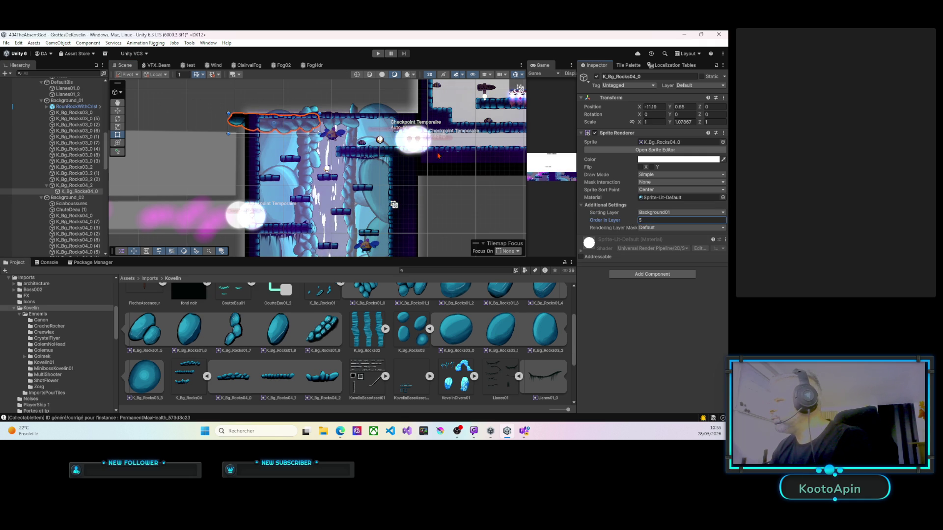
Step: Duplicate the top rock, flip the copy onto the right side at X 11.82, and nudge K_Bg_Rocks04_2
click(327, 120)
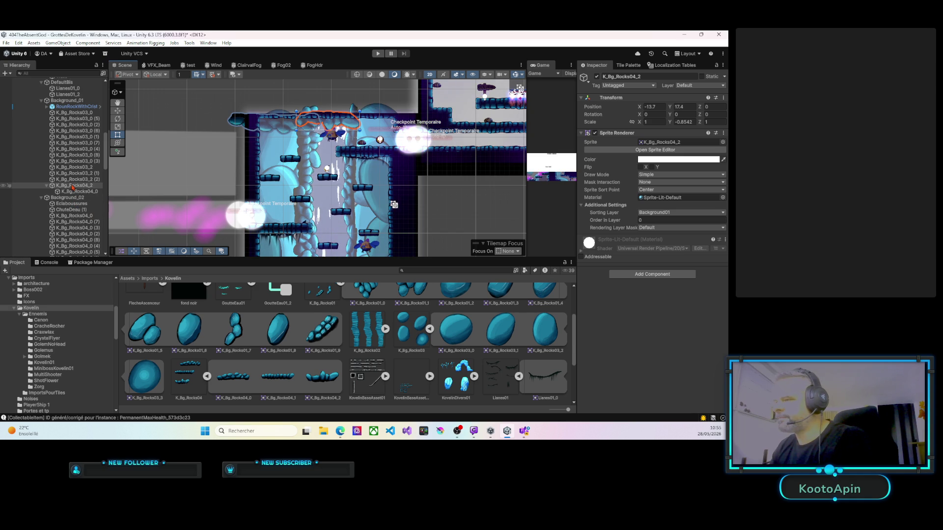
click(281, 127)
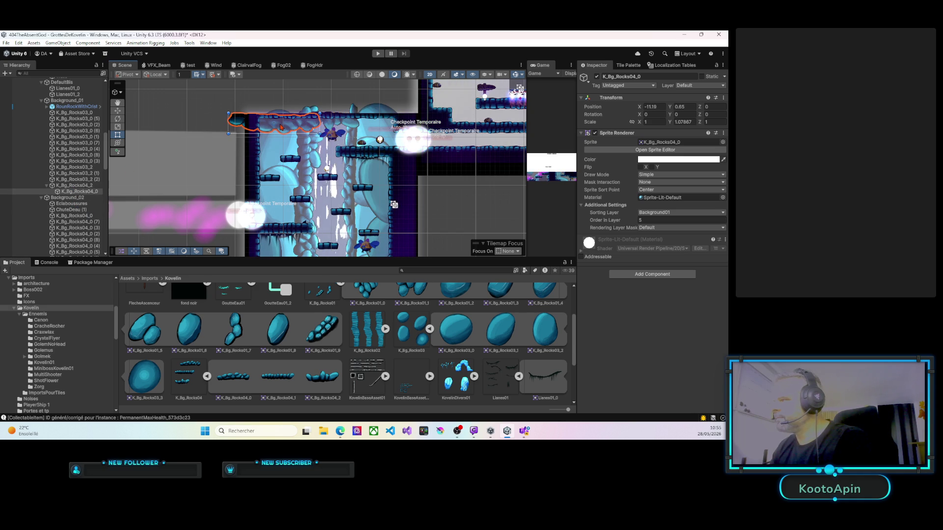
key(ctrl+d)
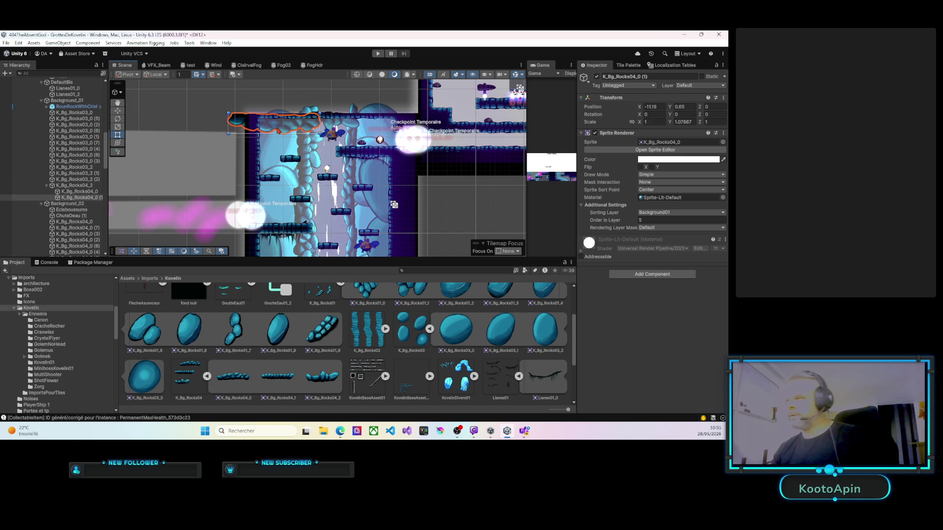
drag(276, 130, 406, 127)
mouse_move(343, 127)
mouse_down()
mouse_move(479, 126)
mouse_move(349, 121)
mouse_move(414, 127)
mouse_move(375, 126)
mouse_up()
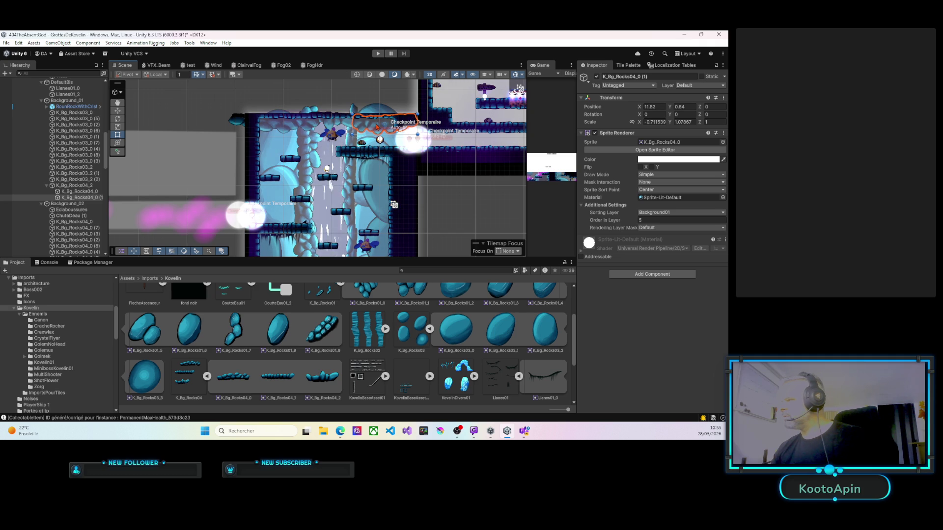
click(344, 126)
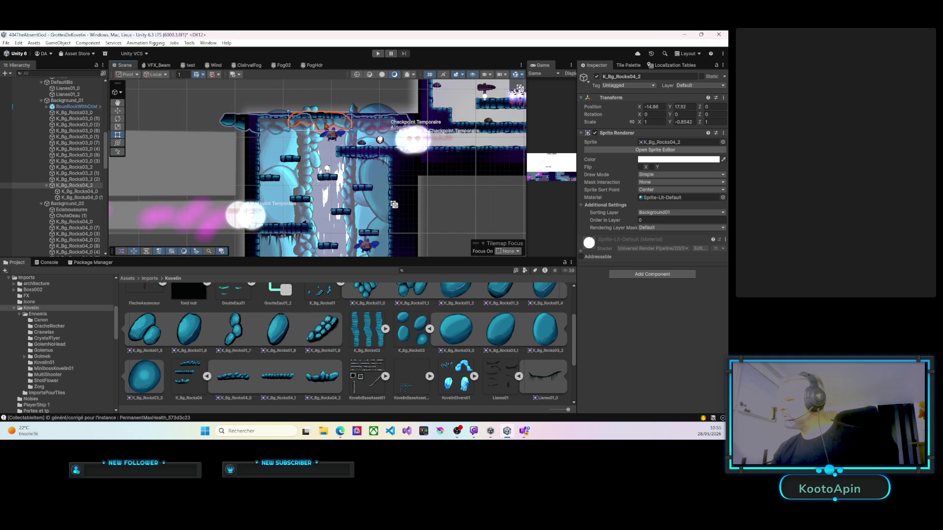
drag(344, 126, 345, 126)
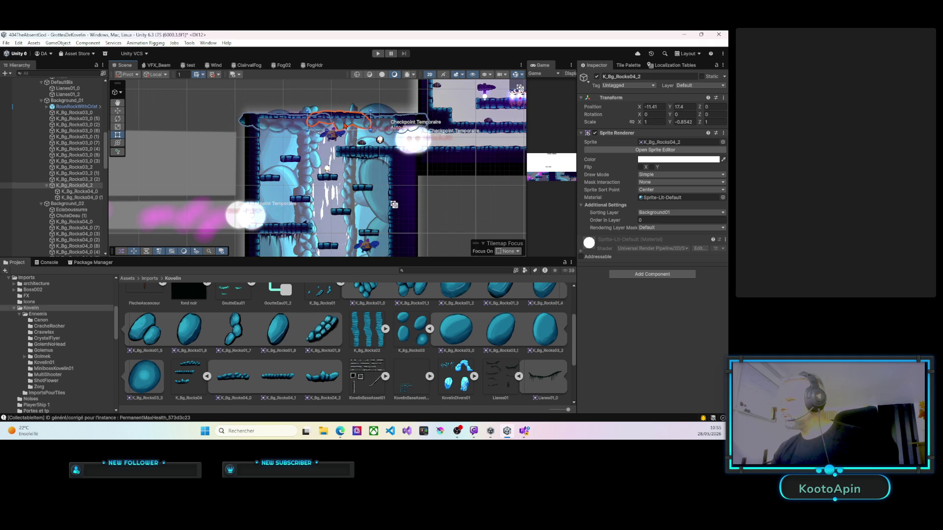
mouse_move(306, 186)
mouse_down()
mouse_move(307, 130)
mouse_move(296, 165)
mouse_move(275, 169)
mouse_move(293, 144)
mouse_up()
click(281, 162)
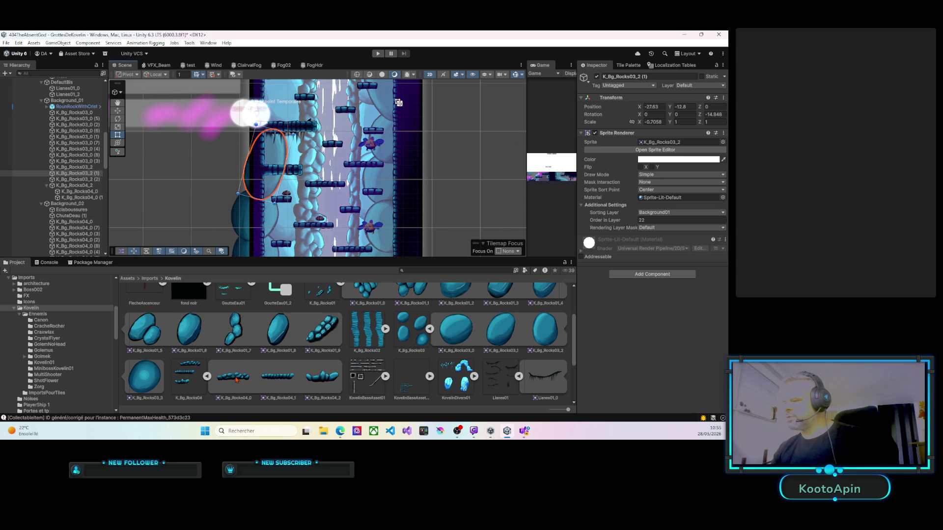
mouse_move(237, 379)
mouse_down()
mouse_move(216, 314)
mouse_move(137, 203)
mouse_move(84, 170)
mouse_move(84, 180)
mouse_up()
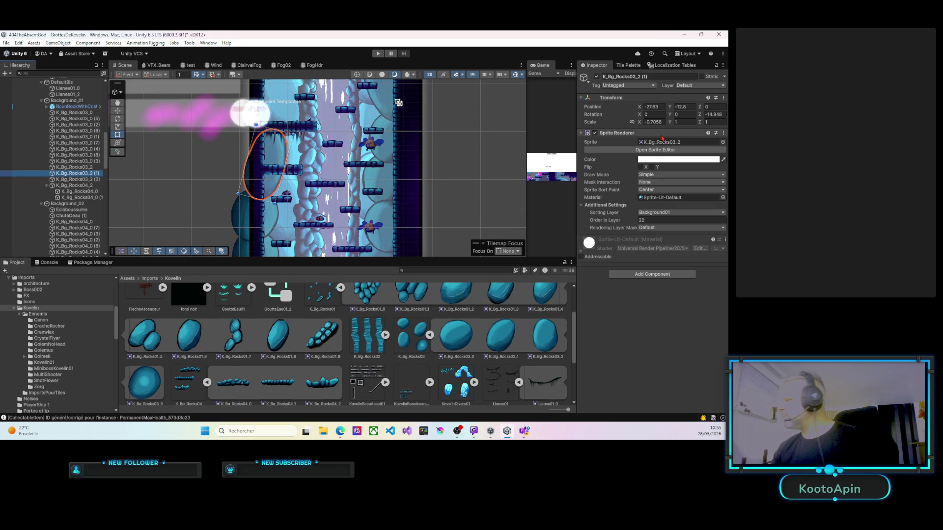
click(653, 107)
text(0)
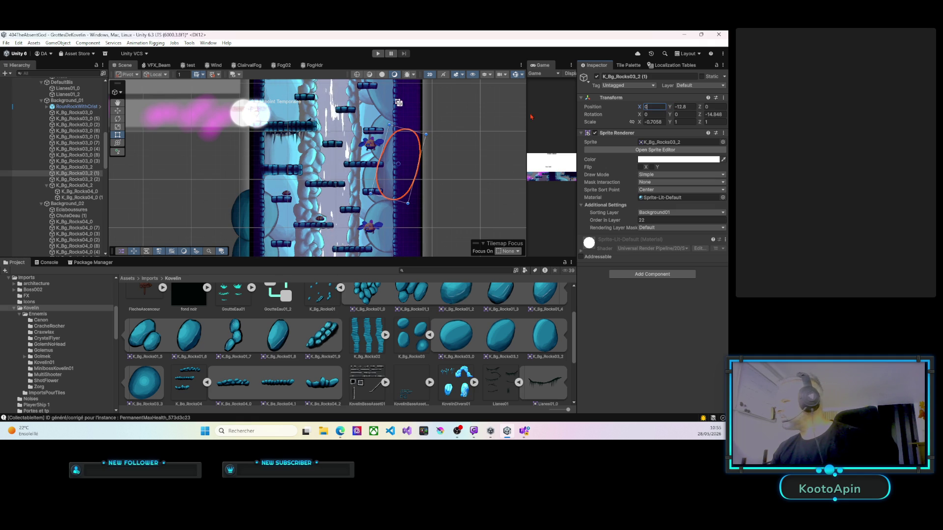
key(Escape)
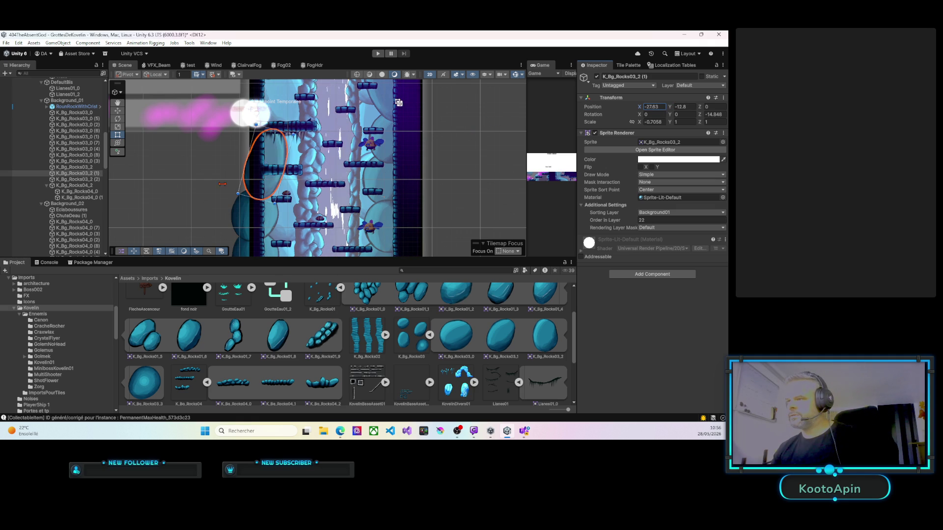
click(104, 186)
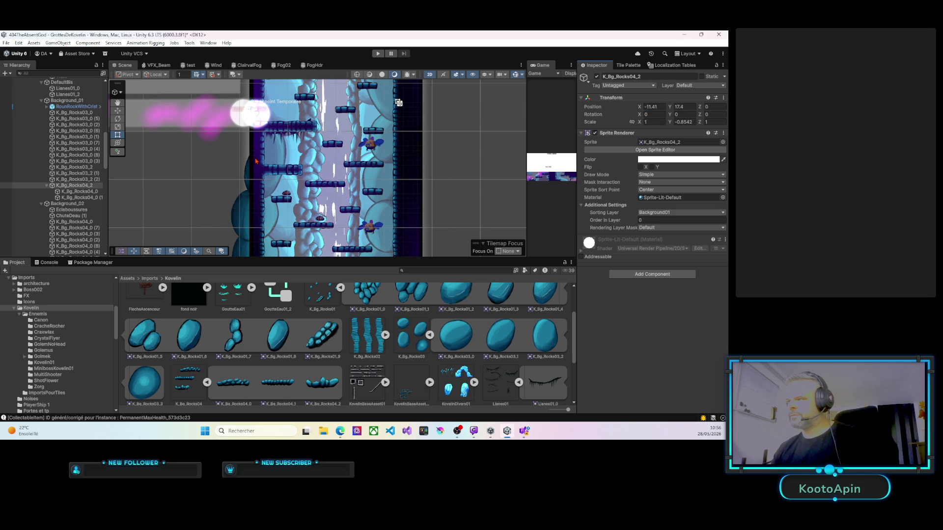
click(280, 159)
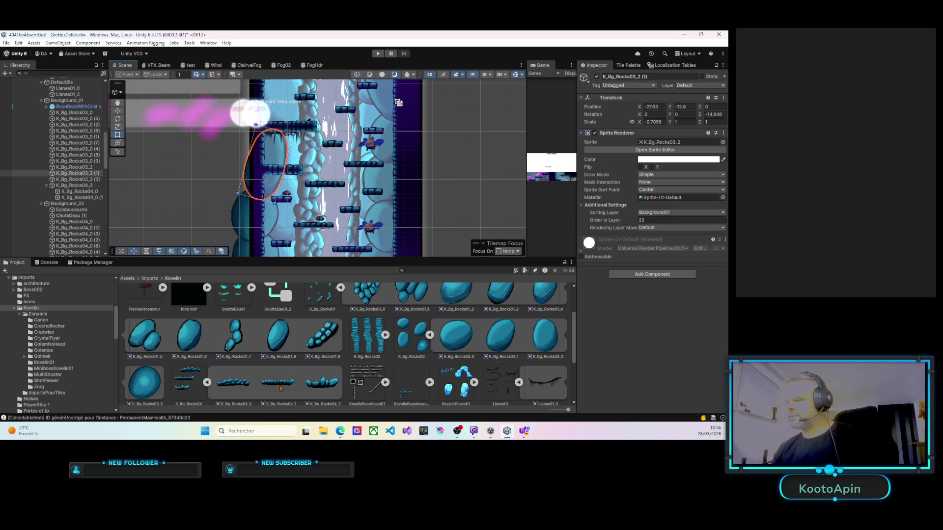
Step: Add K_Bg_Rocks04_0 under K_Bg_Rocks03_2 (1) with X and Y position 0
click(100, 175)
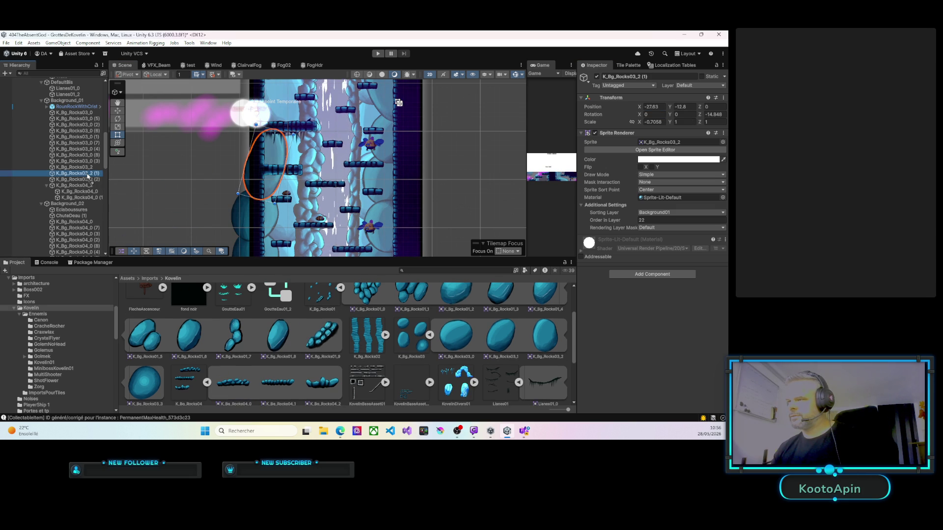
drag(88, 177, 89, 177)
click(86, 180)
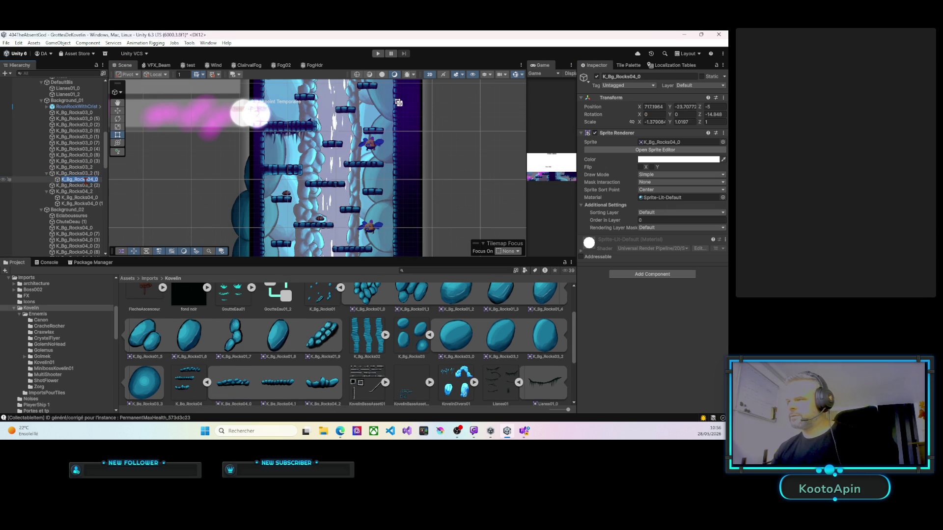
key(Return)
click(653, 108)
text(0)
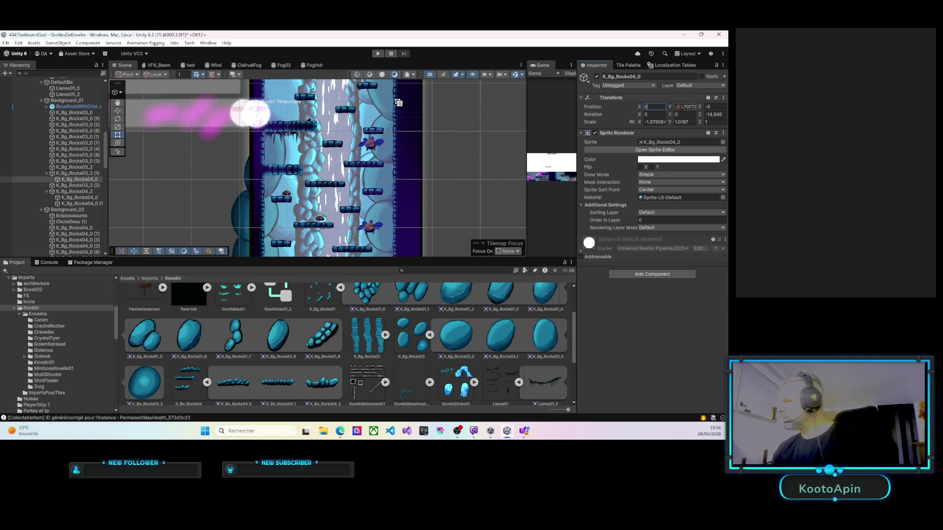
key(Tab)
text(0)
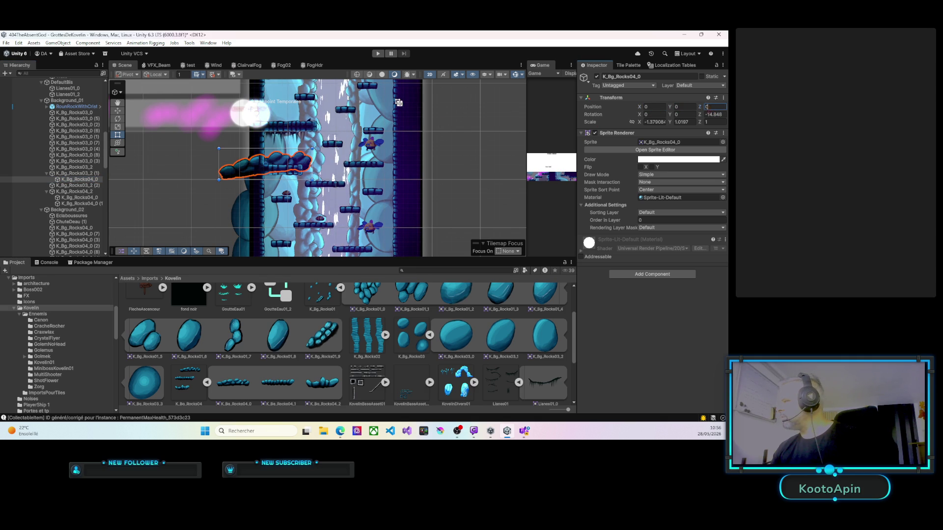
Step: Put the rock on Background01 with Order in Layer 20 and rotate it upright to 93.894
click(661, 212)
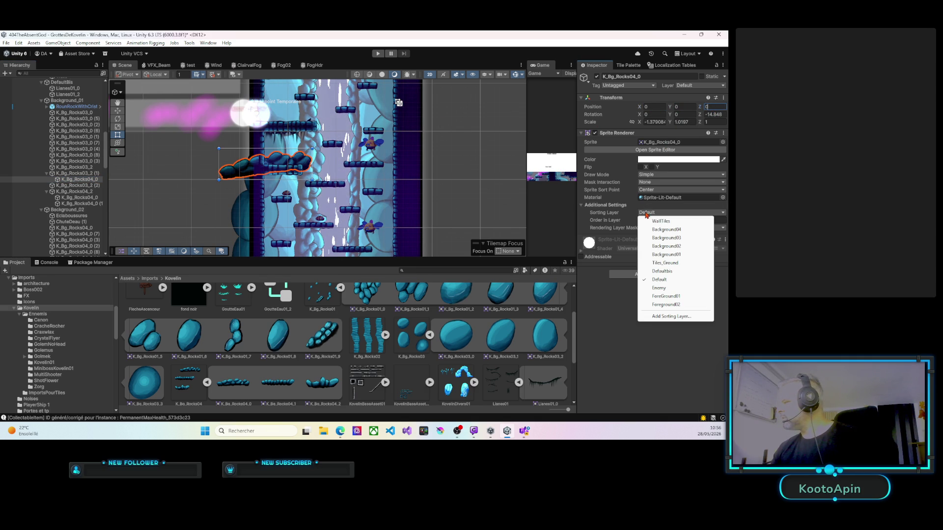
click(664, 254)
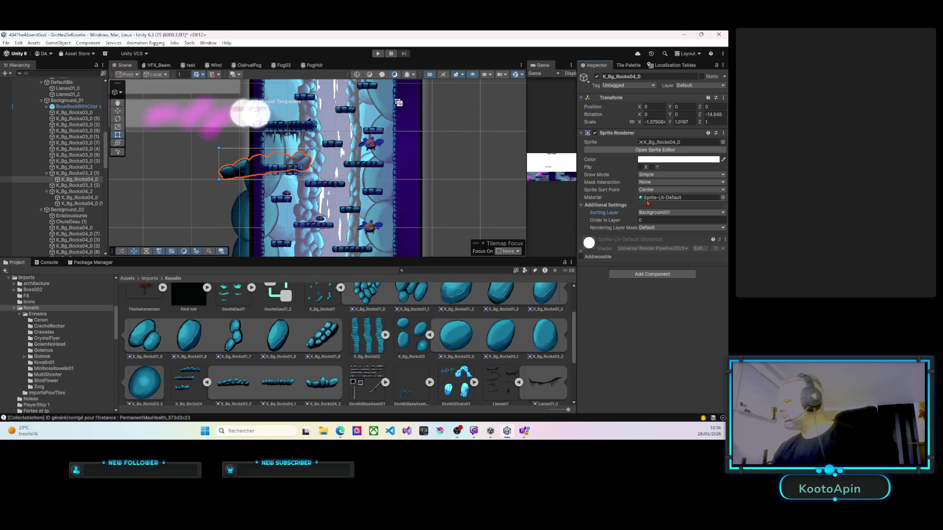
drag(635, 222, 647, 223)
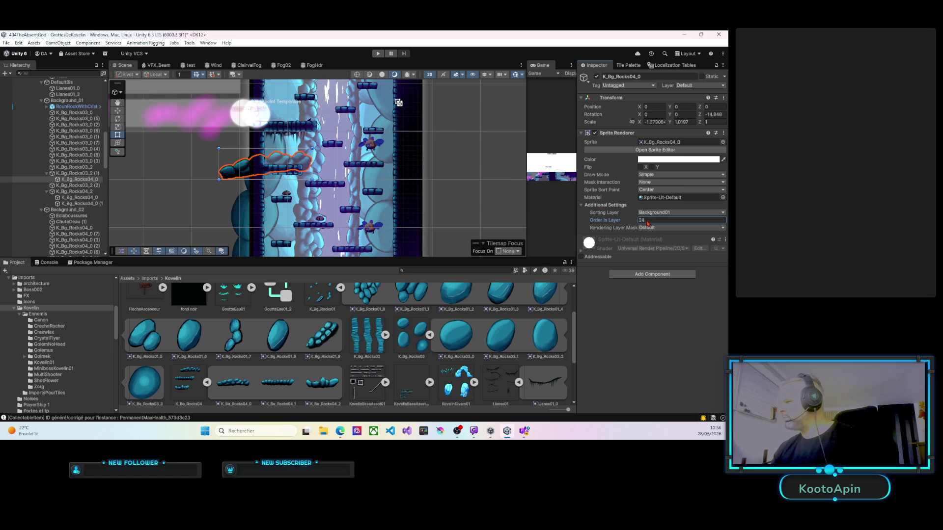
mouse_move(214, 146)
mouse_down()
mouse_move(272, 118)
mouse_move(286, 124)
mouse_move(277, 122)
mouse_move(271, 145)
mouse_up()
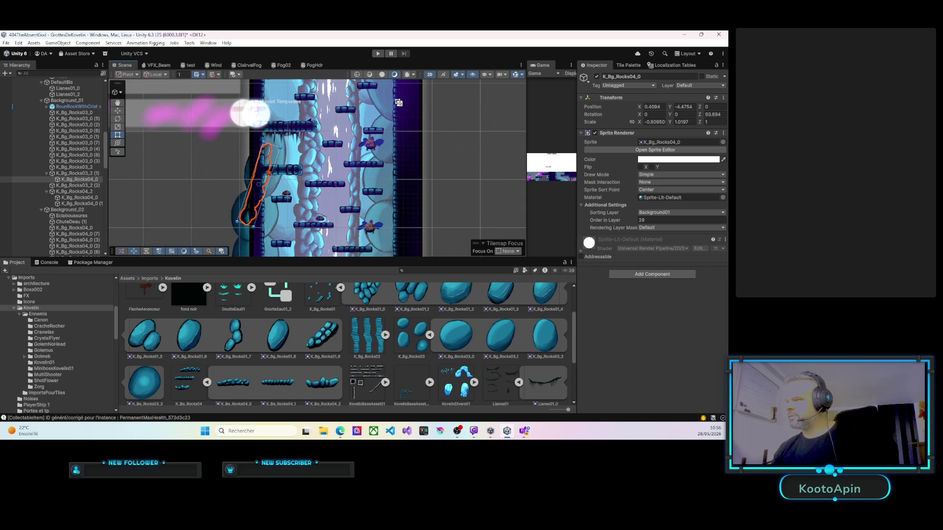
Step: Move the new upright rock against the left wall and stretch it slightly taller
click(76, 174)
click(80, 180)
drag(269, 172, 290, 156)
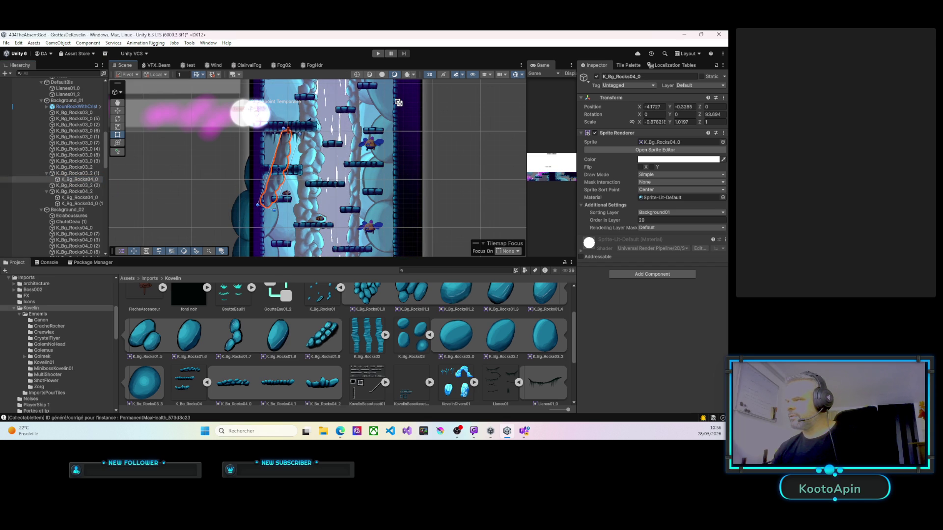
mouse_move(278, 141)
mouse_down()
mouse_move(290, 162)
mouse_move(289, 152)
mouse_move(229, 155)
mouse_up()
scroll(283, 164, up, 3)
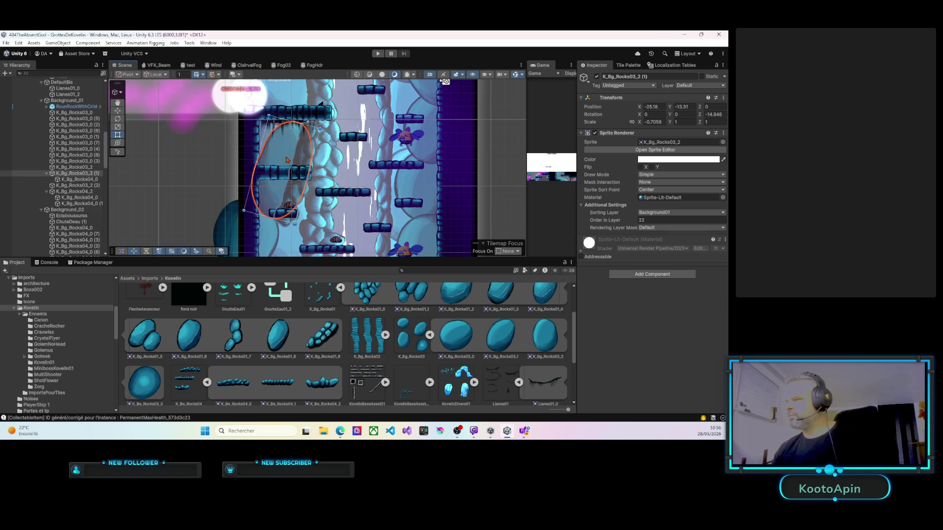
Step: Shift the tall rock left and up to about X -38.72, Y -11.54, then play the level
click(337, 156)
mouse_move(315, 158)
mouse_down()
mouse_move(276, 155)
mouse_move(271, 145)
mouse_up()
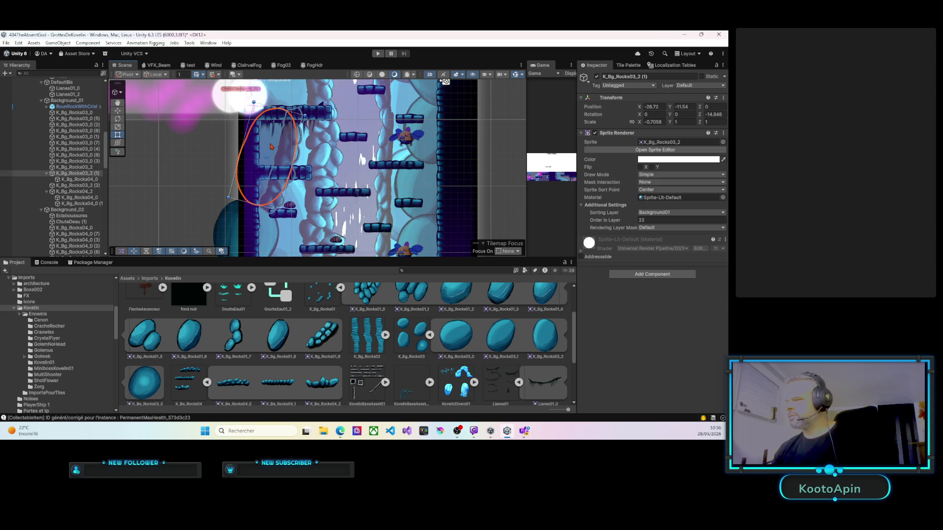
scroll(324, 156, down, 1)
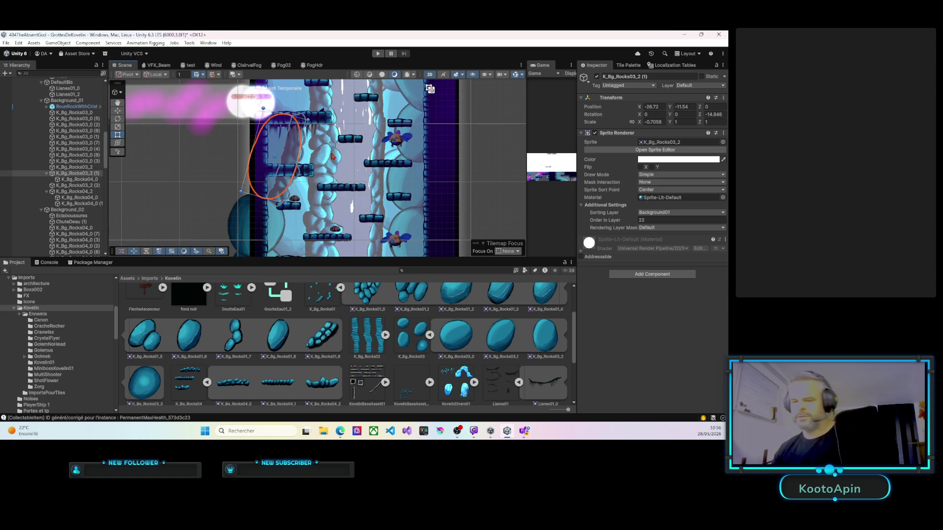
mouse_move(320, 141)
mouse_down()
mouse_move(271, 146)
mouse_move(275, 189)
mouse_move(290, 205)
mouse_up()
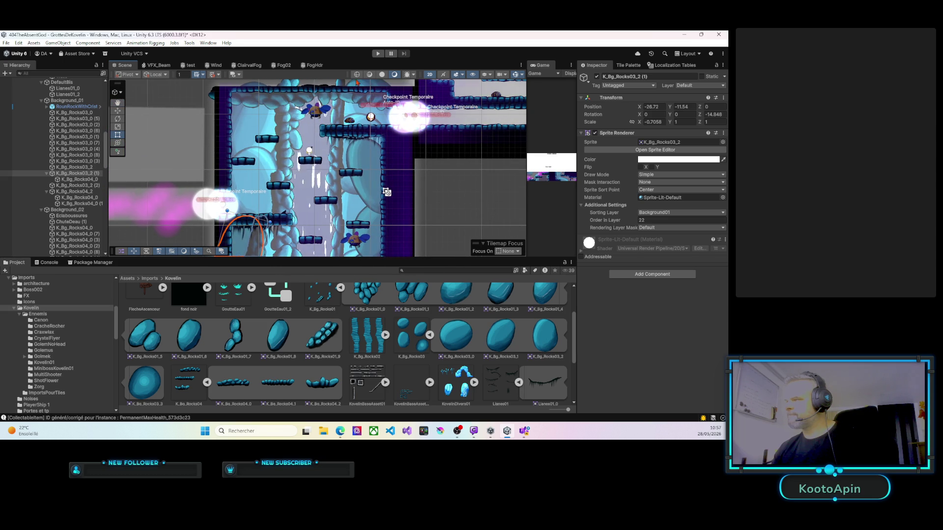
click(378, 54)
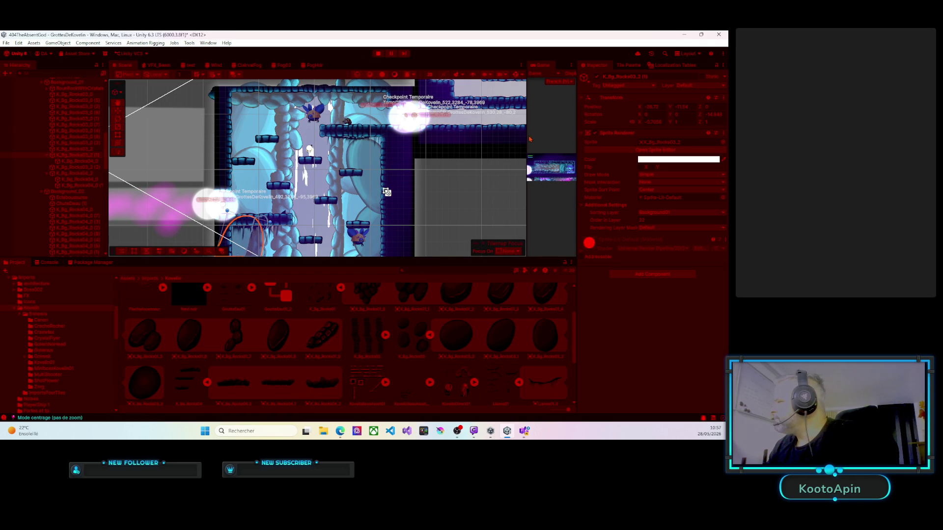
Step: Widen the Game view, climb the shaft platforms with four jumps and a walk left, then stop the game
mouse_move(528, 137)
mouse_down()
mouse_move(496, 127)
mouse_move(134, 110)
mouse_up()
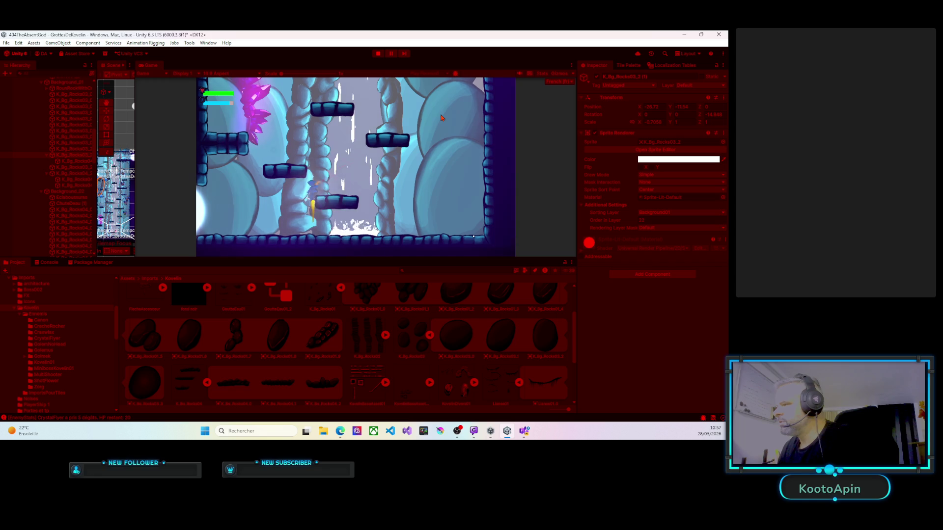
key(space)
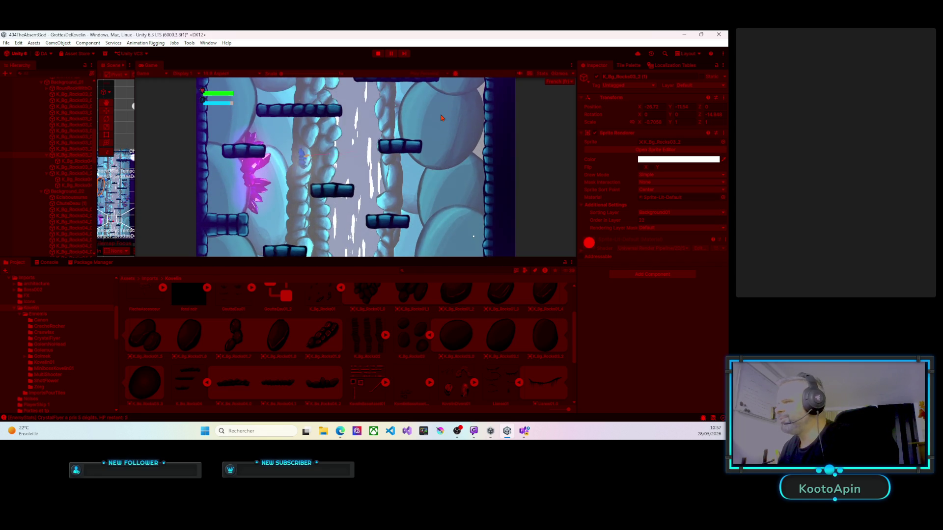
key(space)
key(space)
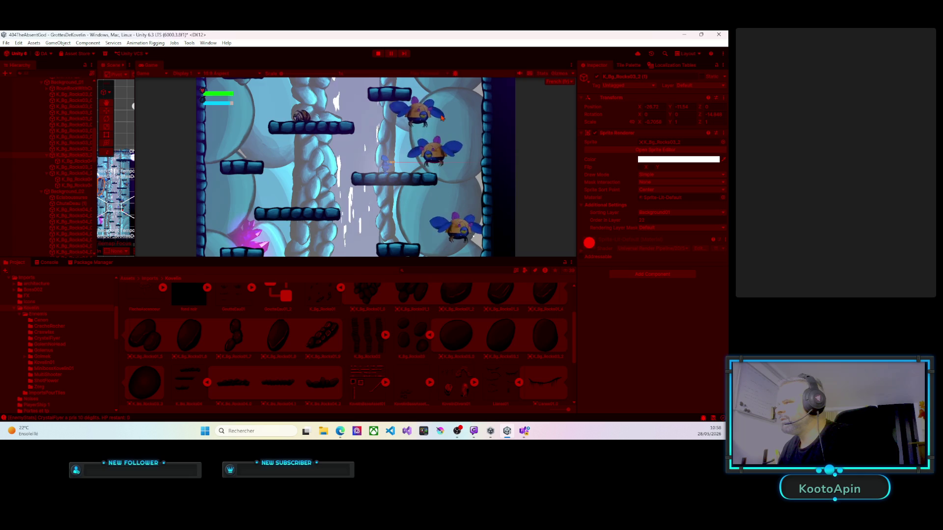
key(space)
key(space)
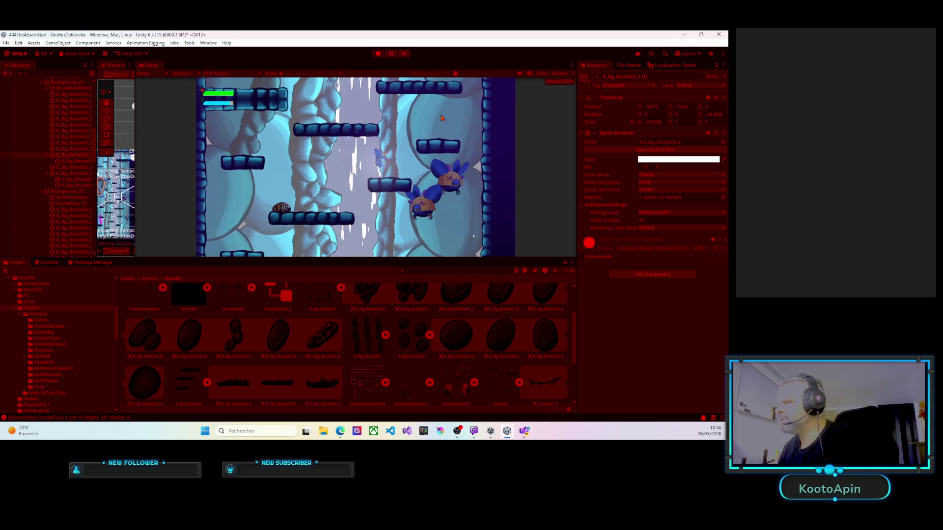
key(space)
key(Left)
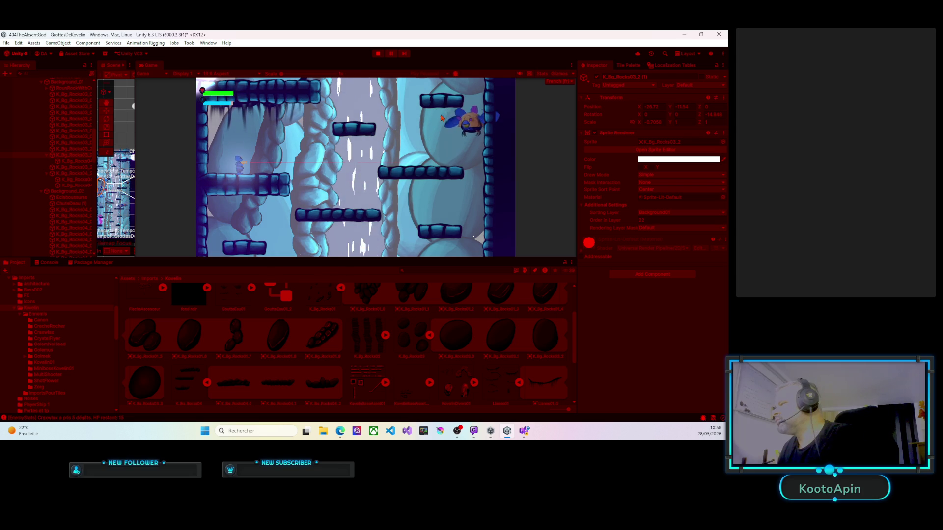
click(378, 53)
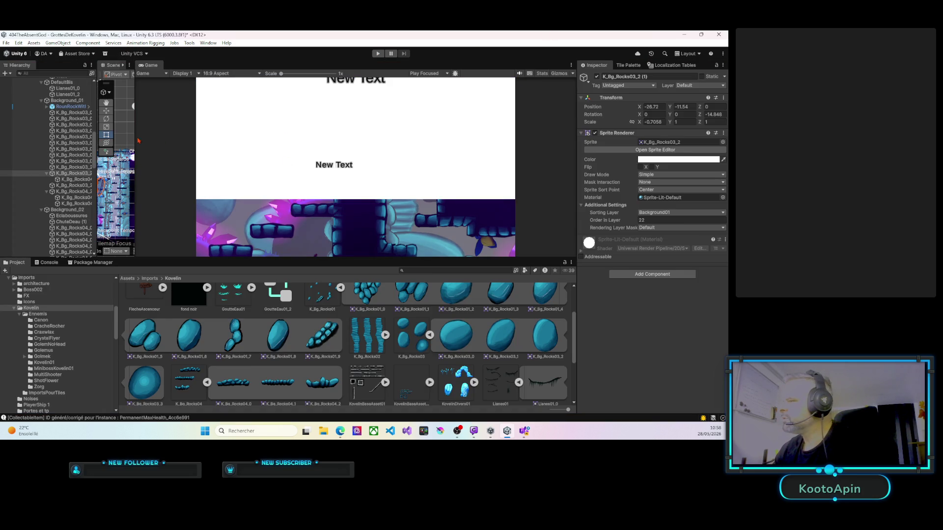
Step: Restore the Scene view and slightly enlarge the tall rock K_Bg_Rocks03_2 (1)
drag(135, 147, 517, 147)
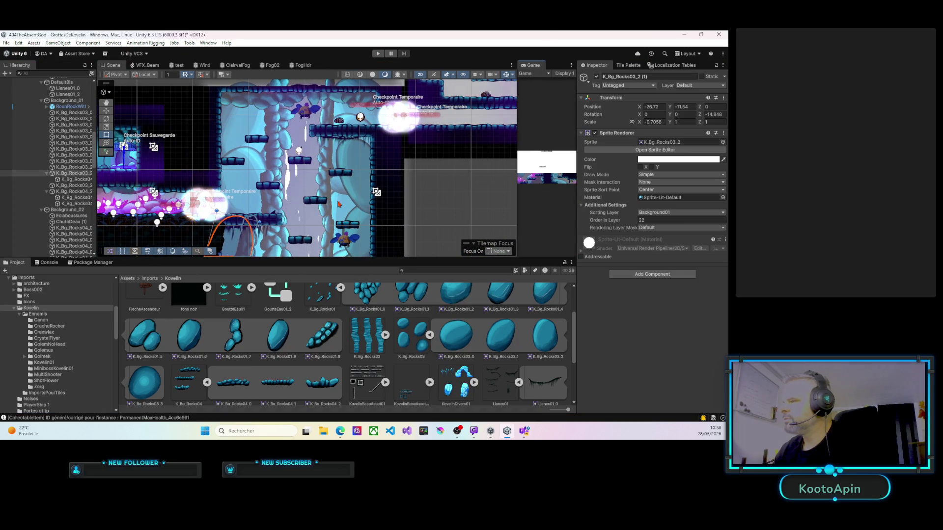
drag(342, 198, 363, 111)
click(273, 170)
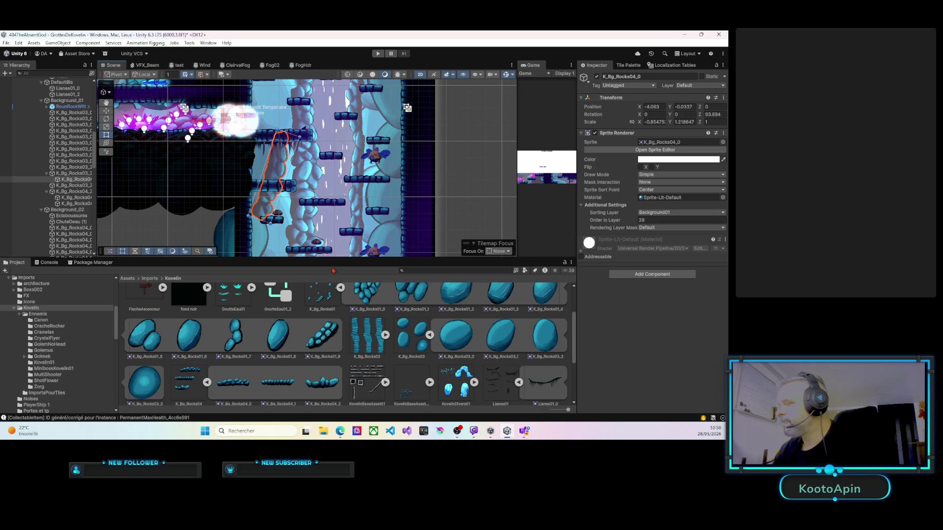
click(259, 172)
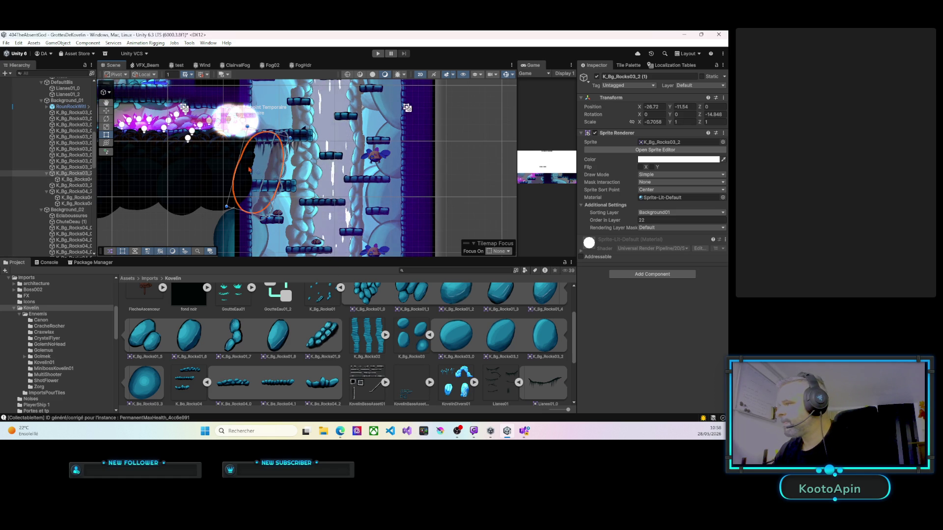
drag(281, 176, 262, 169)
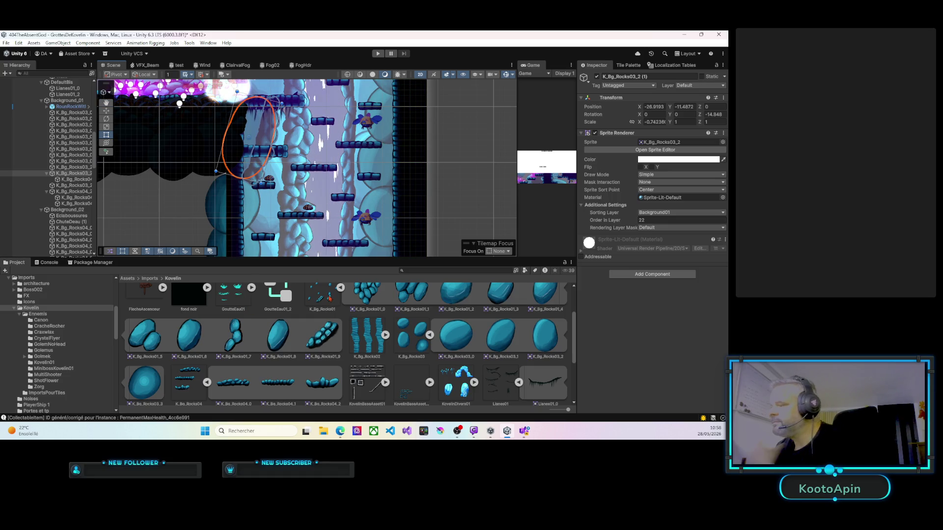
Step: Move the round rock K_Bg_Rocks03_0 (2) right against the shaft wall
mouse_move(313, 214)
mouse_down()
mouse_move(310, 168)
mouse_move(302, 195)
mouse_up()
drag(302, 195, 299, 188)
click(233, 192)
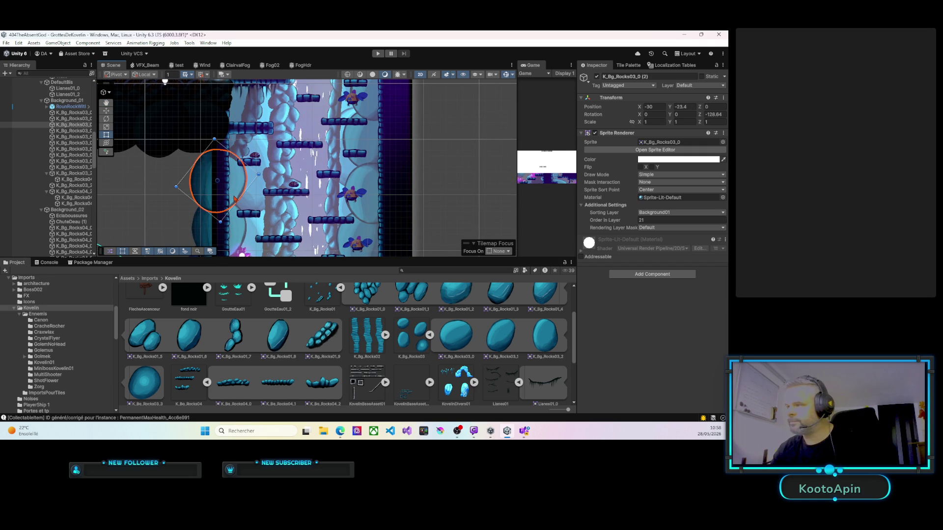
mouse_move(235, 200)
mouse_down()
mouse_move(267, 205)
mouse_move(243, 202)
mouse_up()
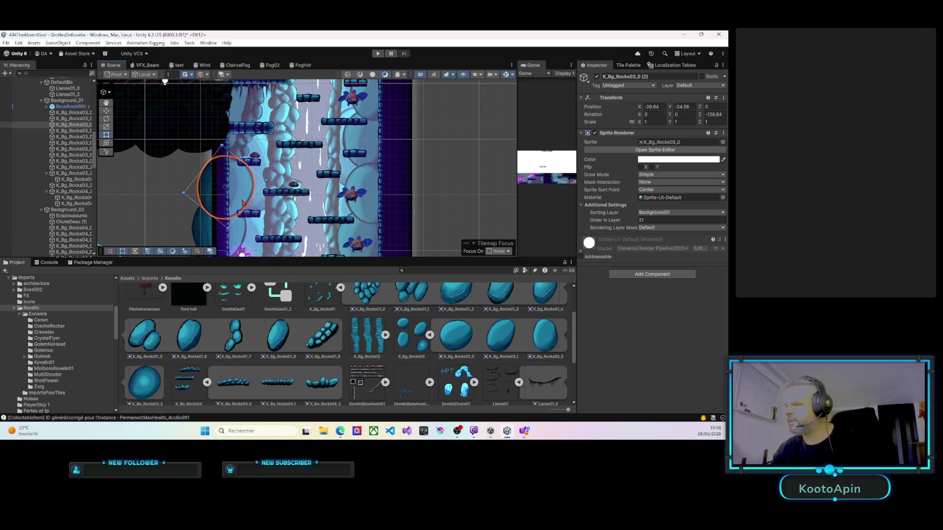
Step: Nudge the tall rock K_Bg_Rocks03_2 (1) slightly left and down
click(234, 141)
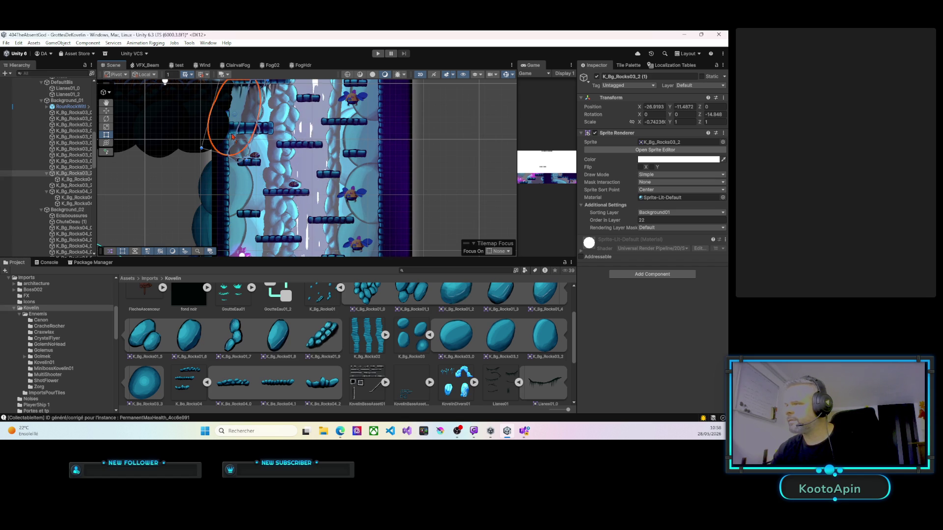
mouse_move(235, 141)
mouse_down()
mouse_move(237, 165)
mouse_move(223, 153)
mouse_move(172, 147)
mouse_move(231, 151)
mouse_up()
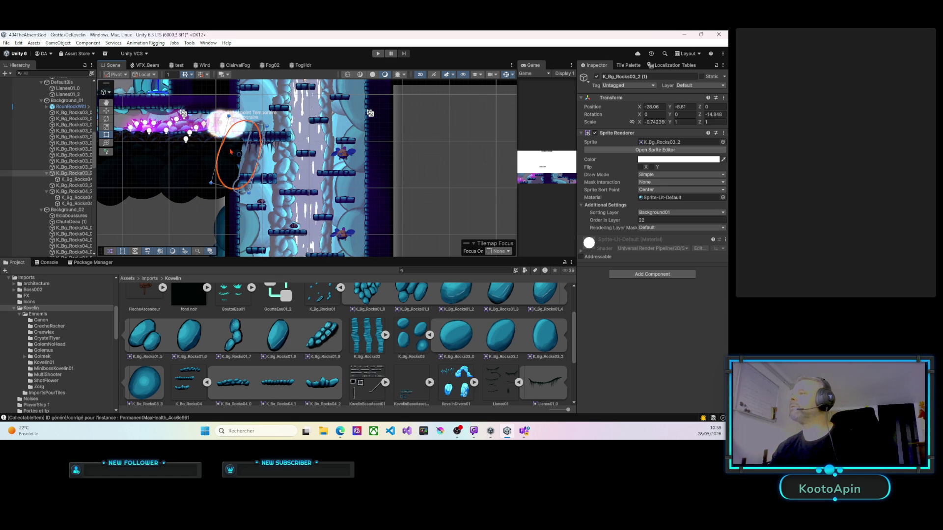
drag(231, 152, 231, 151)
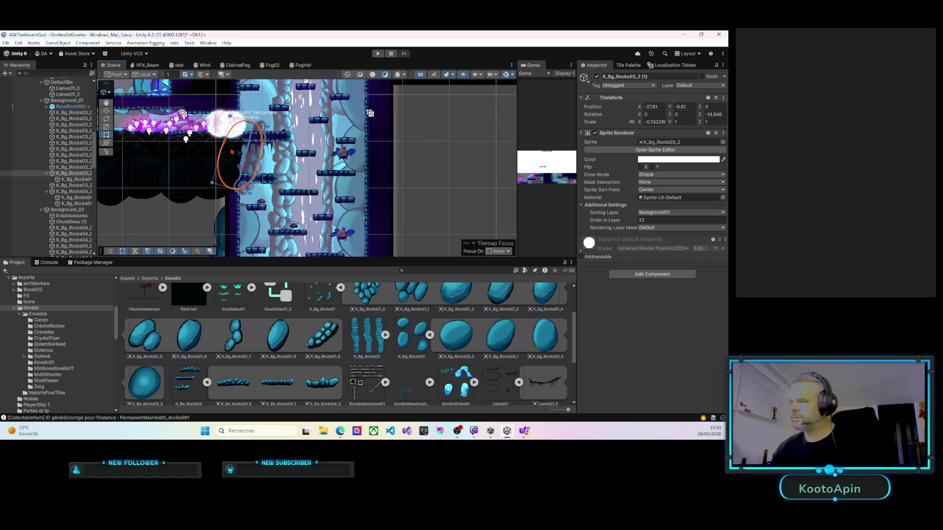
drag(232, 152, 229, 156)
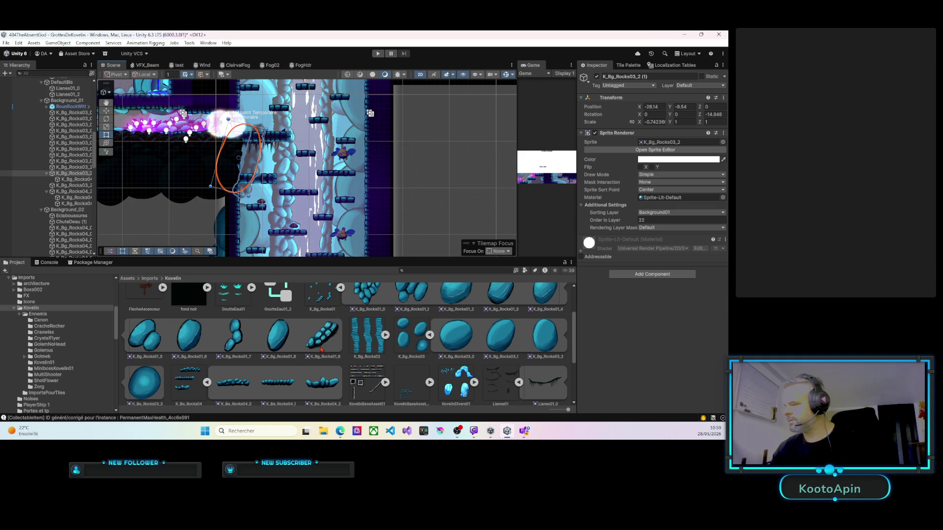
scroll(320, 345, down, 1)
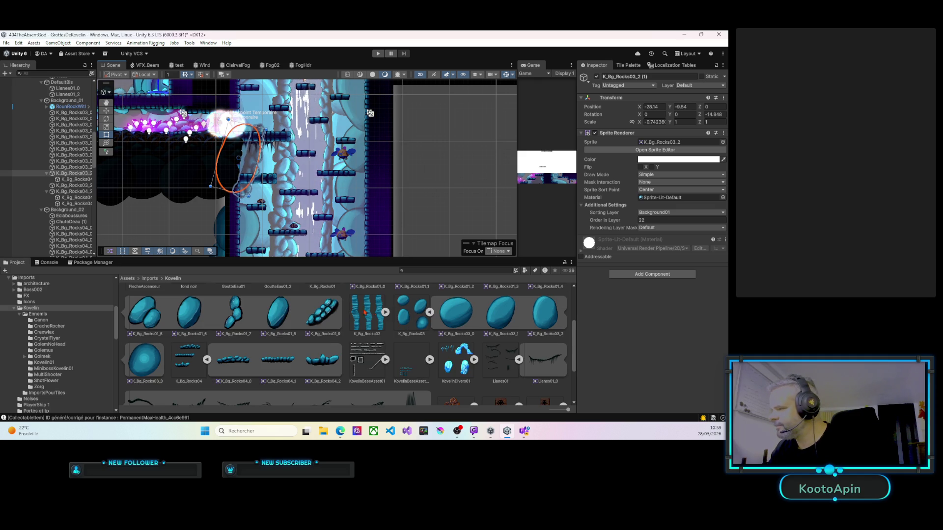
Step: Expand K_Bg_Rocks02 and drag the K_Bg_Rocks02_1 sprite into the scene
scroll(368, 315, down, 1)
scroll(367, 315, up, 1)
click(385, 313)
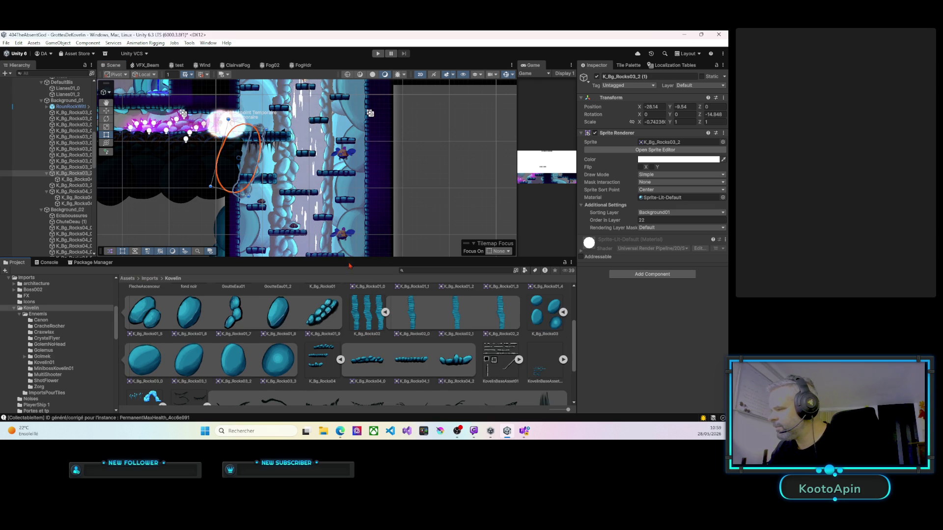
drag(277, 253, 267, 165)
drag(267, 222, 258, 163)
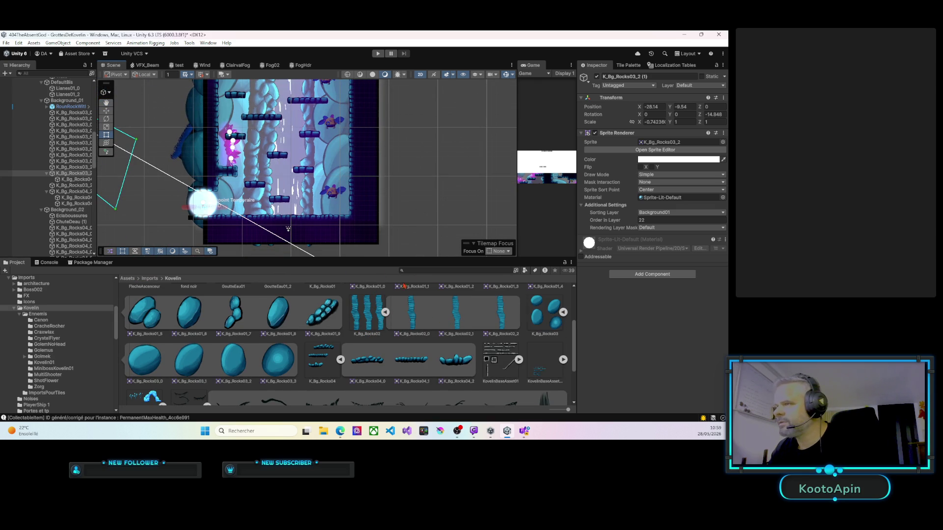
mouse_move(454, 314)
mouse_down()
mouse_move(133, 152)
mouse_move(69, 101)
mouse_up()
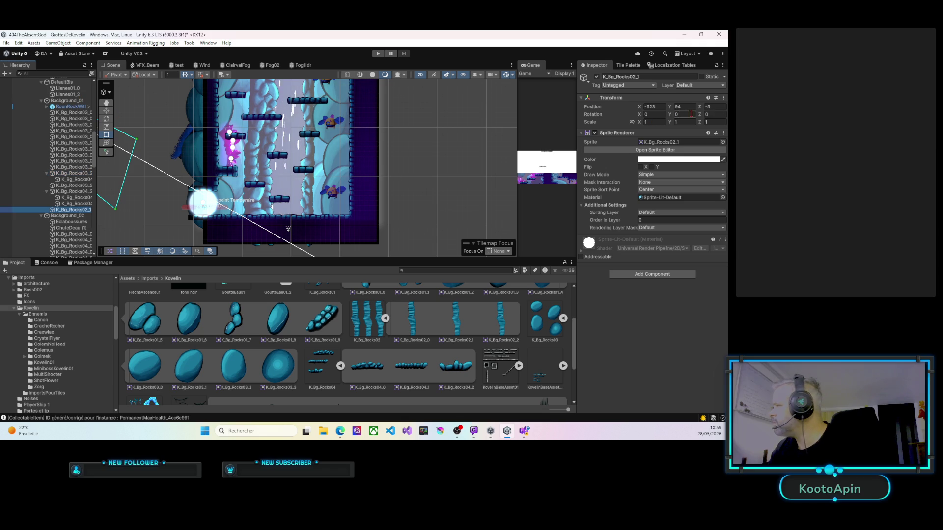
Step: Set the new rock's Z position to 0 and its Sorting Layer to Background01
click(715, 107)
text(0)
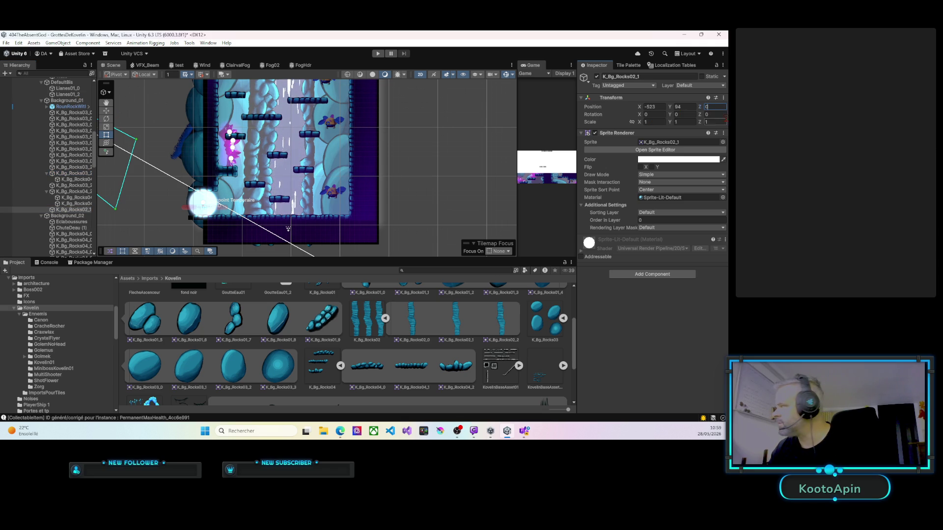
click(667, 212)
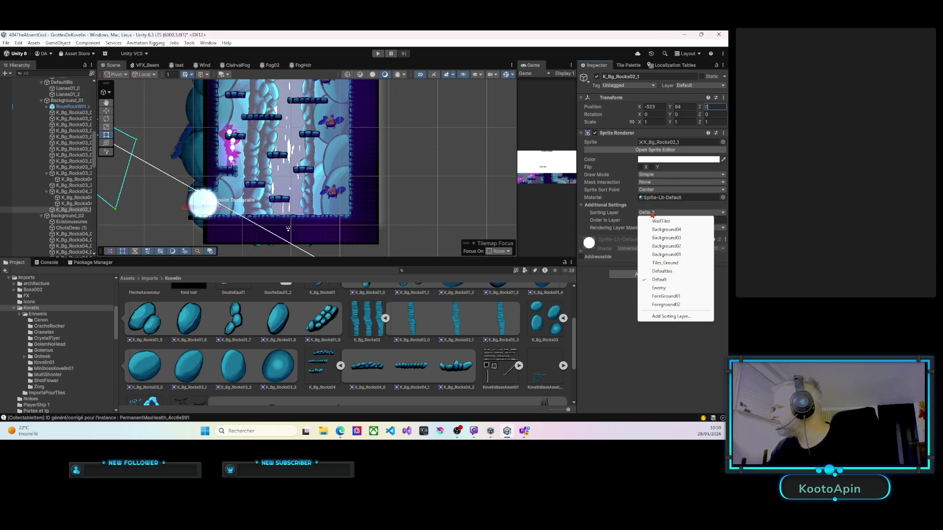
click(657, 254)
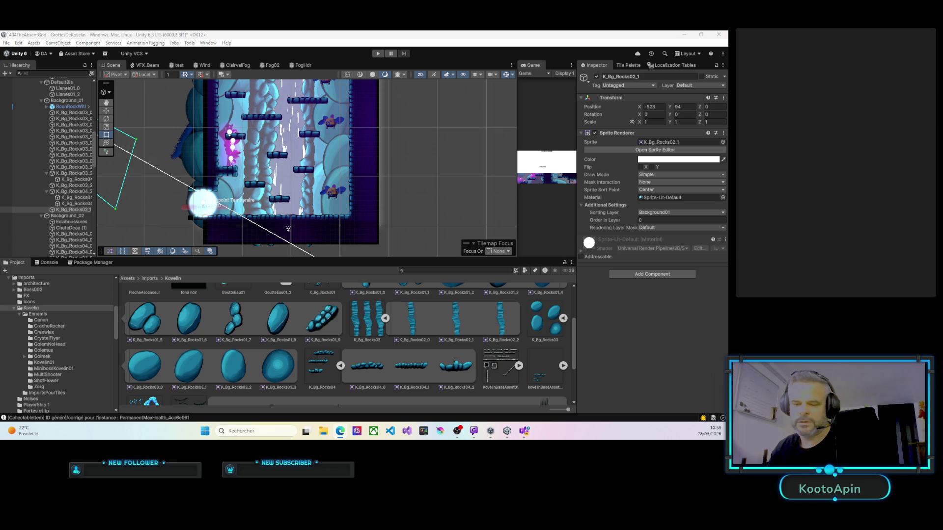
Step: Select the placed K_Bg_Rocks02_1 rock and use Move To View to centre it in the scene
right_click(318, 202)
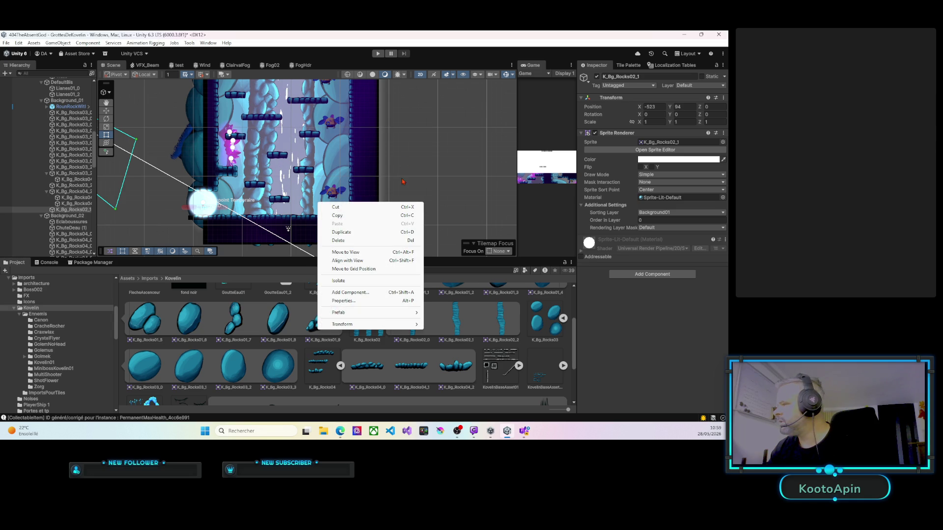
click(468, 327)
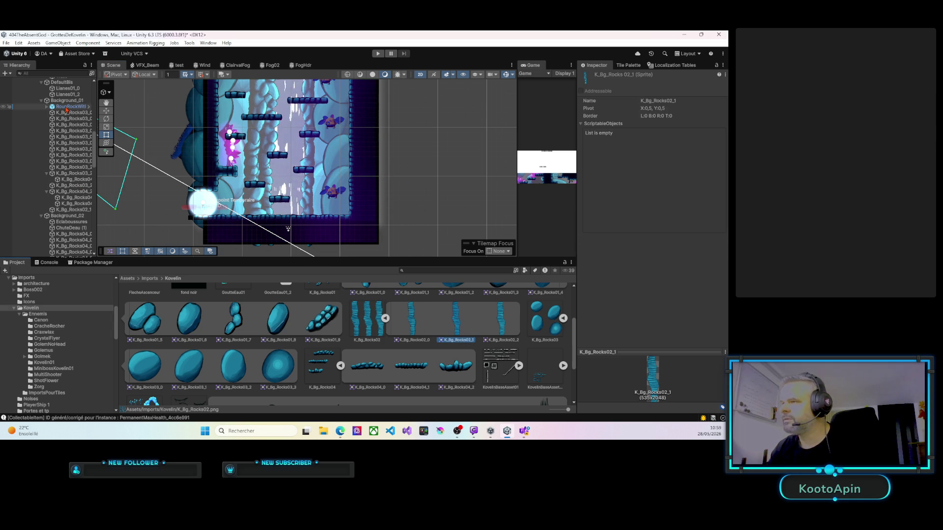
right_click(314, 189)
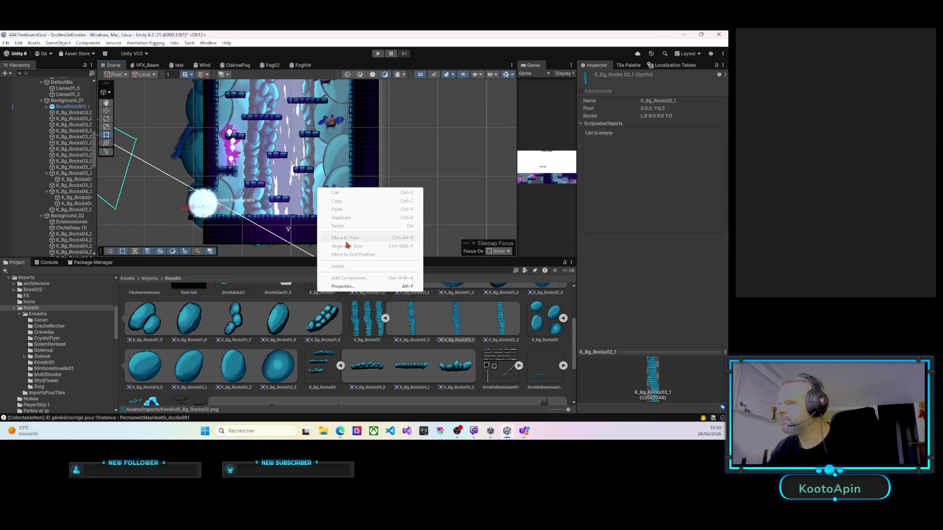
click(266, 179)
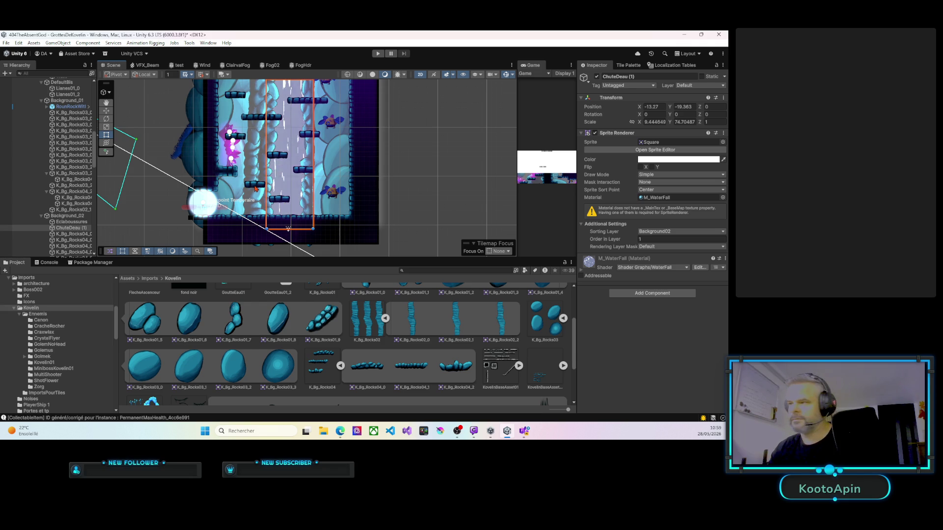
key(ctrl+z)
click(263, 168)
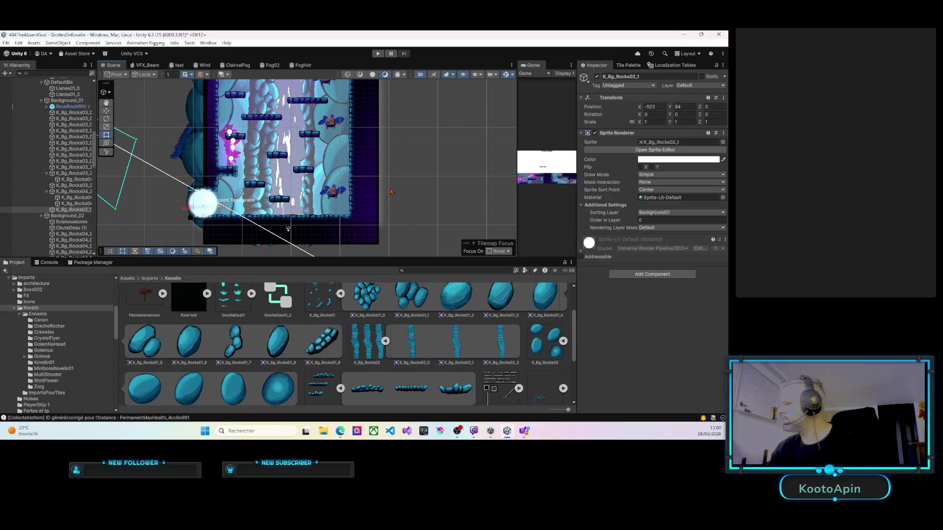
right_click(308, 185)
click(339, 265)
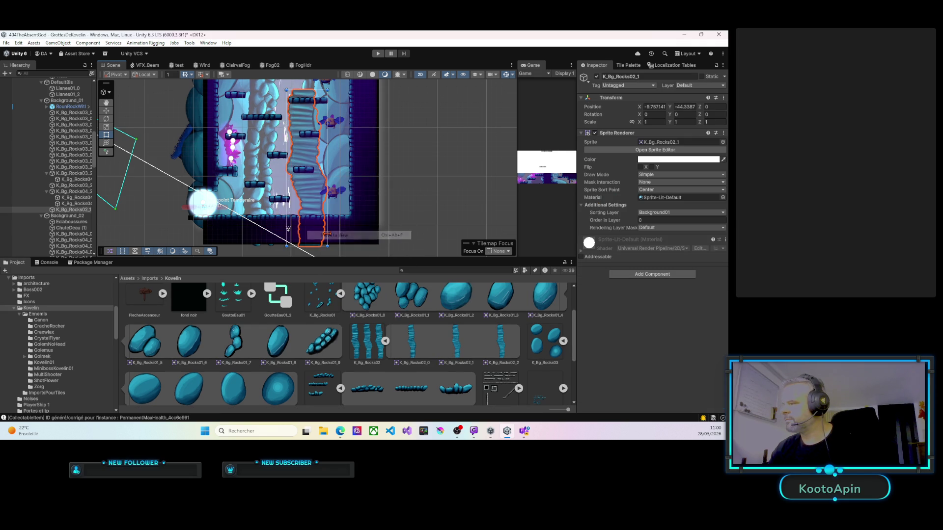
Step: Place the rock column on the right shaft wall with Order in Layer 12
drag(303, 176, 337, 182)
click(641, 220)
text(12)
key(BackSpace)
key(BackSpace)
text(24)
key(BackSpace)
key(BackSpace)
text(12)
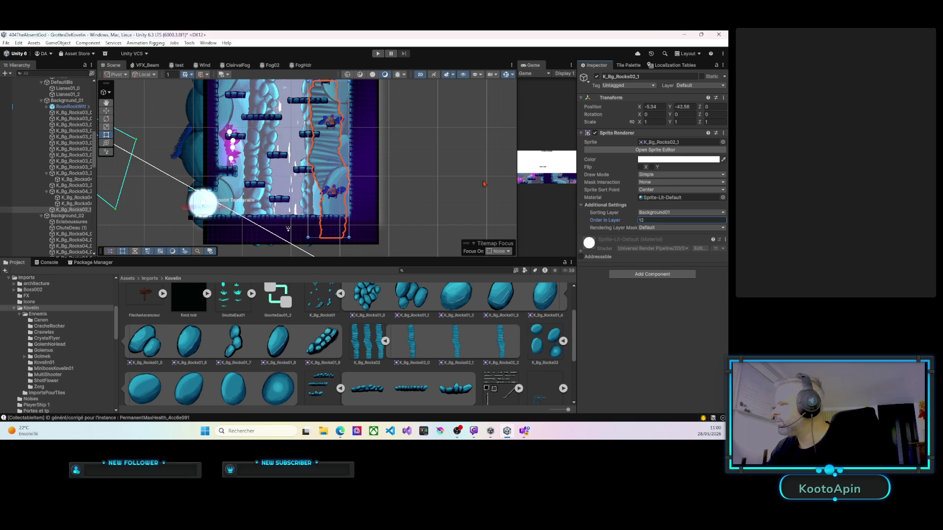
click(329, 159)
drag(329, 159, 330, 180)
scroll(328, 151, down, 2)
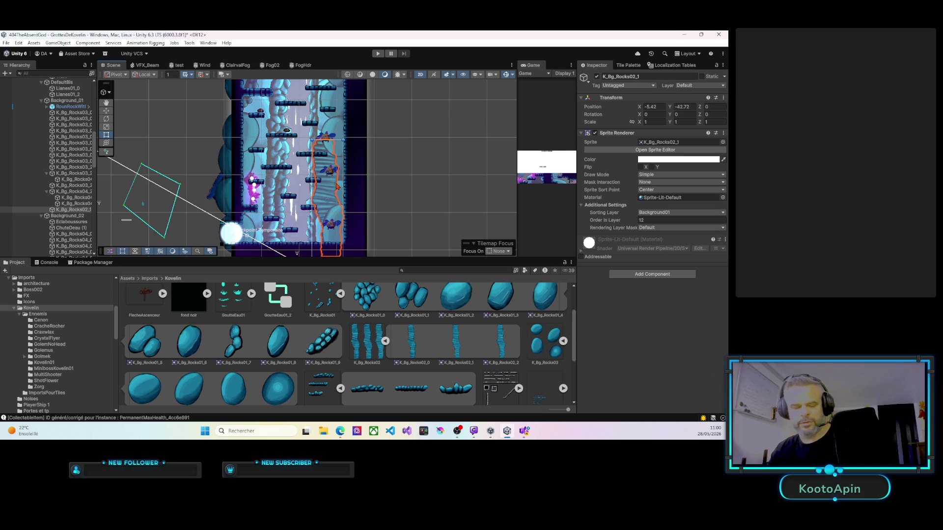
Step: Duplicate the column onto the left shaft wall and parent it under K_Bg_Rocks02_1
key(ctrl+d)
drag(337, 187, 265, 189)
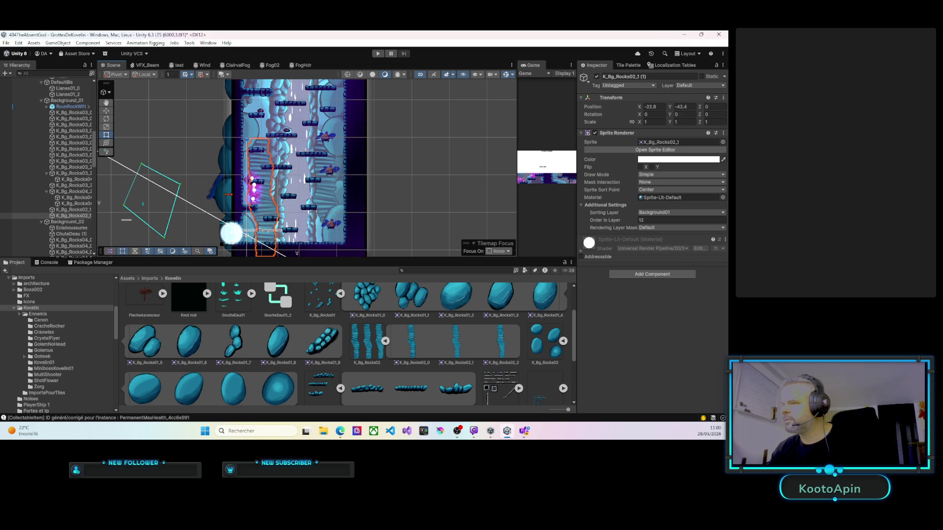
click(77, 216)
drag(77, 215, 77, 210)
click(77, 217)
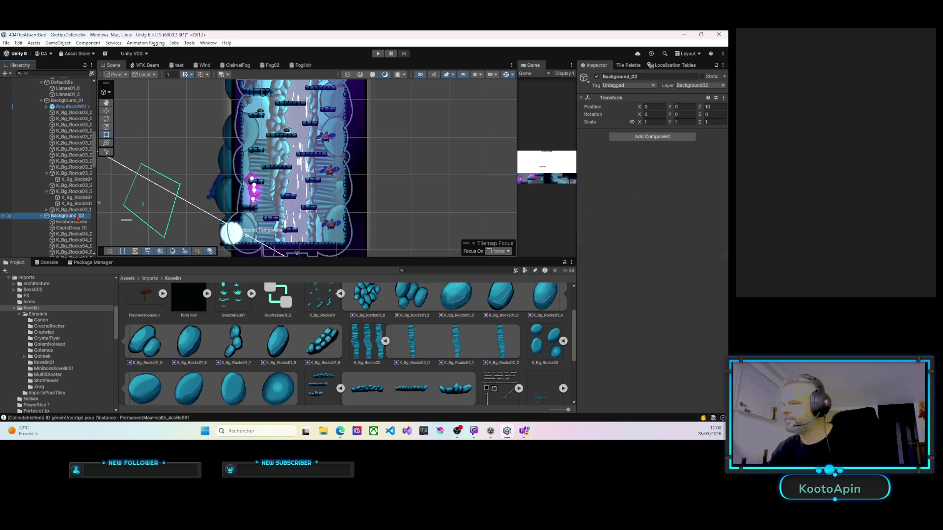
click(76, 210)
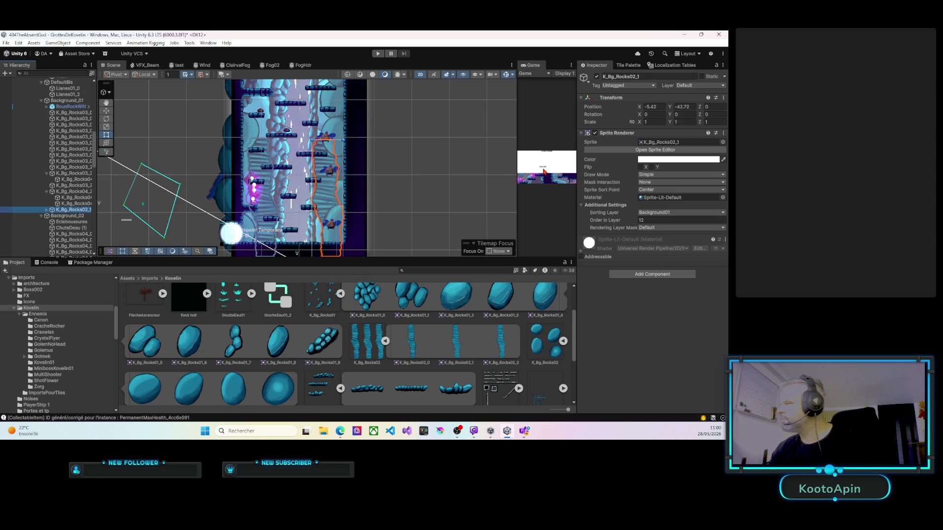
click(85, 204)
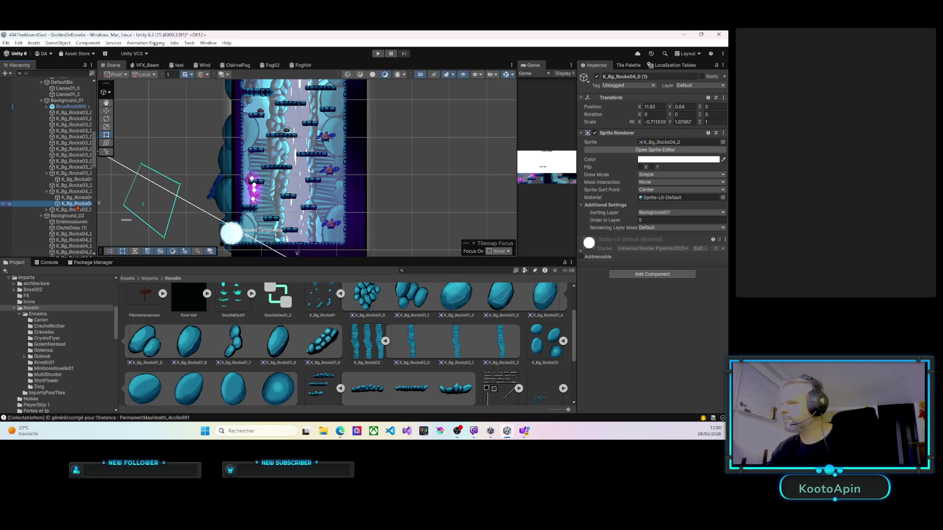
click(75, 211)
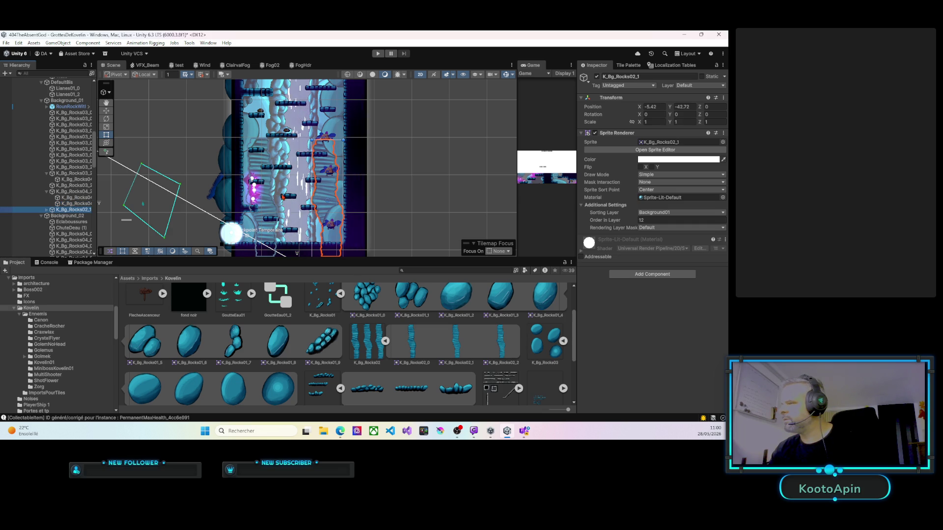
scroll(282, 189, up, 5)
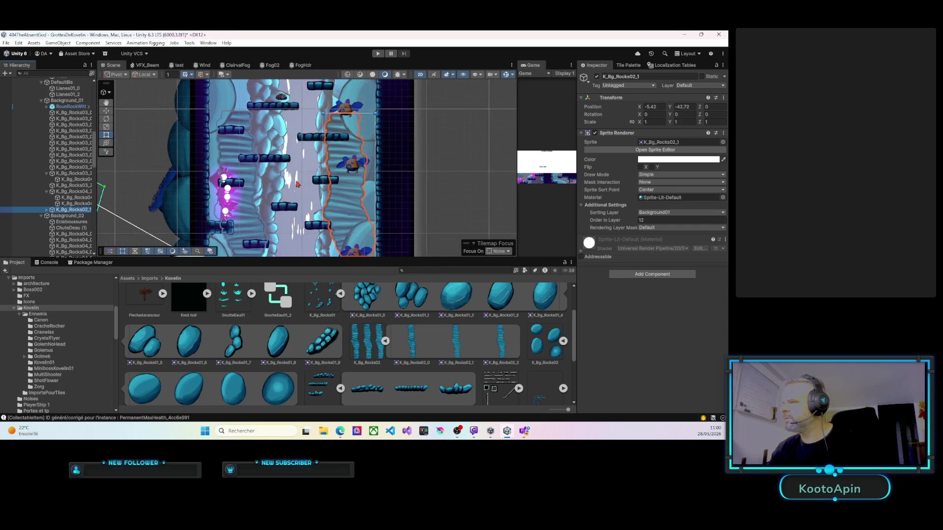
Step: Paste another copy of the rock column and shift it slightly right on the left wall
key(ctrl+shift+v)
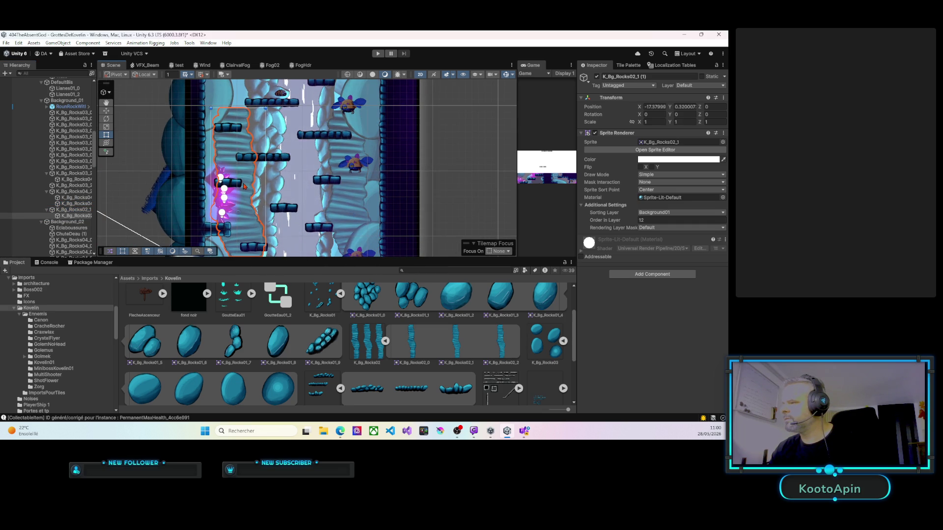
drag(247, 190, 252, 190)
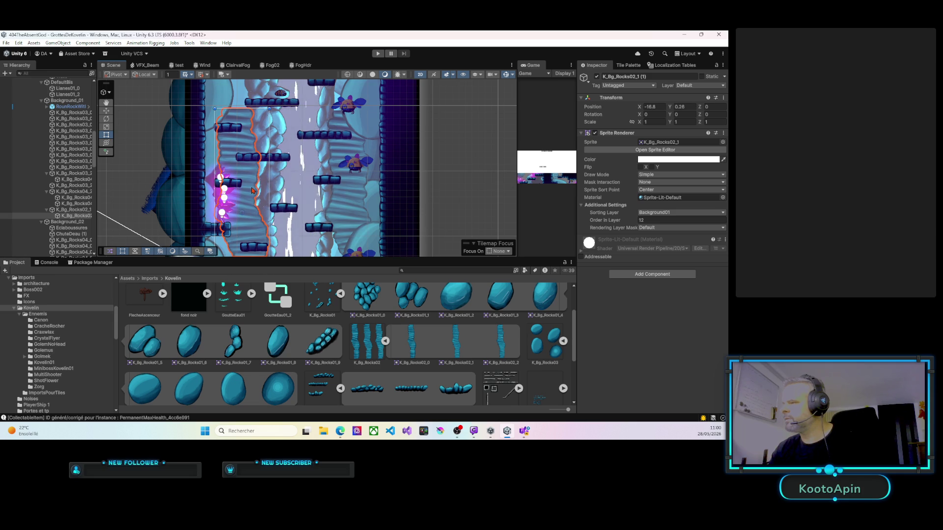
scroll(240, 201, up, 4)
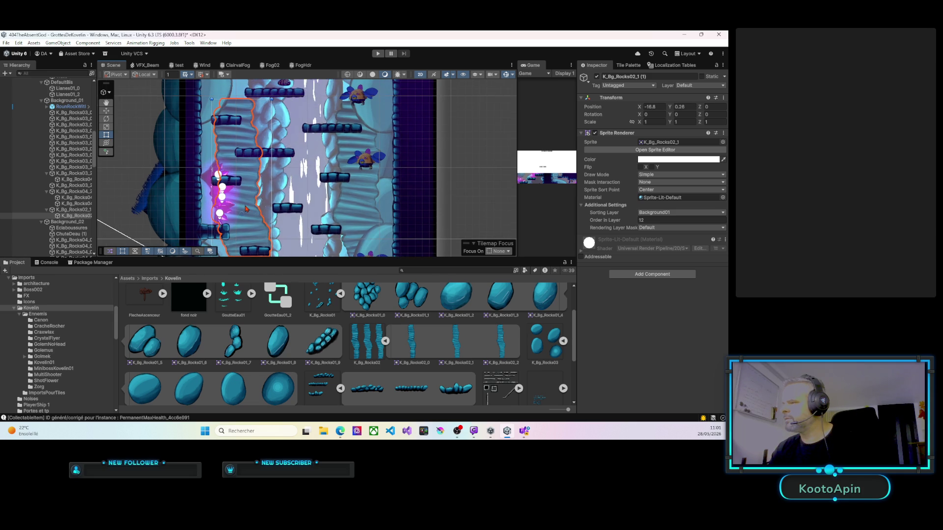
scroll(245, 208, down, 5)
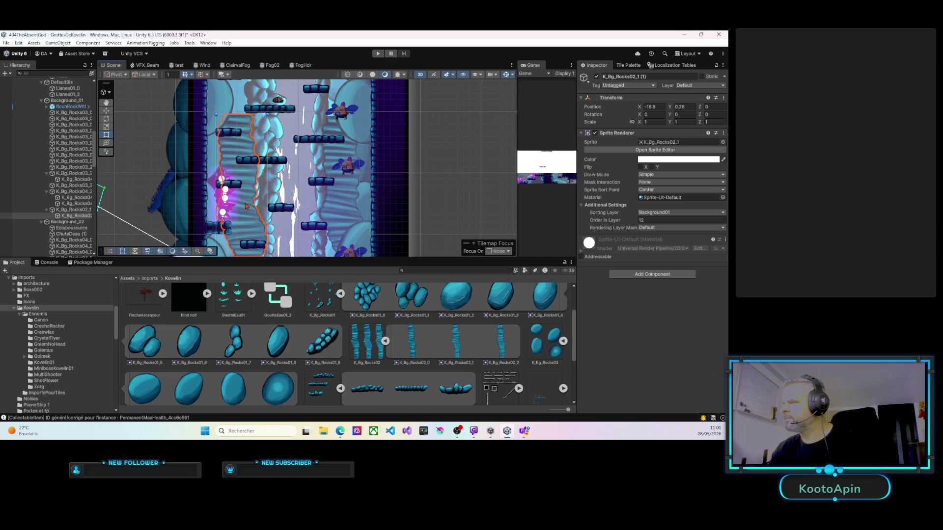
Step: Add a K_Bg_Rocks04_0 rock sprite as a child of the rock column
drag(246, 200, 243, 228)
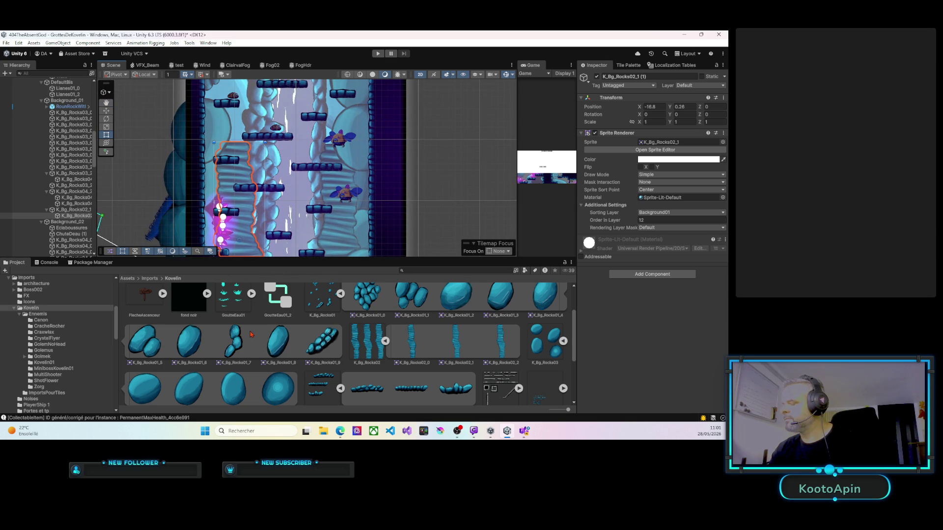
scroll(366, 368, down, 1)
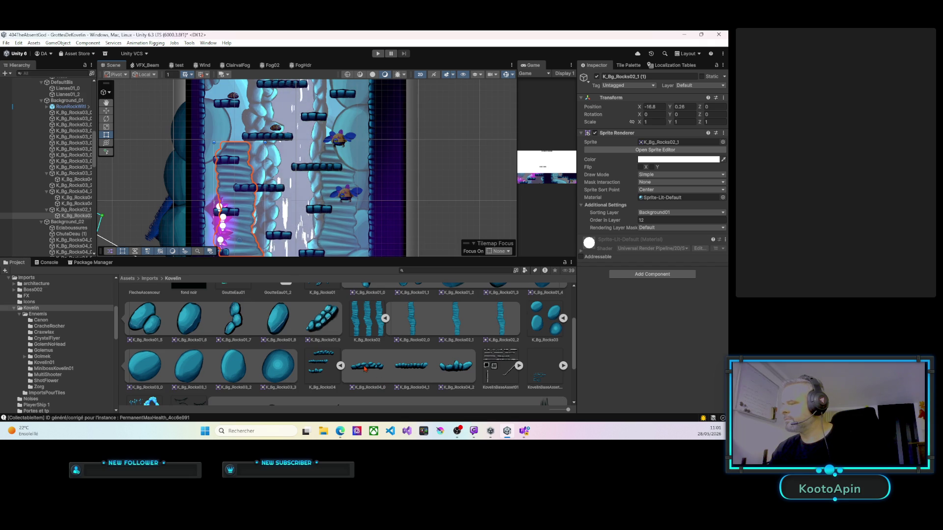
mouse_move(365, 369)
mouse_down()
mouse_move(226, 141)
mouse_move(163, 157)
mouse_move(89, 209)
mouse_up()
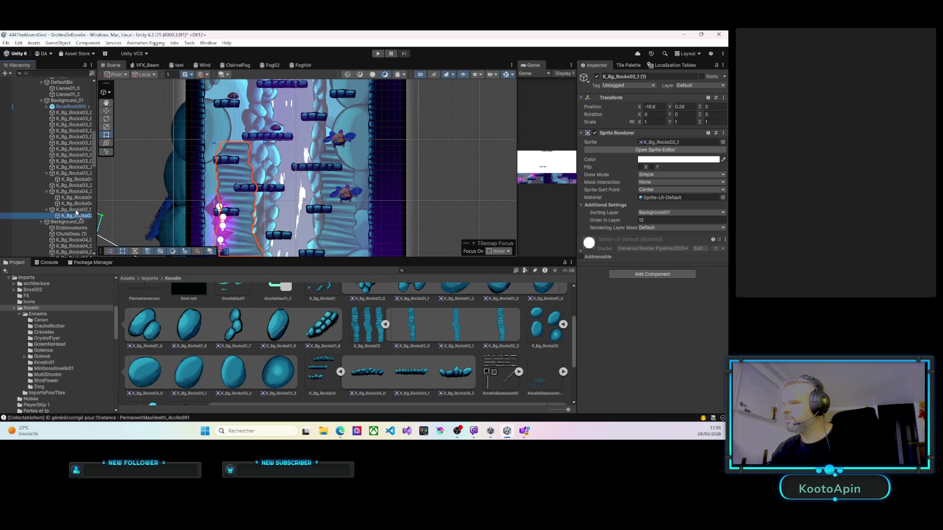
drag(76, 212, 77, 212)
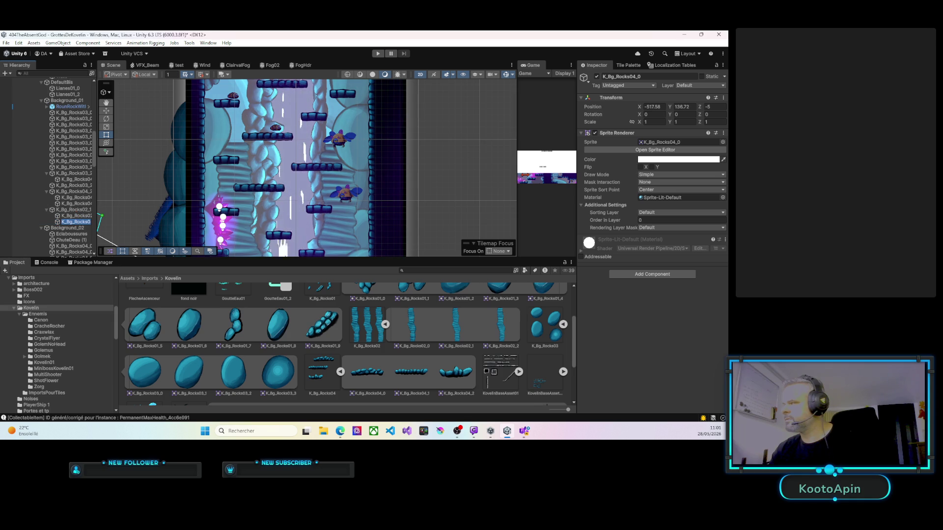
Step: Set the new rock's position to 0, 0, 0 and put it on the Background01 sorting layer
click(654, 106)
text(0)
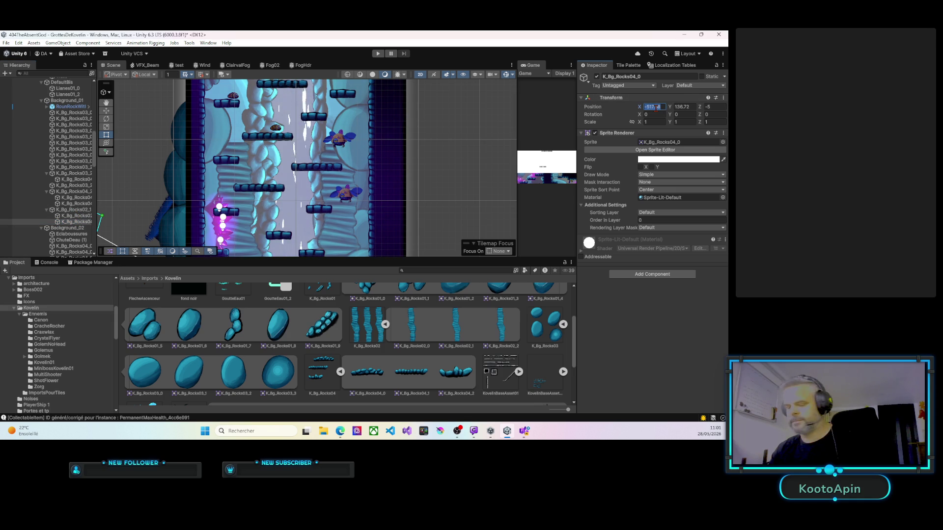
key(Tab)
text(0)
key(Tab)
text(0)
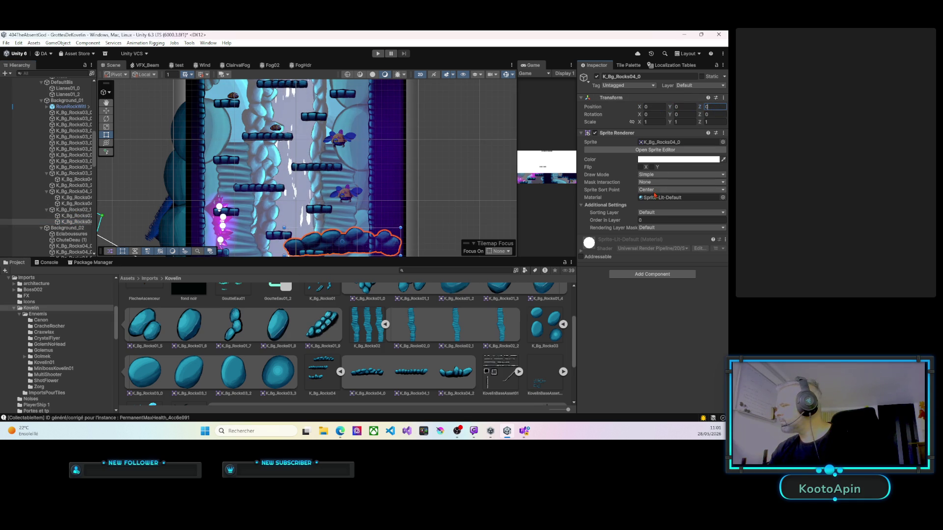
click(658, 212)
click(660, 255)
Step: Move the rock up-left into the shaft, set its order to 2 and narrow it
mouse_move(307, 240)
mouse_down()
mouse_move(236, 150)
mouse_move(189, 143)
mouse_move(205, 142)
mouse_up()
click(643, 220)
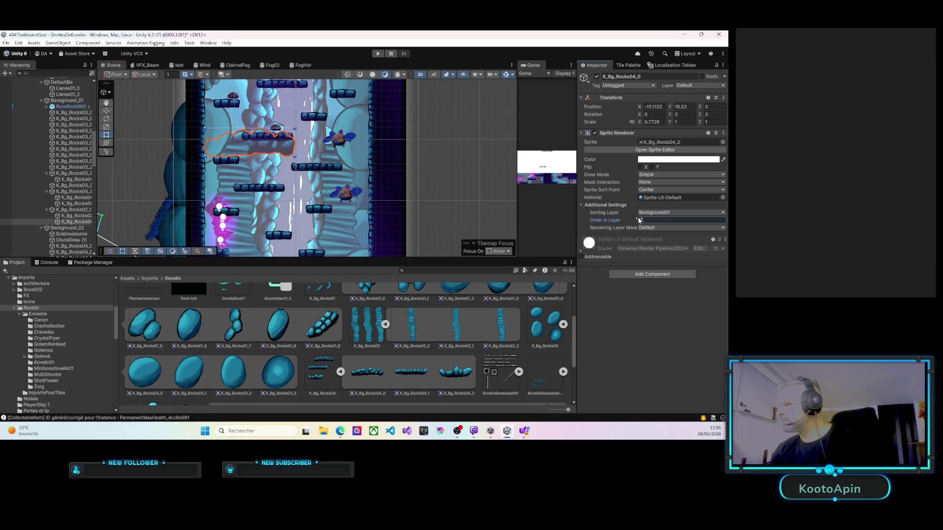
text(22)
mouse_move(294, 142)
mouse_down()
mouse_move(251, 144)
mouse_move(236, 156)
mouse_move(230, 139)
mouse_up()
Step: Shorten the K_Bg_Rocks04_0 rock, rotate it nearly upright and position it along the left wall
click(215, 128)
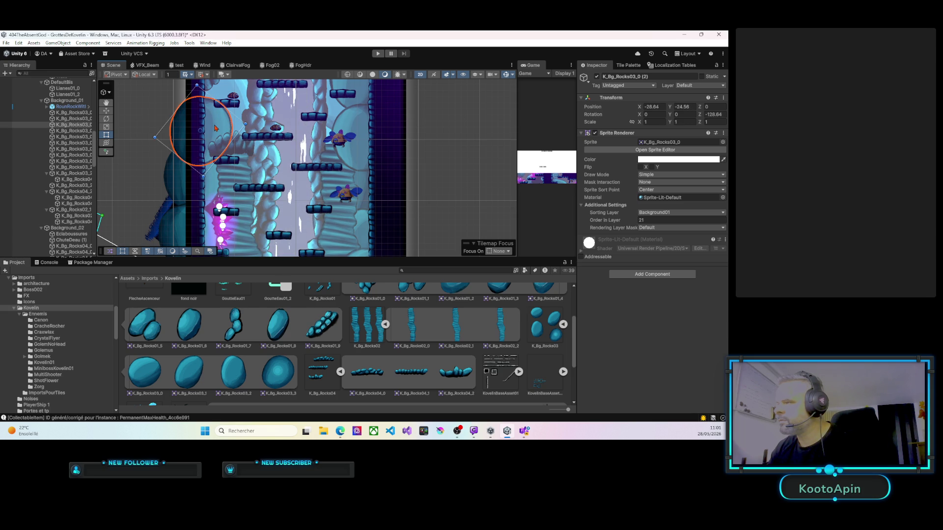
click(242, 148)
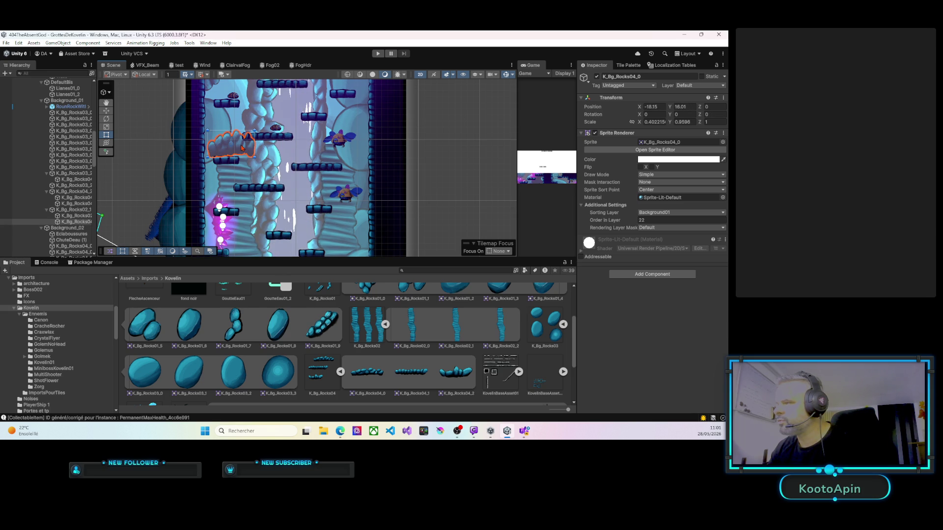
scroll(241, 149, up, 3)
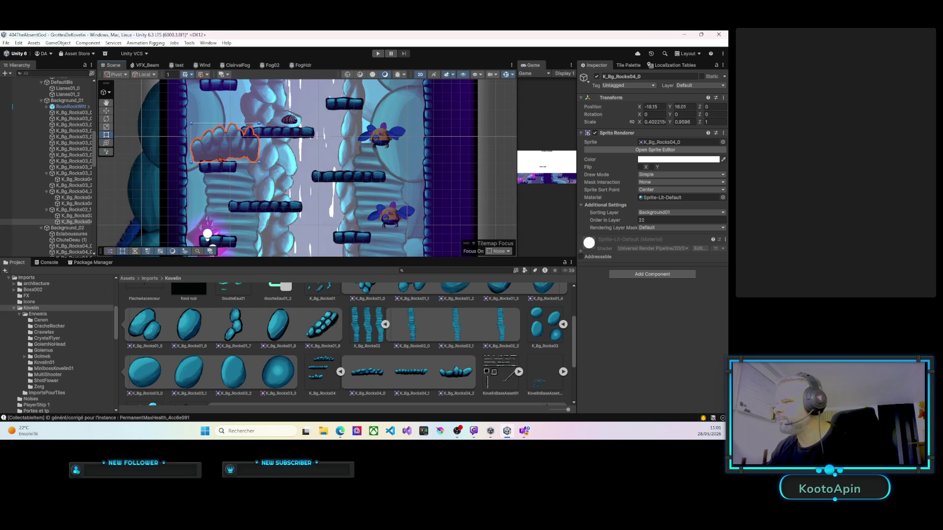
mouse_move(224, 162)
mouse_down()
mouse_move(218, 150)
mouse_move(219, 161)
mouse_up()
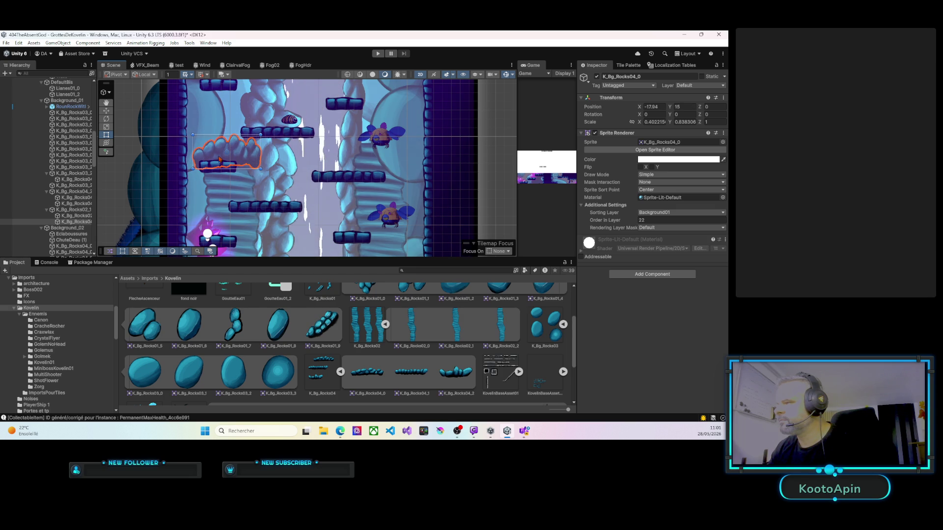
mouse_move(189, 134)
mouse_down()
mouse_move(230, 133)
mouse_move(249, 164)
mouse_up()
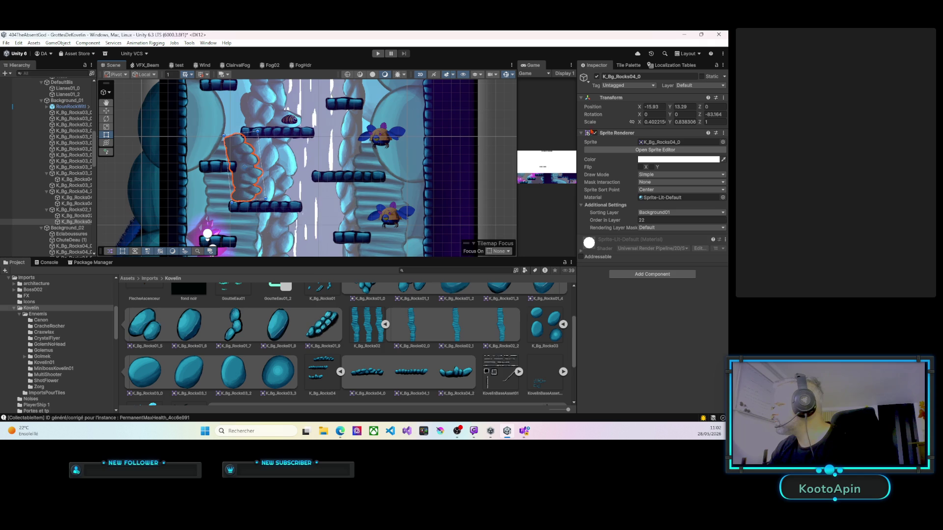
text(0.43)
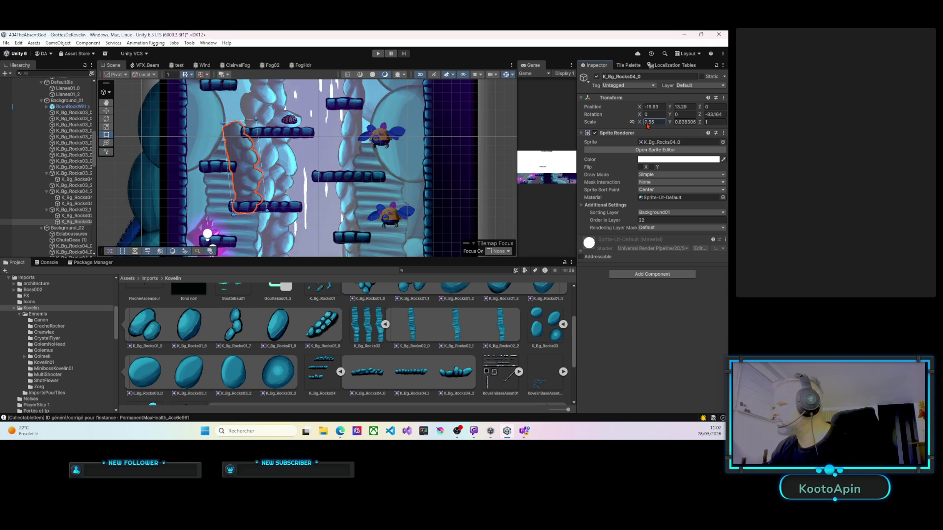
mouse_move(245, 147)
mouse_down()
mouse_move(248, 164)
mouse_move(238, 164)
mouse_move(248, 167)
mouse_move(227, 143)
mouse_up()
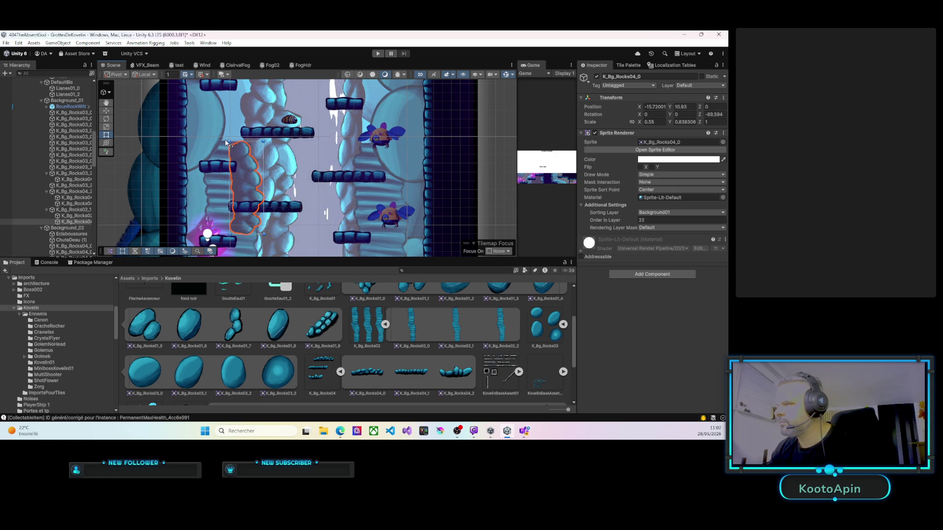
mouse_move(250, 178)
mouse_down()
mouse_move(281, 143)
mouse_move(276, 151)
mouse_up()
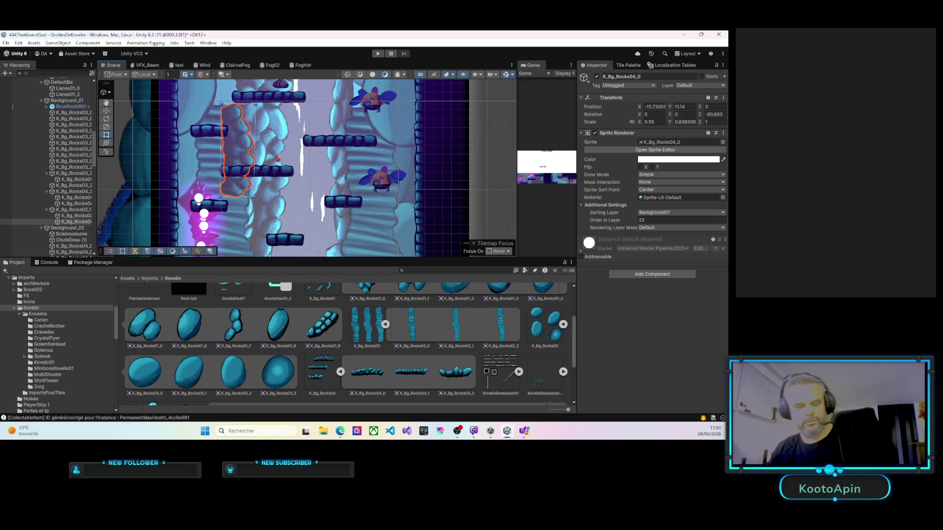
Step: Duplicate the upright rock, mirror it, make it much shorter and move it down the left wall
key(ctrl+d)
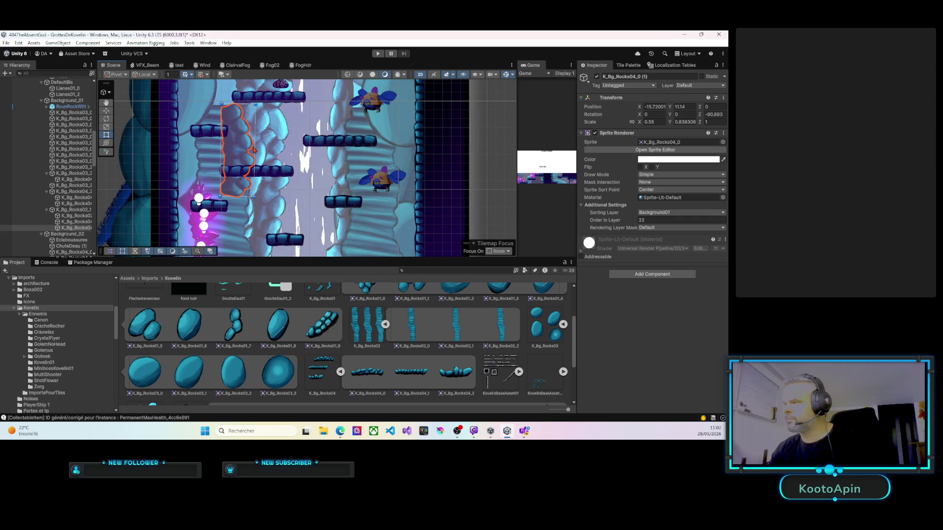
mouse_move(254, 147)
mouse_down()
mouse_move(192, 149)
mouse_move(221, 151)
mouse_move(206, 146)
mouse_up()
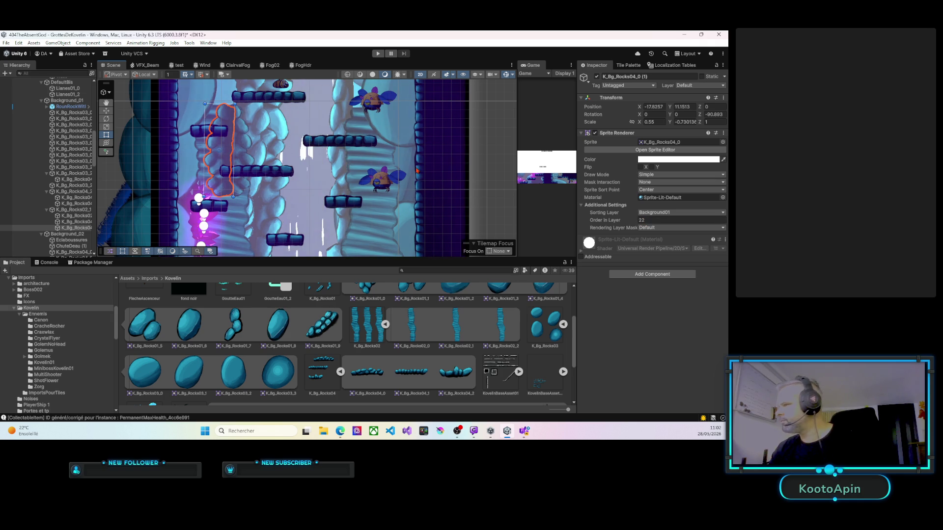
mouse_move(215, 197)
mouse_down()
mouse_move(216, 93)
mouse_move(215, 159)
mouse_up()
mouse_move(224, 122)
mouse_down()
mouse_move(222, 157)
mouse_move(222, 110)
mouse_up()
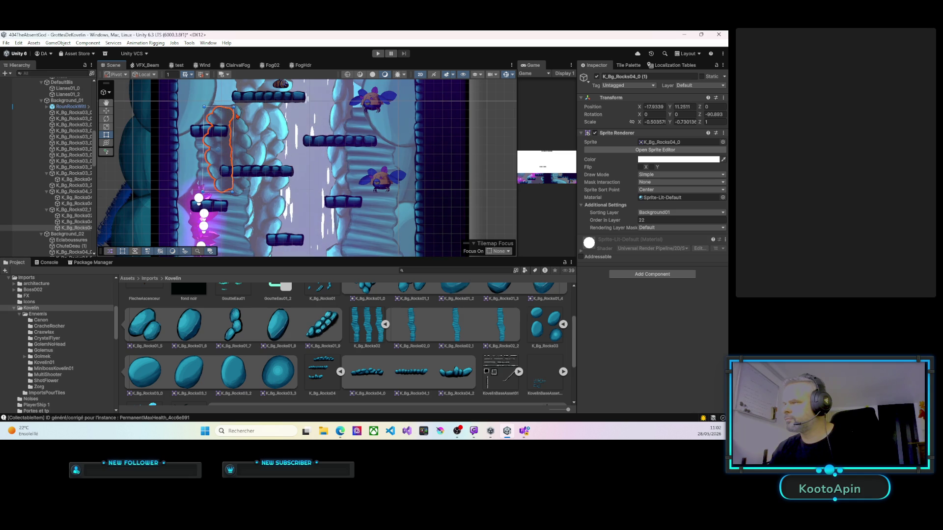
Step: Set the duplicate rock's Order in Layer to 40 and start playing the level
click(635, 221)
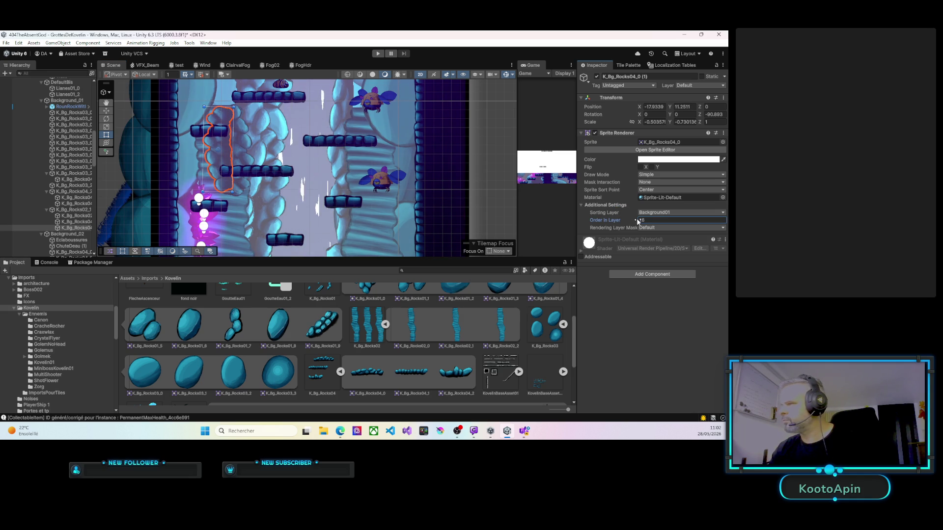
drag(639, 222, 629, 220)
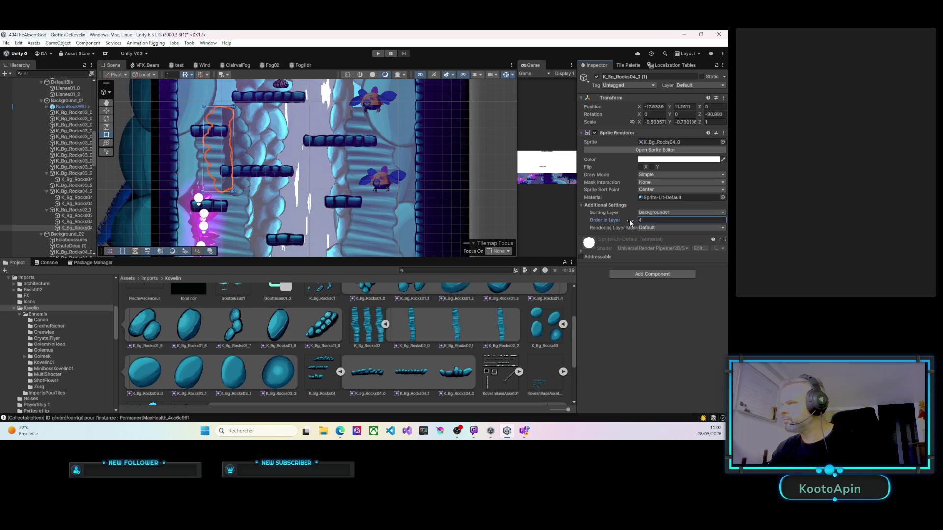
text(40)
scroll(277, 168, down, 2)
drag(277, 168, 288, 210)
click(377, 54)
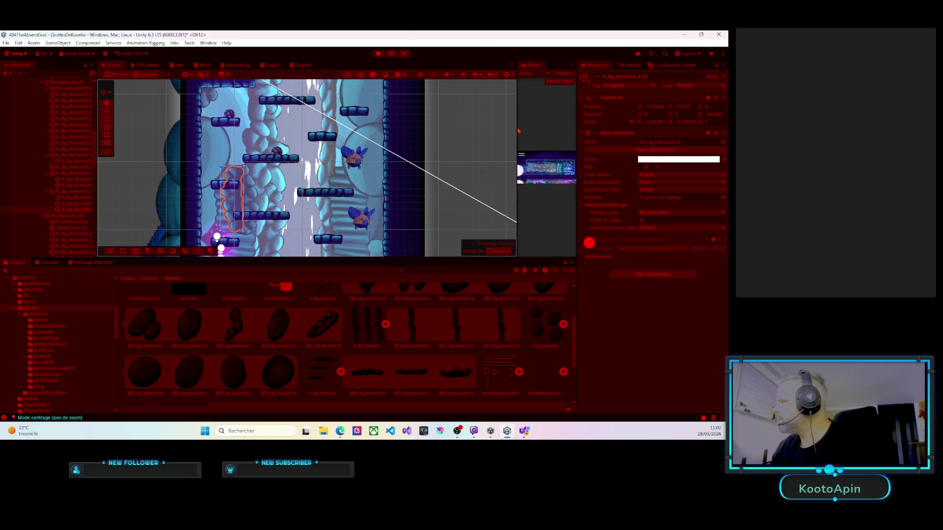
Step: Widen the Game view to watch the playtest, then stop with Ctrl+P
drag(518, 131, 169, 132)
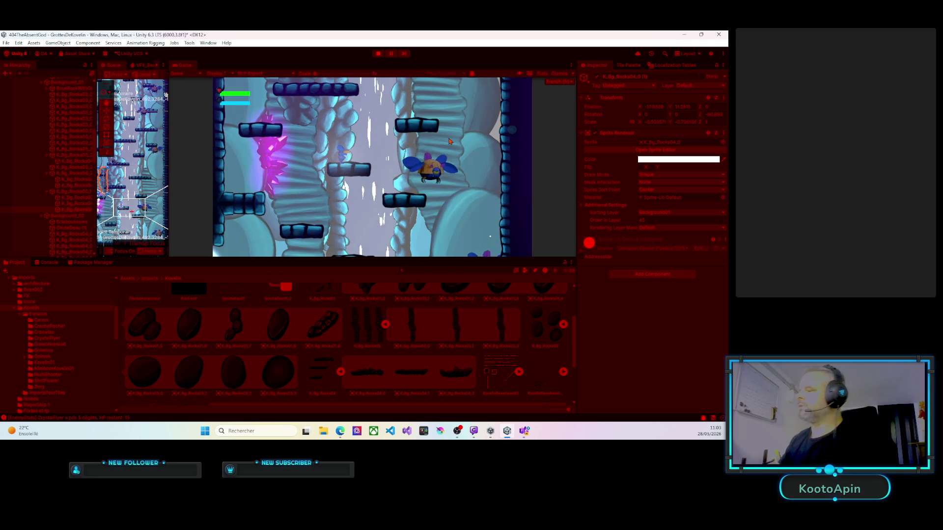
key(ctrl+p)
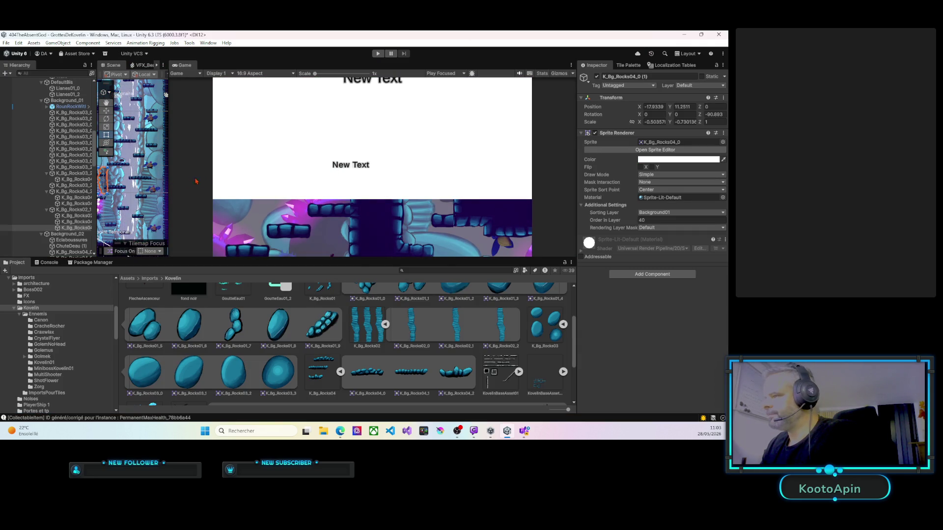
Step: Restore the Scene view and delete the K_Bg_Rocks02_1 rock column
drag(170, 171, 456, 170)
scroll(329, 169, up, 3)
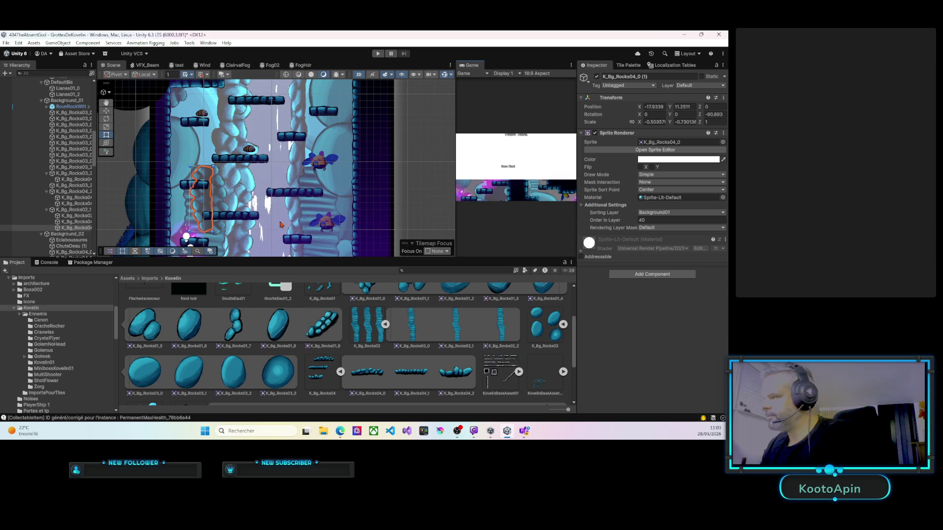
click(338, 167)
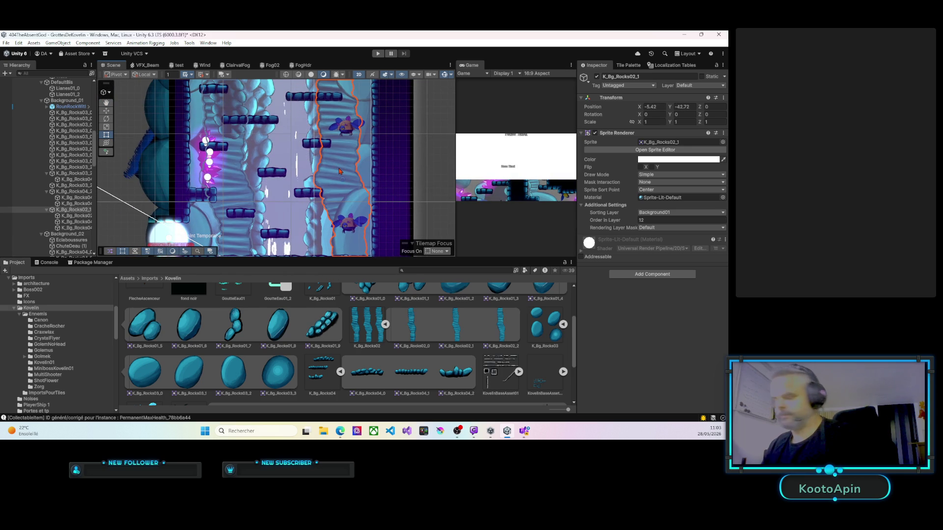
key(Delete)
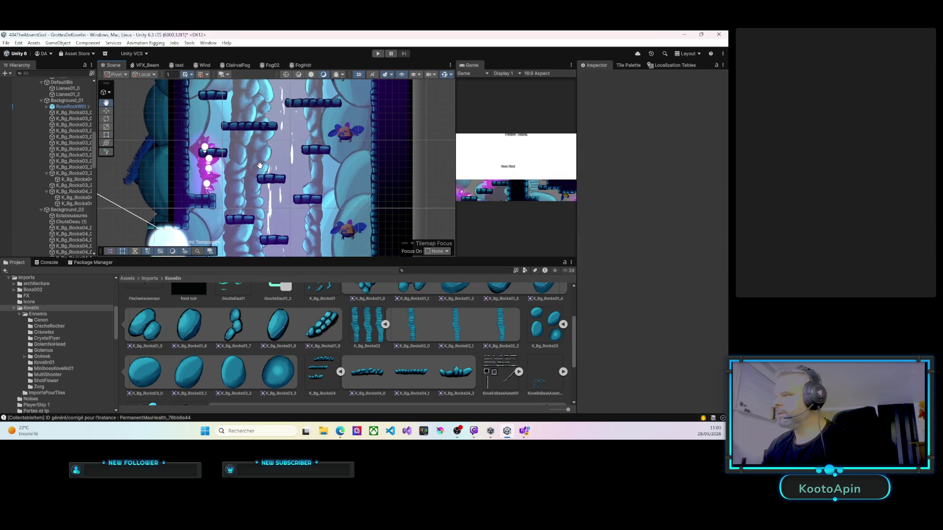
scroll(265, 176, down, 2)
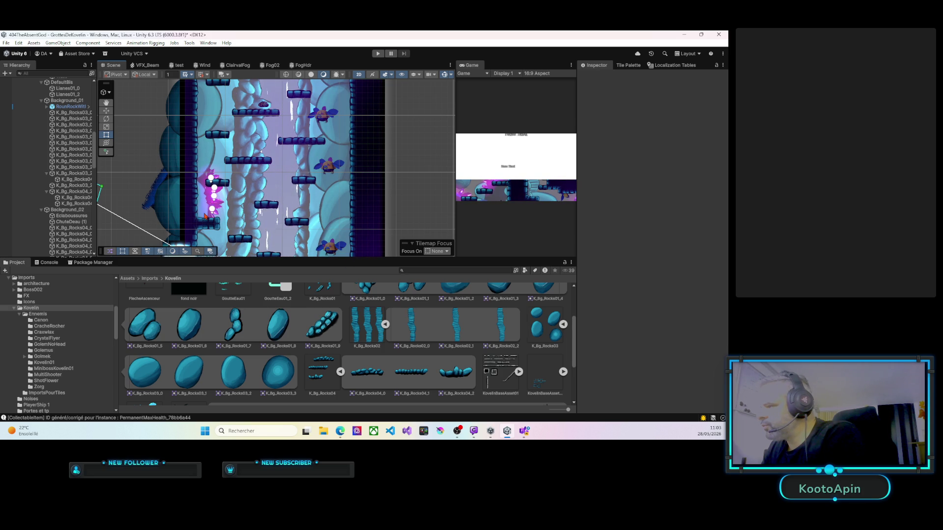
Step: Shift rocks K_Bg_Rocks03_0, K_Bg_Rocks03_0 (1) and K_Bg_Rocks03_0 (2) rightward against the wall
click(205, 216)
drag(203, 215, 234, 214)
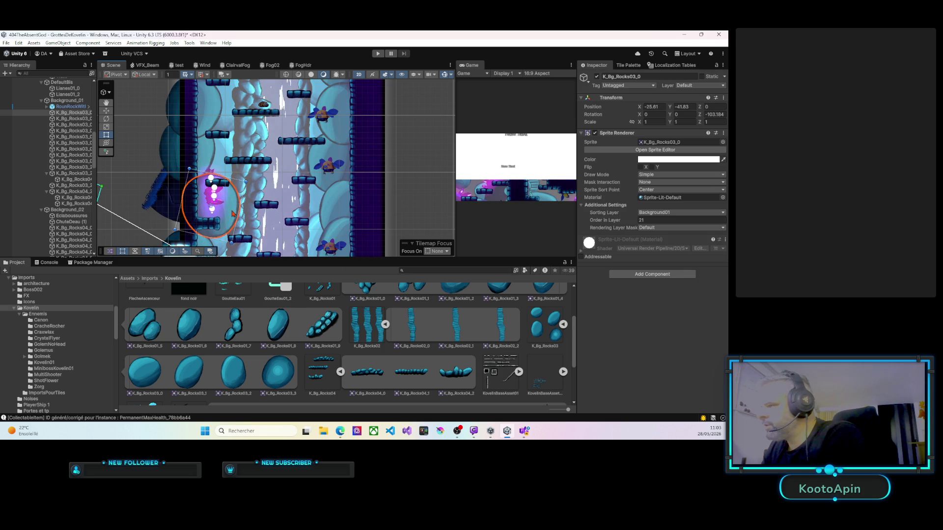
click(225, 153)
drag(229, 152, 217, 190)
mouse_move(189, 147)
mouse_down()
mouse_move(221, 146)
mouse_move(212, 166)
mouse_up()
Step: Check the upper K_Bg_Rocks03 rocks and nudge the elliptical rock K_Bg_Rocks03_2 (2) up slightly
click(209, 166)
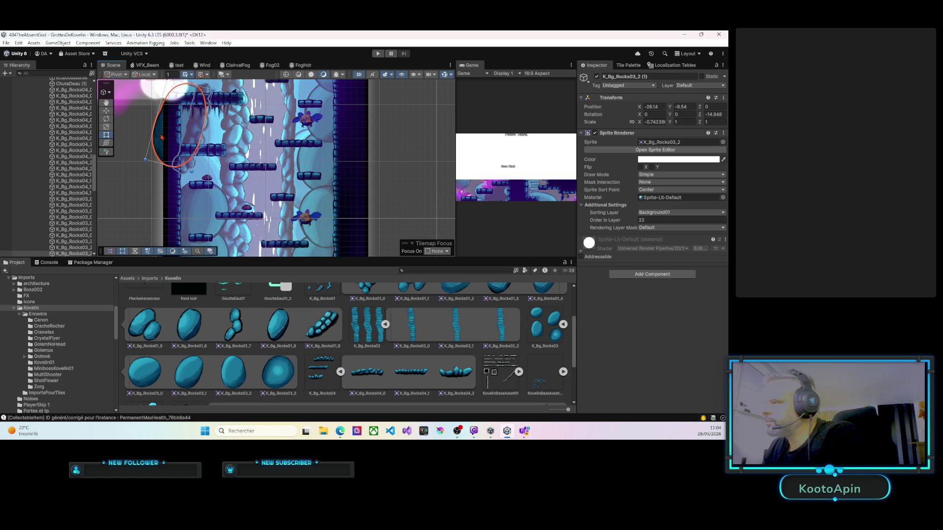
click(212, 139)
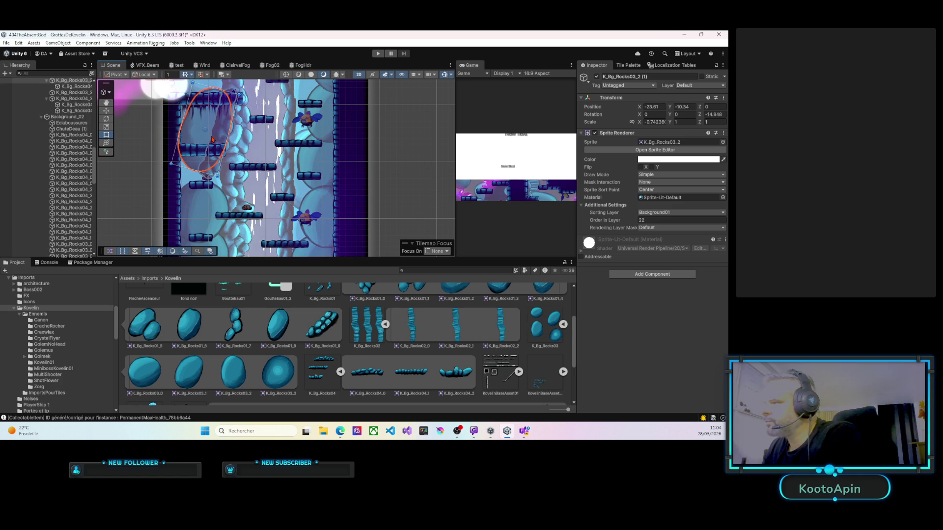
click(302, 164)
mouse_move(303, 152)
mouse_down()
mouse_move(294, 194)
mouse_move(320, 143)
mouse_move(304, 144)
mouse_move(302, 189)
mouse_up()
click(302, 142)
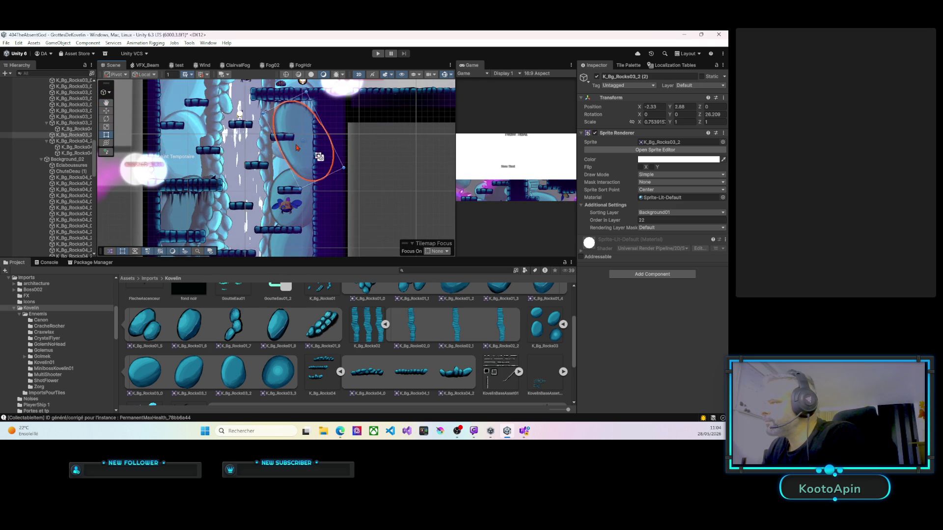
drag(284, 146, 280, 158)
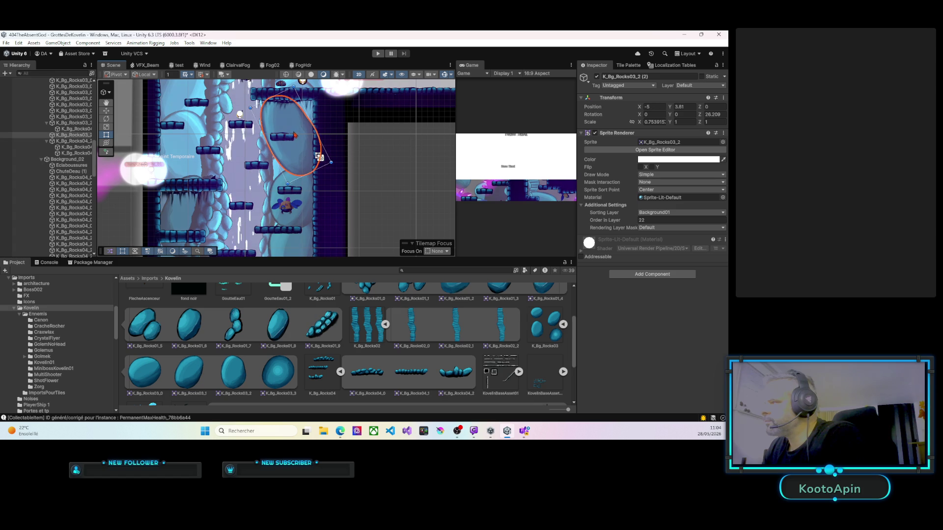
click(276, 158)
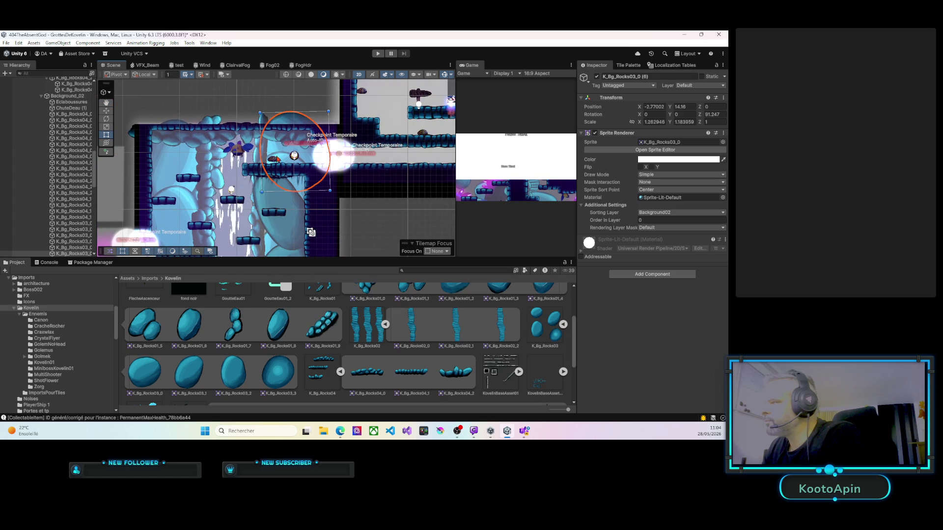
click(284, 159)
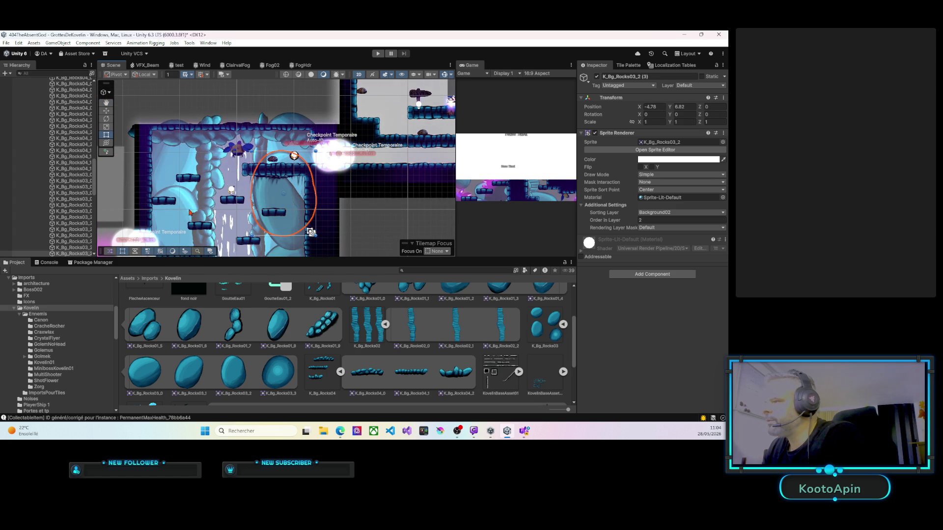
Step: Inspect the K_Bg_Rocks03 rocks further down the shaft, framing K_Bg_Rocks03_0 (5)
scroll(190, 210, down, 1)
click(173, 168)
click(172, 168)
key(f)
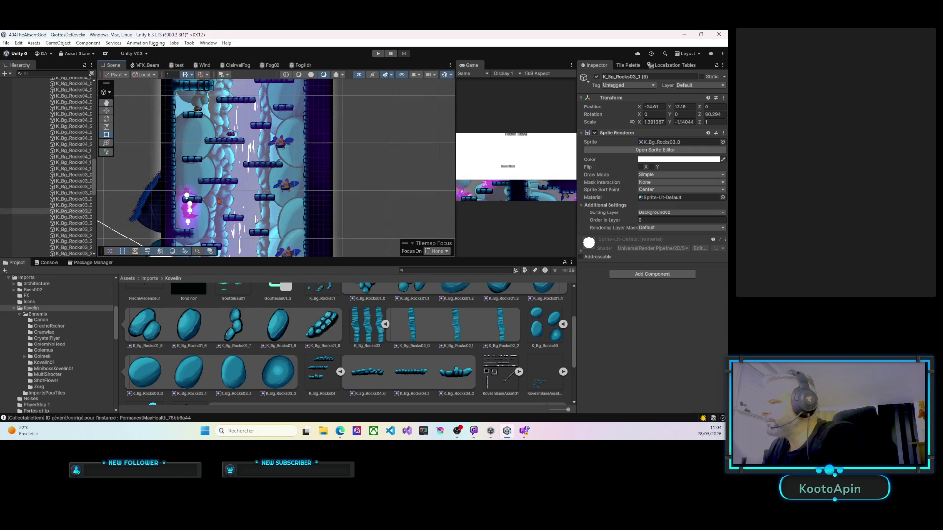
click(181, 198)
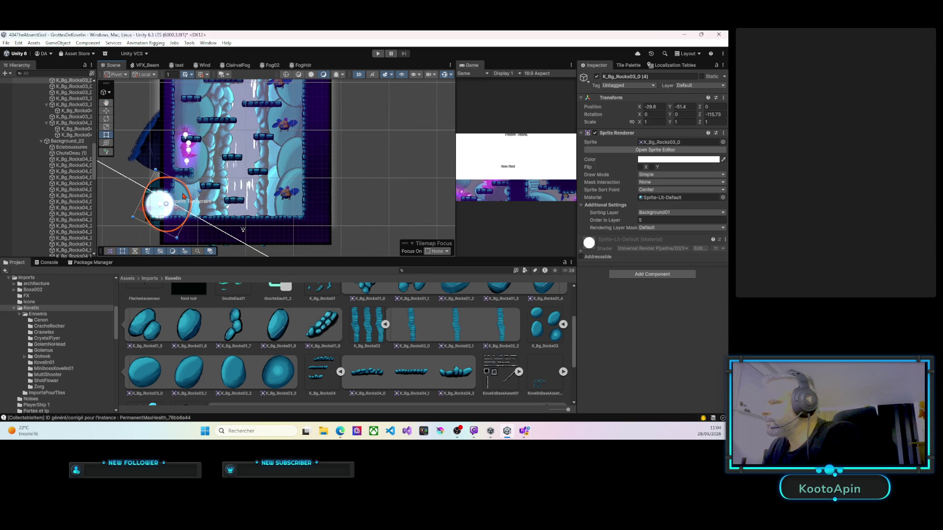
click(283, 206)
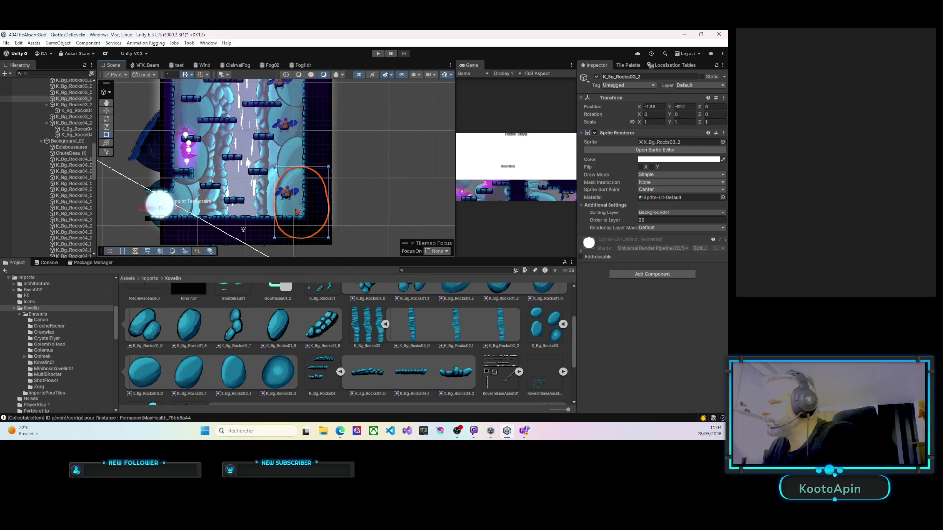
click(301, 160)
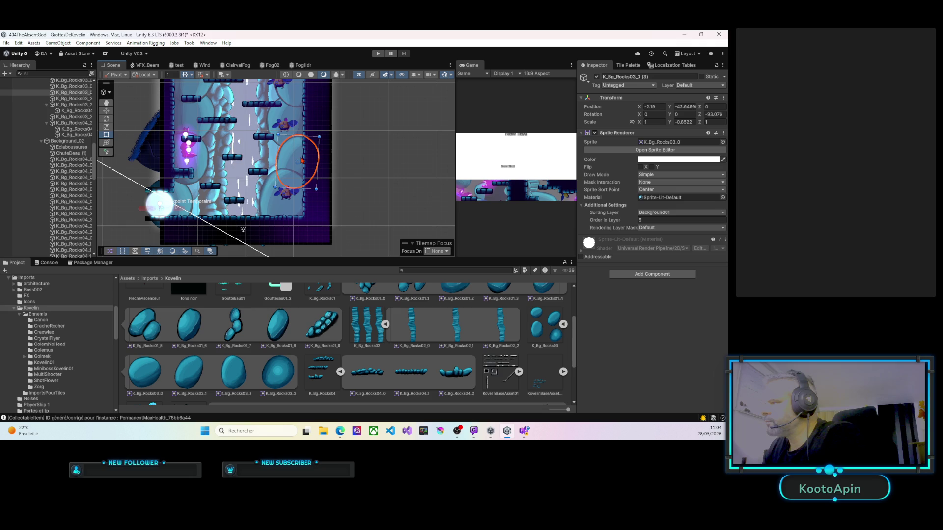
drag(288, 160, 275, 166)
click(276, 166)
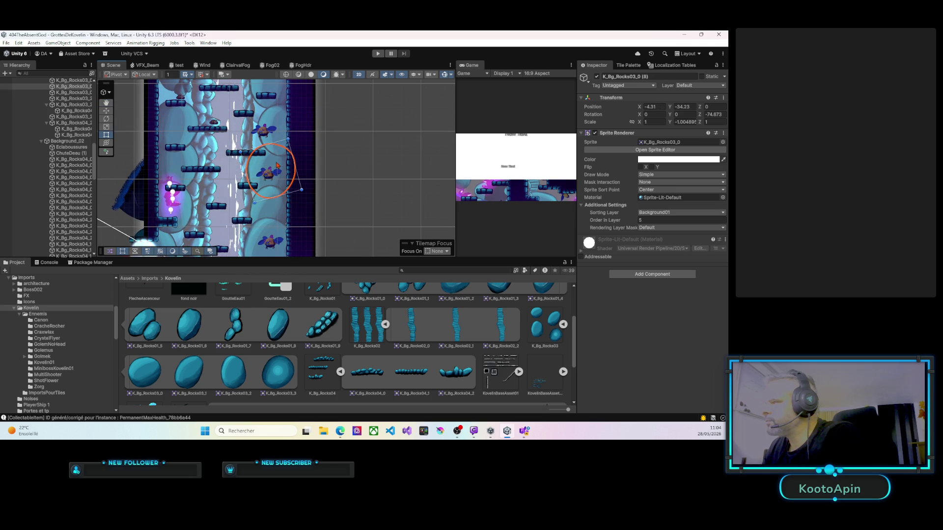
click(279, 167)
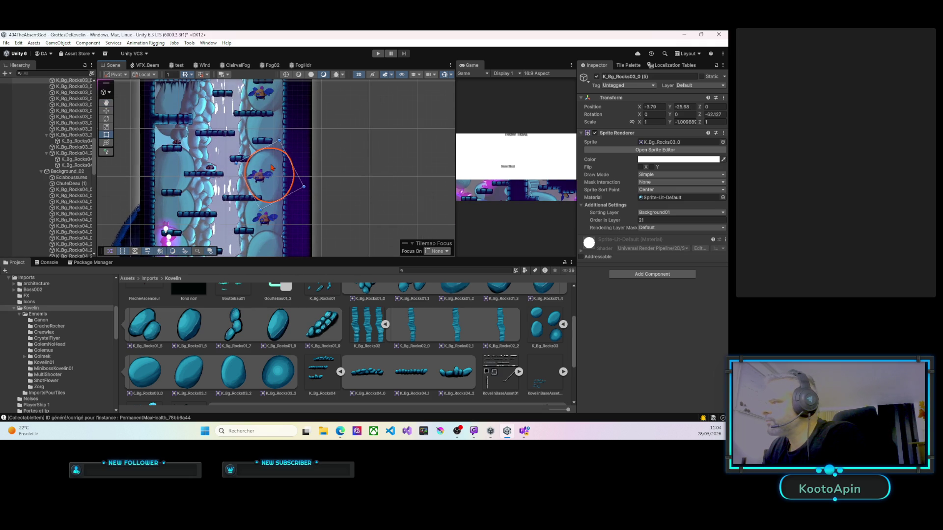
click(278, 172)
mouse_move(275, 173)
mouse_down()
mouse_move(322, 212)
mouse_move(327, 191)
mouse_up()
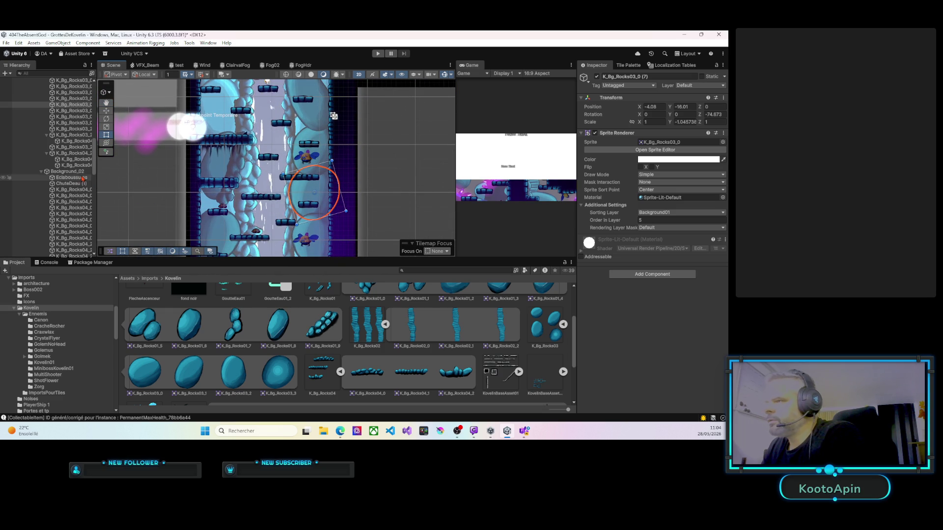
Step: Collapse the Background_02 group and select the K_Bg_Rocks03_0 rock under Background_01
click(40, 172)
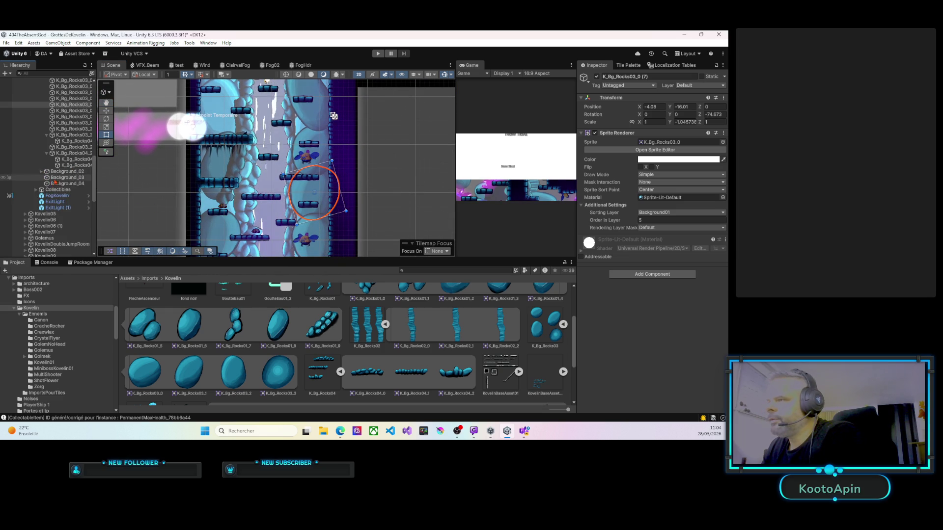
scroll(54, 167, up, 5)
click(67, 153)
scroll(271, 170, down, 1)
mouse_move(270, 186)
mouse_down()
mouse_move(270, 170)
mouse_move(272, 191)
mouse_move(276, 181)
mouse_up()
click(78, 166)
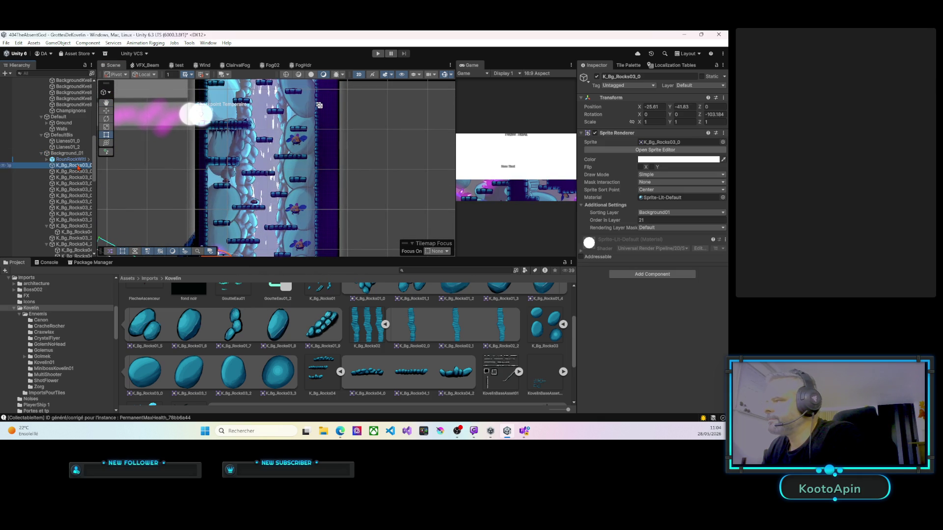
Step: Select the K_Bg_Rocks03 rocks under Background_01 and collapse the K_Bg_Rocks03_2 group
scroll(78, 167, down, 5)
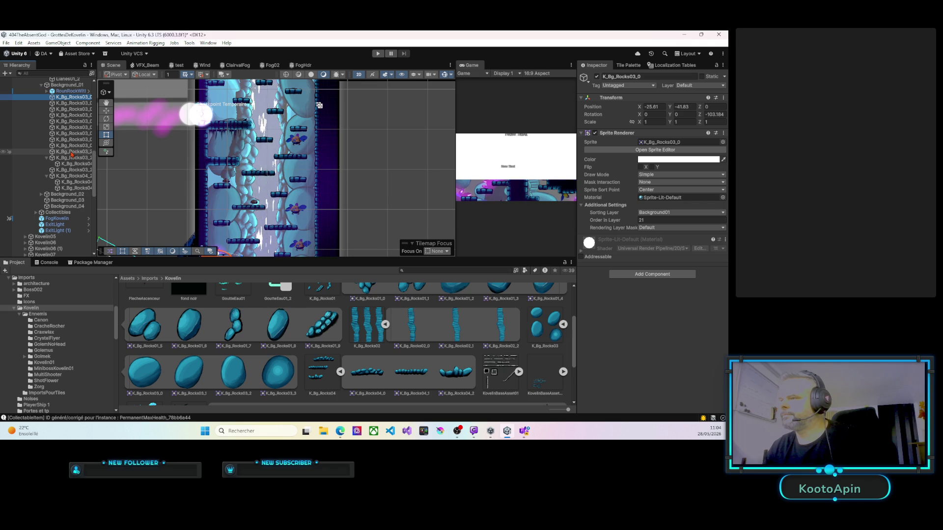
shift+click(72, 152)
shift+click(72, 158)
ctrl+click(70, 170)
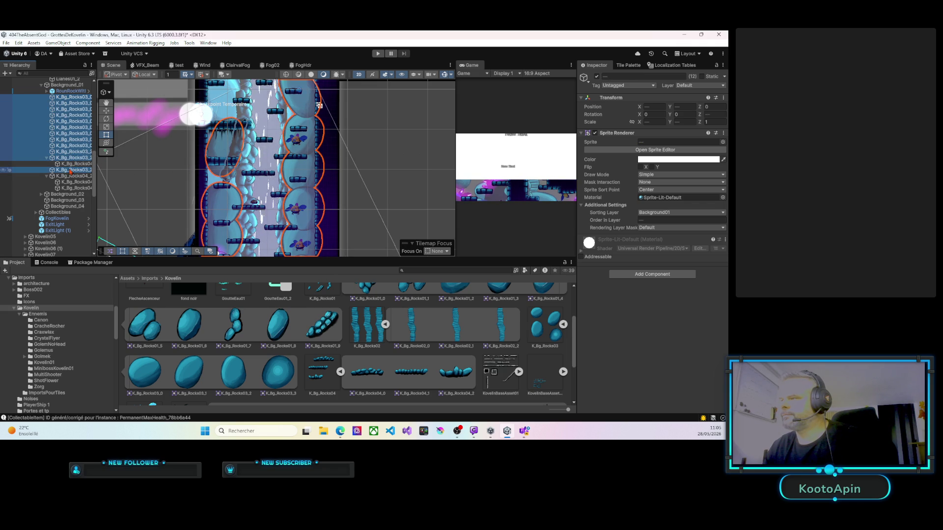
scroll(319, 105, down, 3)
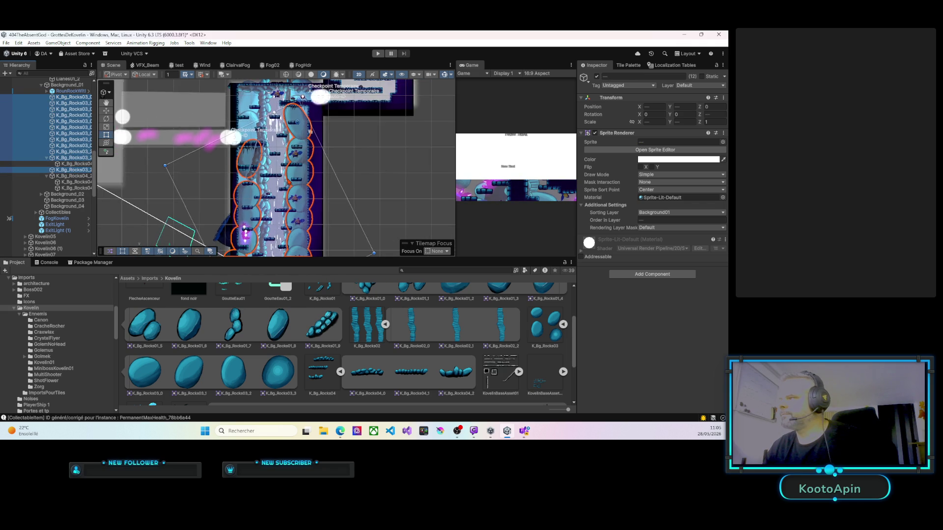
drag(284, 191, 269, 169)
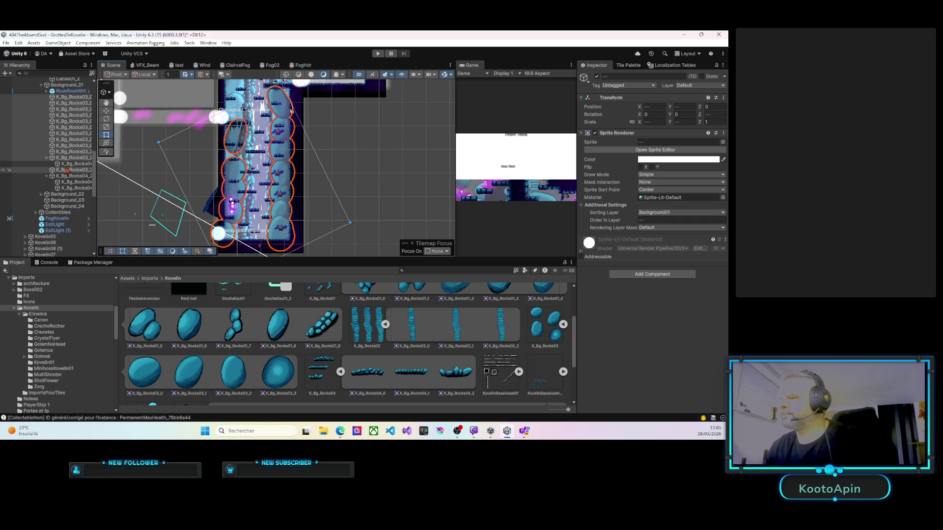
click(47, 161)
click(47, 159)
Step: Leave K_Bg_Rocks04_2 out of the selection and frame the view on the chosen rocks
ctrl+click(65, 170)
ctrl+click(66, 172)
ctrl+click(68, 173)
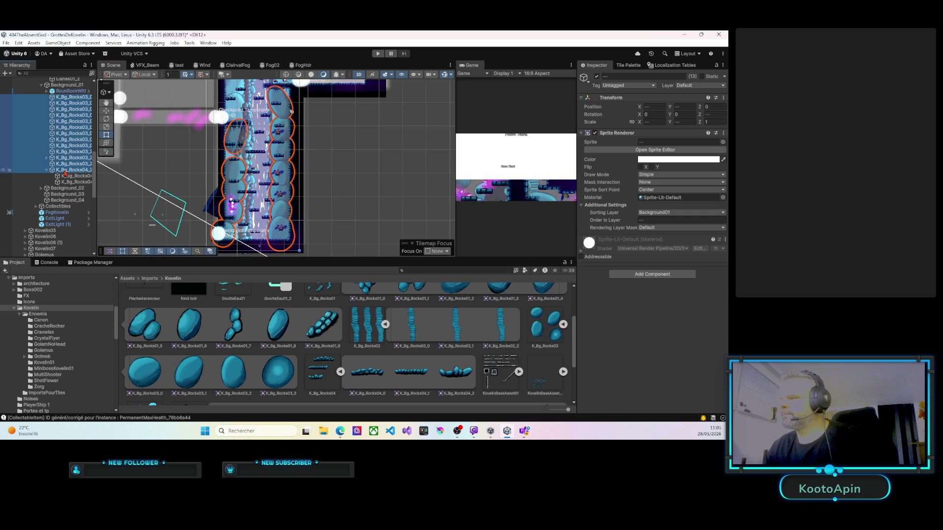
ctrl+click(71, 173)
key(f)
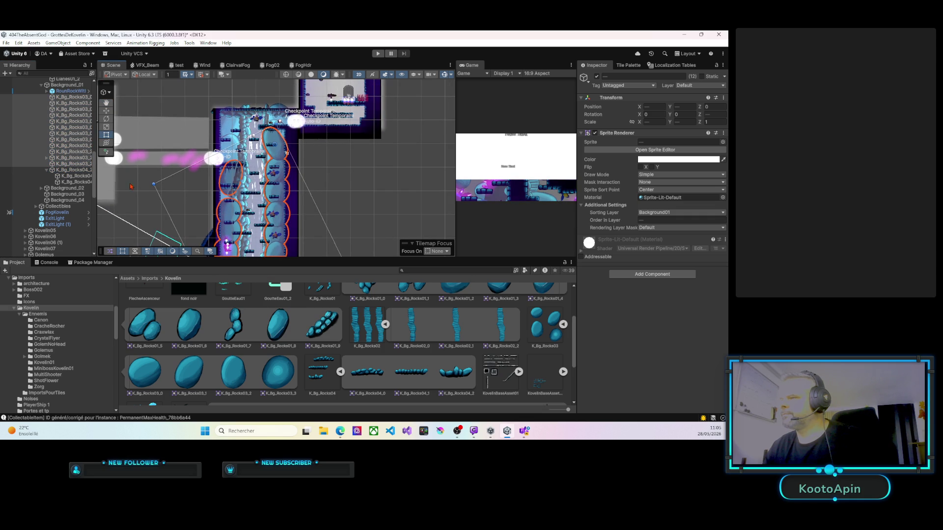
ctrl+click(70, 171)
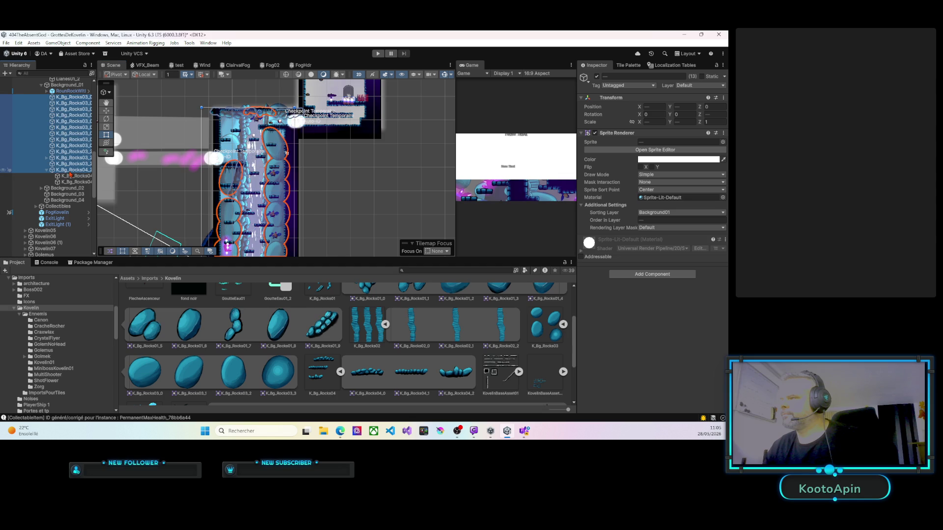
ctrl+click(70, 172)
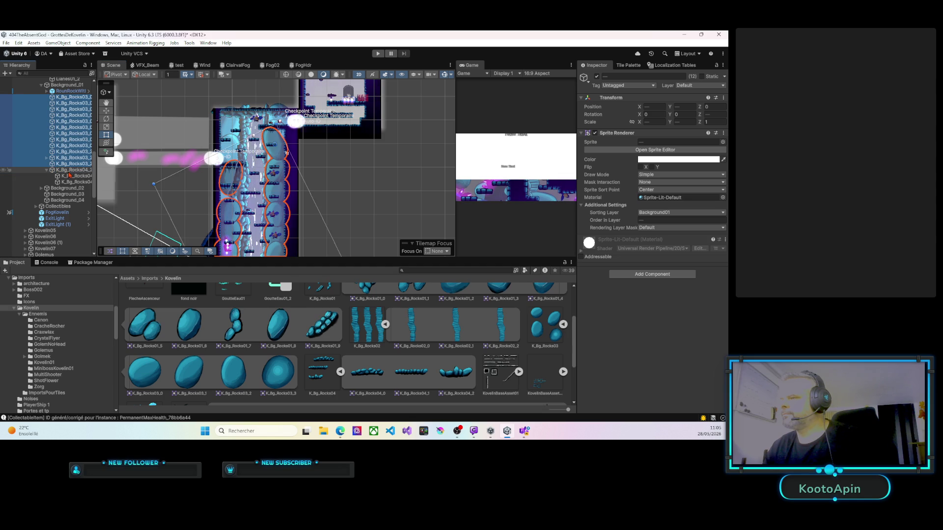
right_click(73, 162)
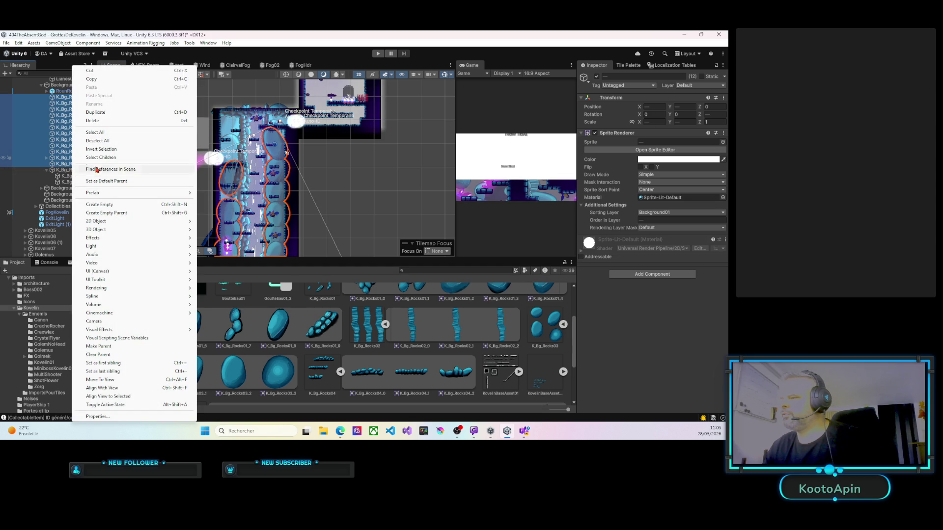
Step: Group the selected rocks under a new empty parent named ensemble01 and collapse it
click(130, 212)
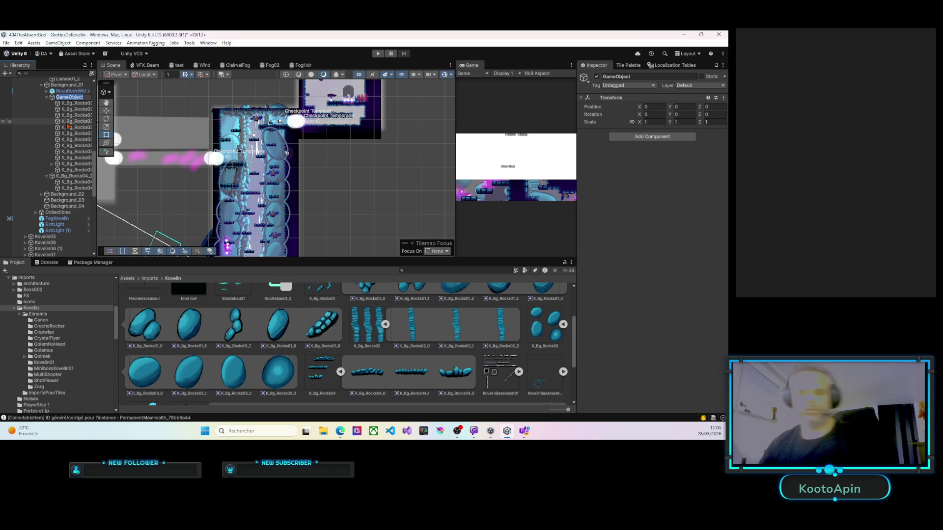
text(ensemb)
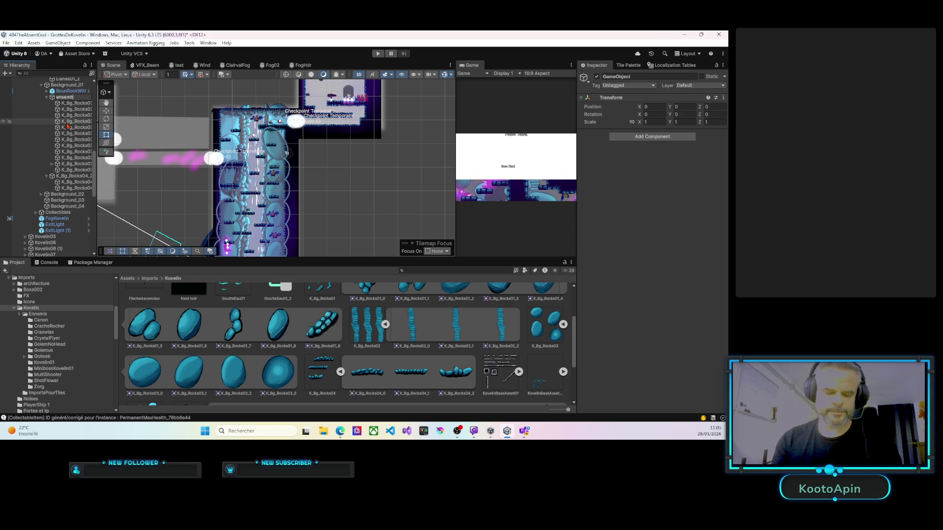
text(le01)
key(Return)
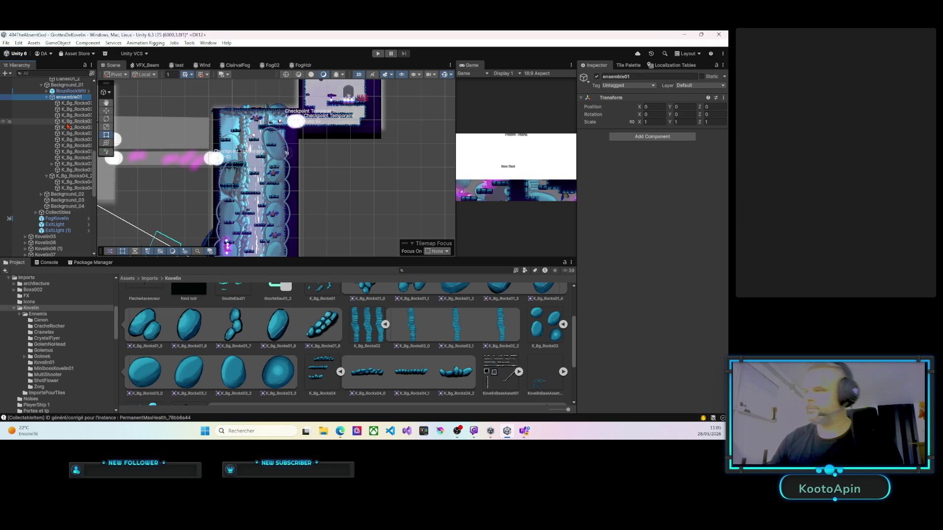
click(48, 97)
Step: Drag a new K_Bg_Rocks04_2 rock from the Project panel into the shaft scene
scroll(94, 157, up, 3)
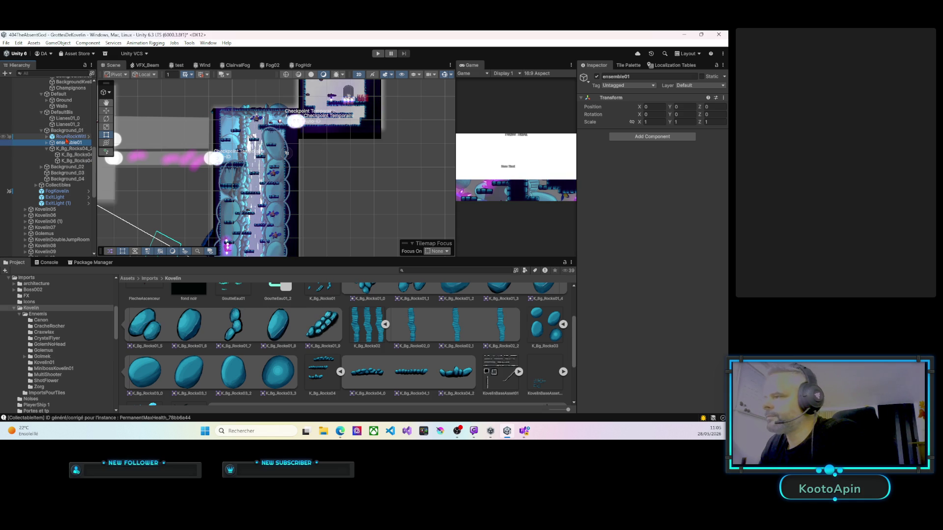
click(46, 149)
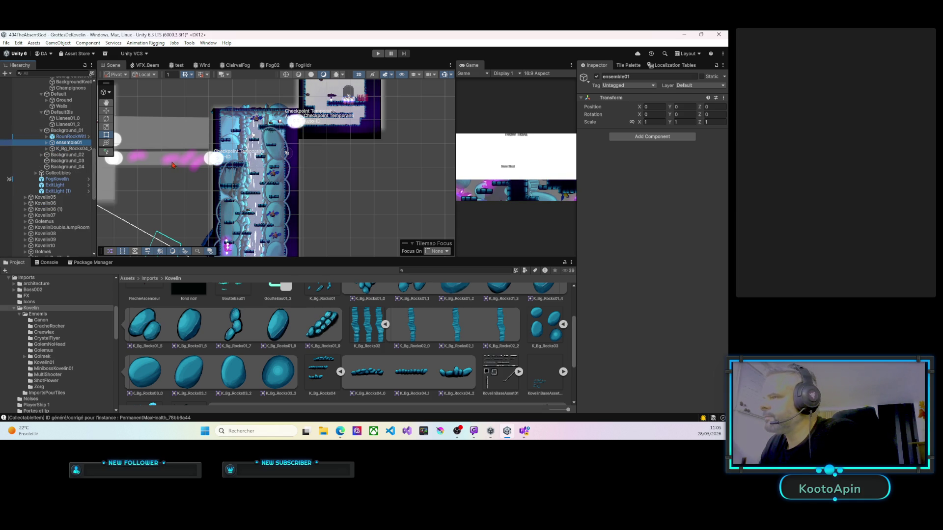
scroll(246, 172, down, 1)
drag(271, 189, 255, 139)
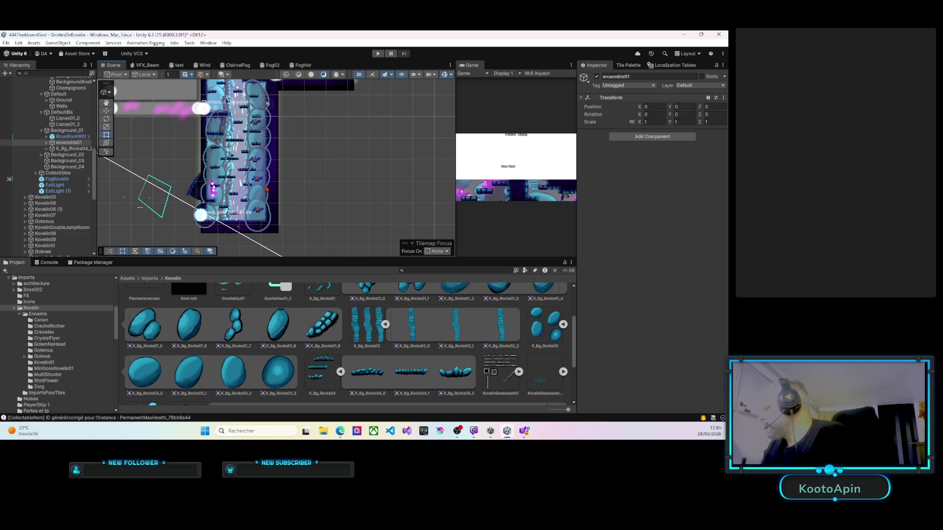
scroll(268, 191, up, 5)
mouse_move(229, 198)
mouse_down()
mouse_move(237, 150)
mouse_move(263, 211)
mouse_up()
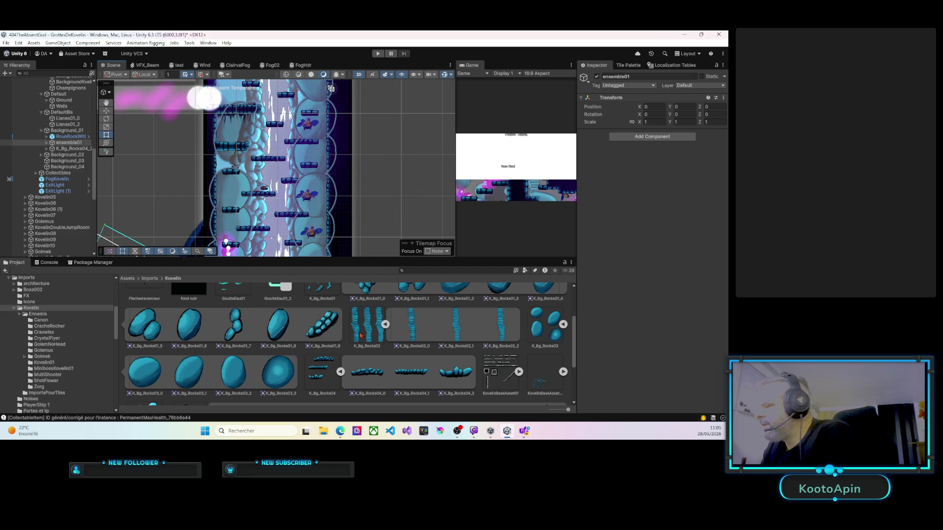
mouse_move(457, 379)
mouse_down()
mouse_move(456, 388)
mouse_move(174, 208)
mouse_move(181, 216)
mouse_move(73, 133)
mouse_up()
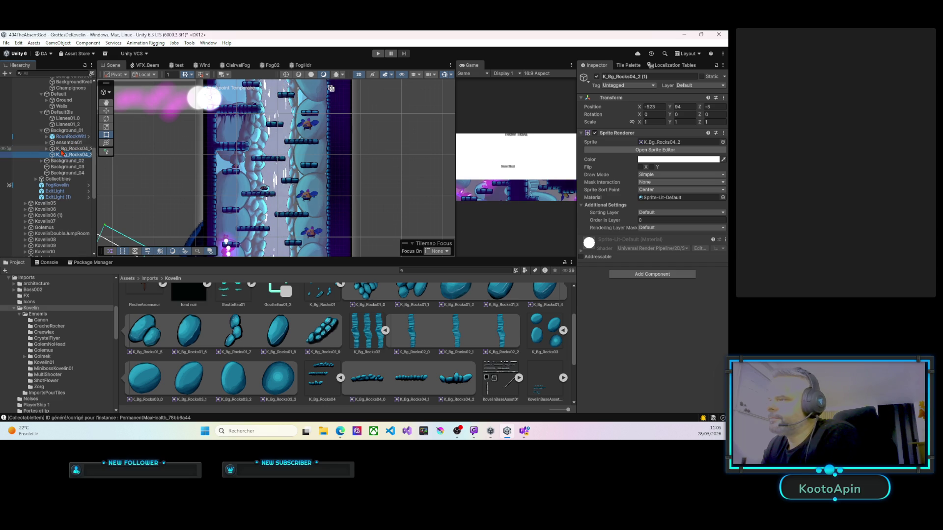
Step: Set the new rock's Position Z to 0 and sorting layer to Background01, then move it to view
click(717, 107)
text(0)
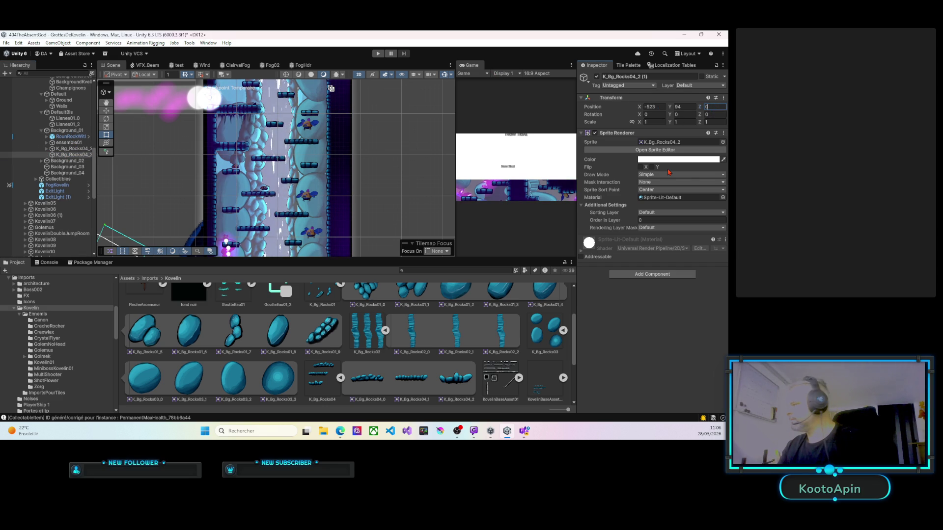
click(659, 212)
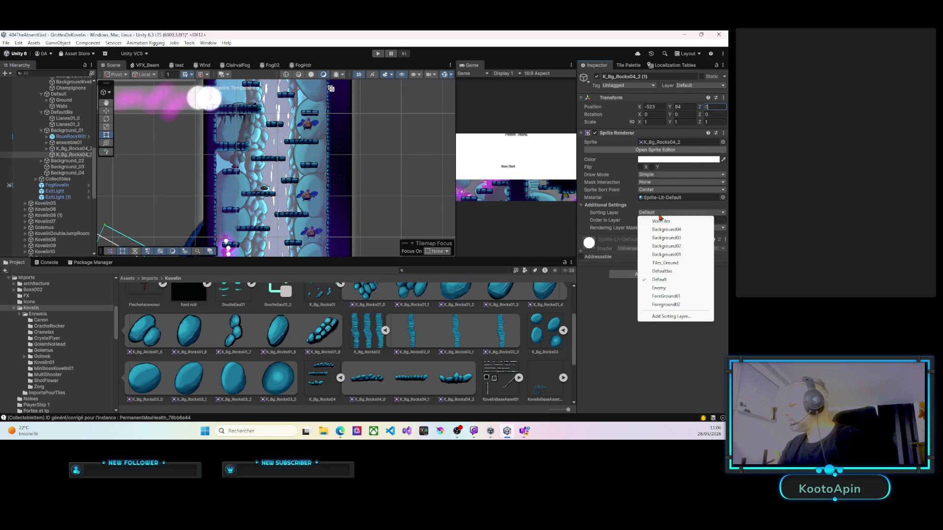
click(666, 255)
right_click(253, 170)
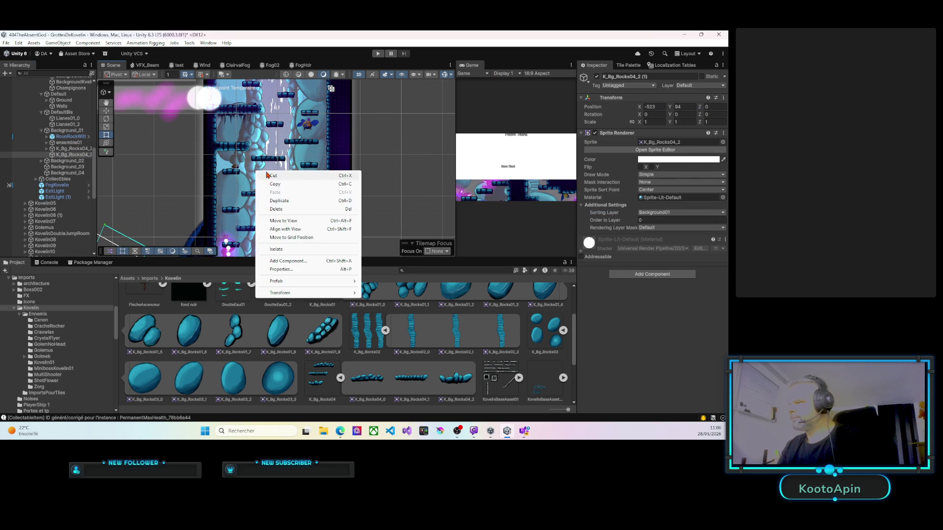
click(278, 215)
Step: Rotate the rock upright, set Order in Layer 25, and stretch it onto the upper-left shaft wall
mouse_move(310, 162)
mouse_down()
mouse_move(303, 211)
mouse_move(261, 199)
mouse_move(225, 222)
mouse_up()
click(640, 220)
text(12)
key(BackSpace)
key(BackSpace)
text(25)
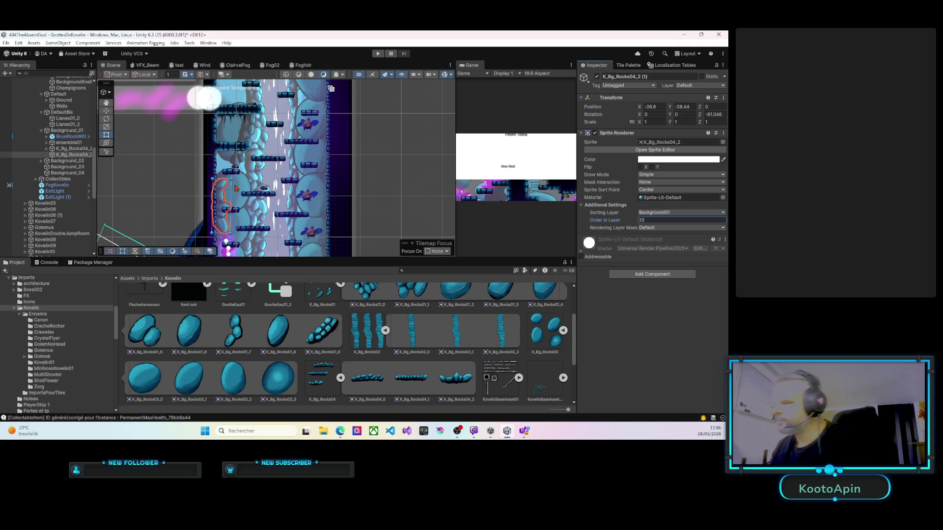
click(228, 200)
mouse_move(228, 201)
mouse_down()
mouse_move(230, 129)
mouse_move(230, 147)
mouse_up()
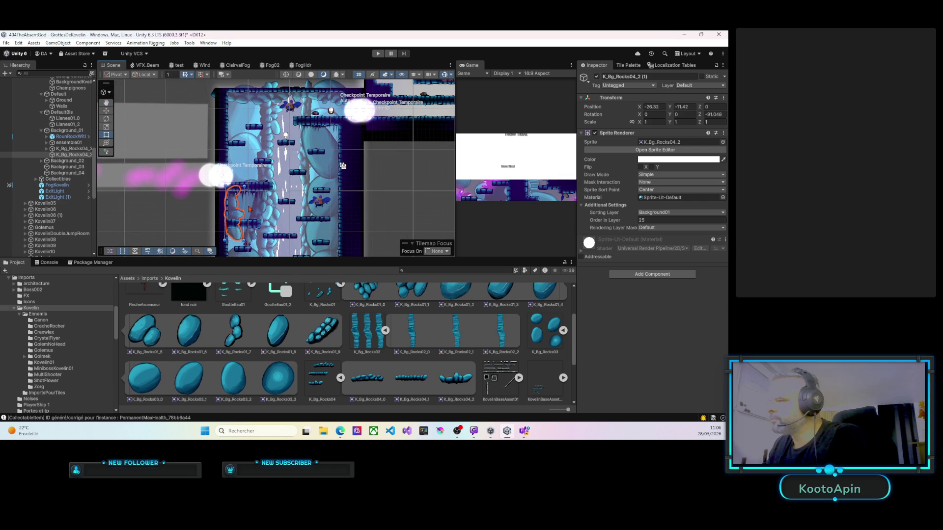
drag(235, 240, 235, 241)
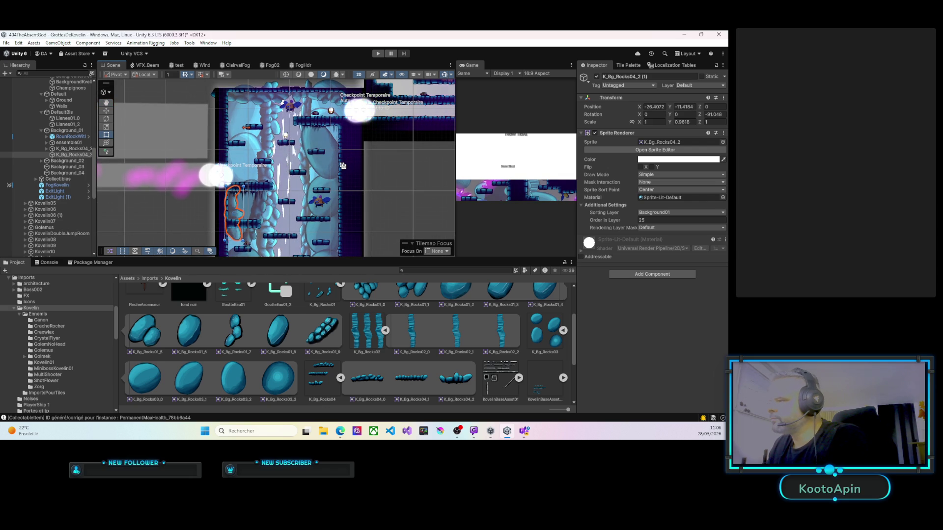
drag(238, 203, 235, 104)
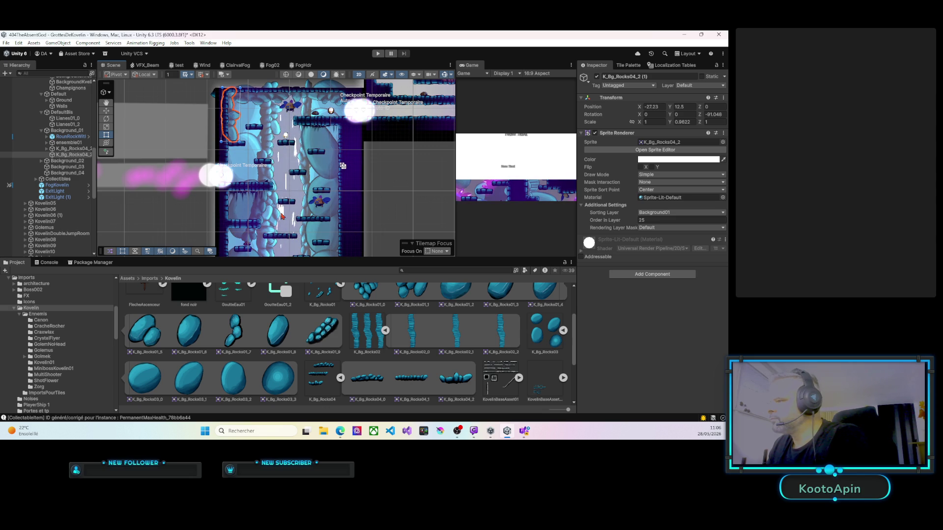
Step: Drag K_Bg_Rocks01_0 into the scene, setting Position Z 0 and sorting layer Background01
scroll(287, 213, down, 2)
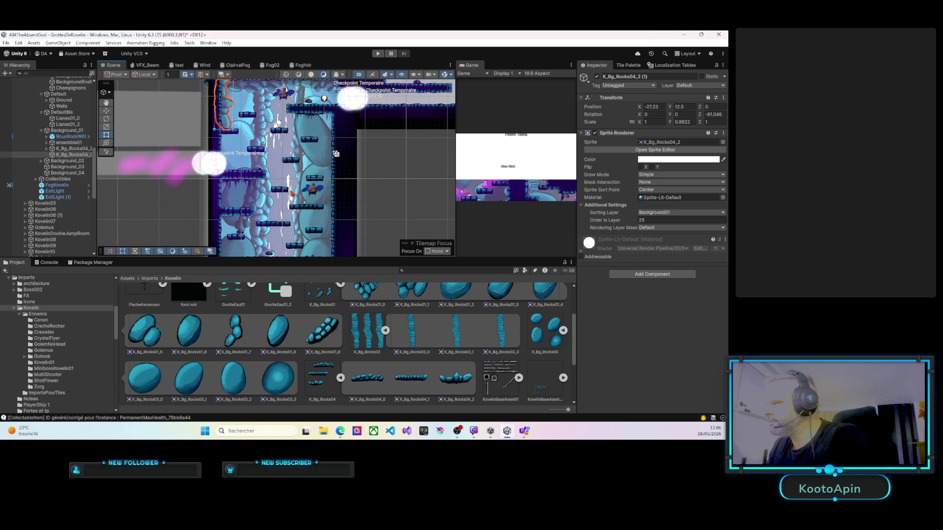
scroll(285, 194, down, 3)
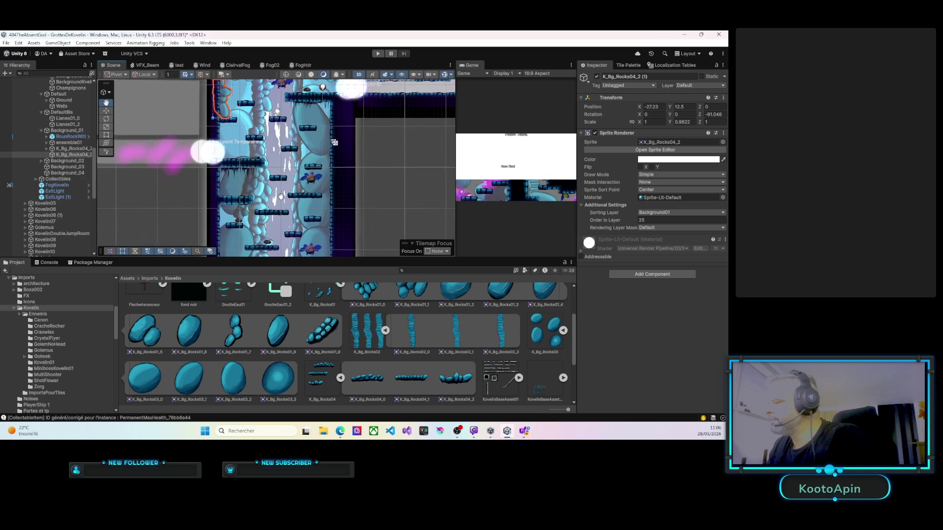
scroll(279, 195, up, 3)
scroll(374, 310, up, 2)
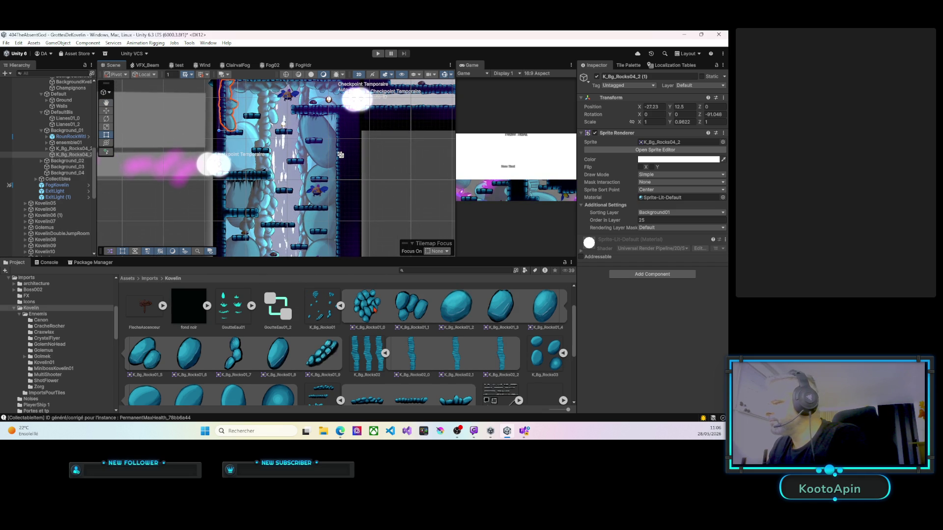
mouse_move(369, 309)
mouse_down()
mouse_move(281, 149)
mouse_move(59, 148)
mouse_move(75, 132)
mouse_up()
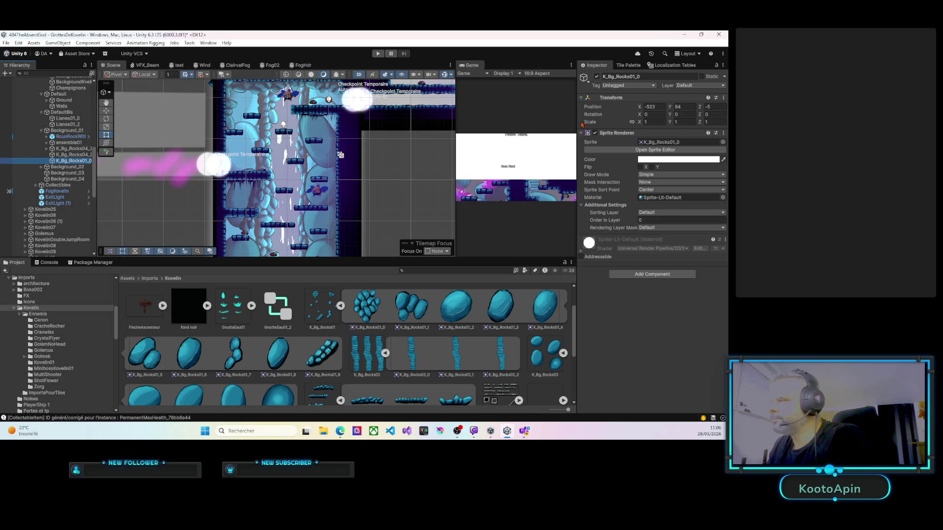
double_click(714, 106)
text(0)
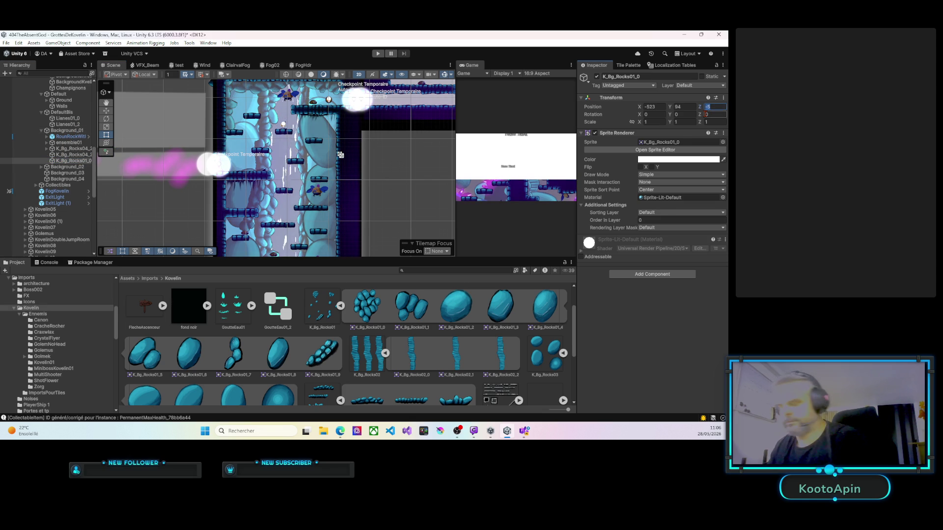
click(666, 212)
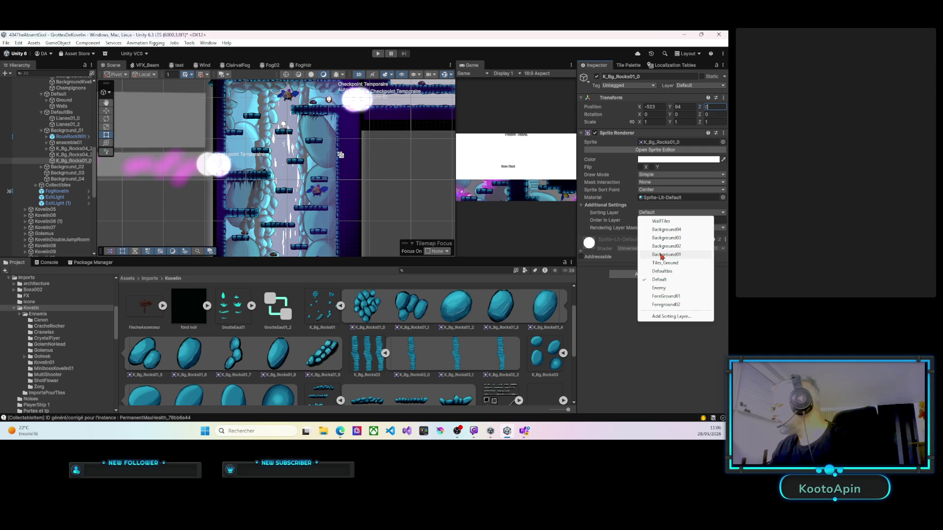
click(661, 255)
right_click(316, 171)
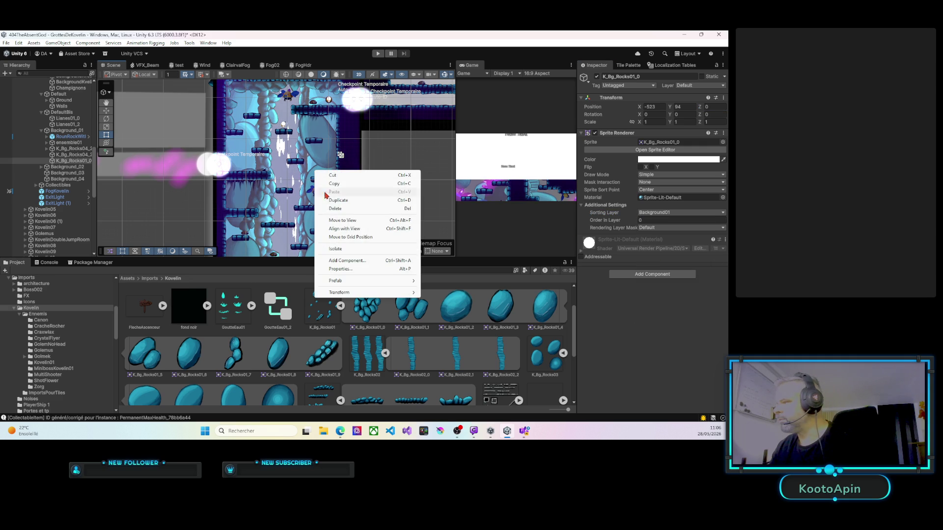
Step: Place the rock cluster in the shaft at Order in Layer -2 and drag a duplicate down-left along the wall
click(343, 220)
drag(275, 167, 308, 163)
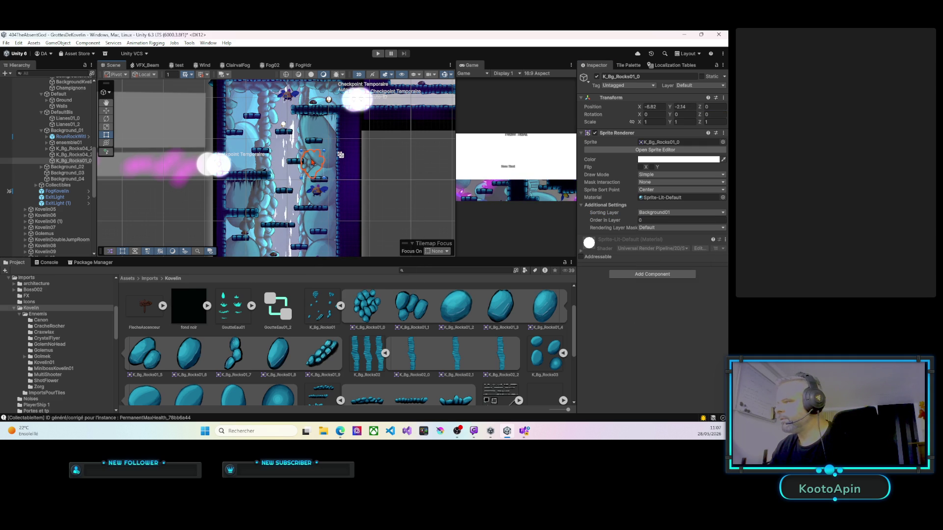
click(636, 222)
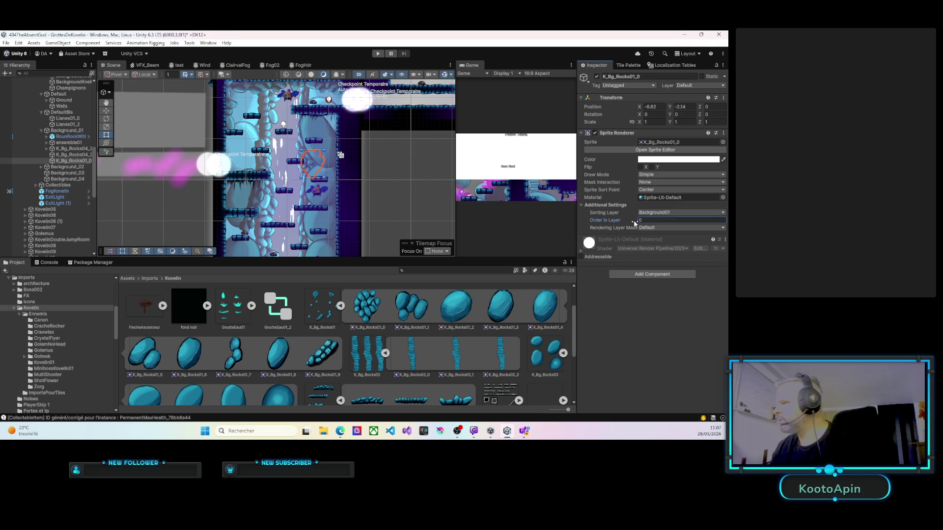
text(-2)
click(311, 166)
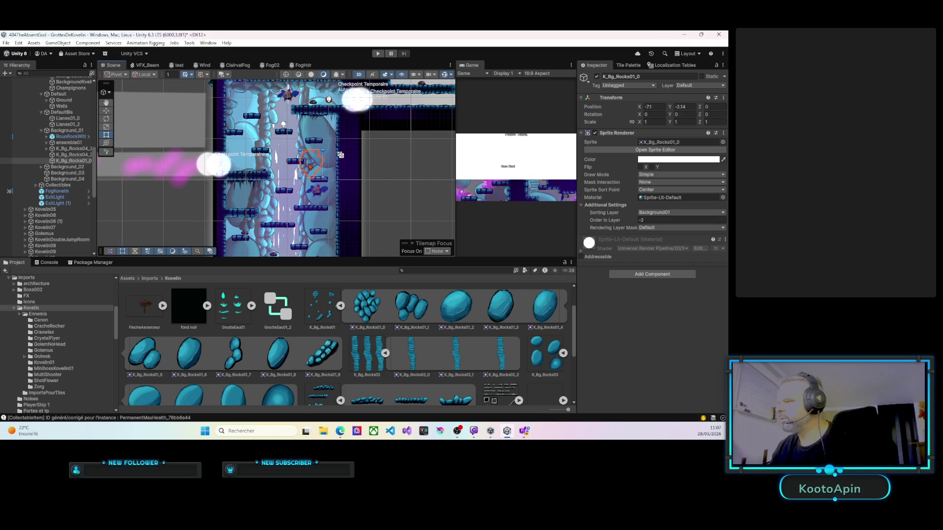
scroll(324, 172, up, 2)
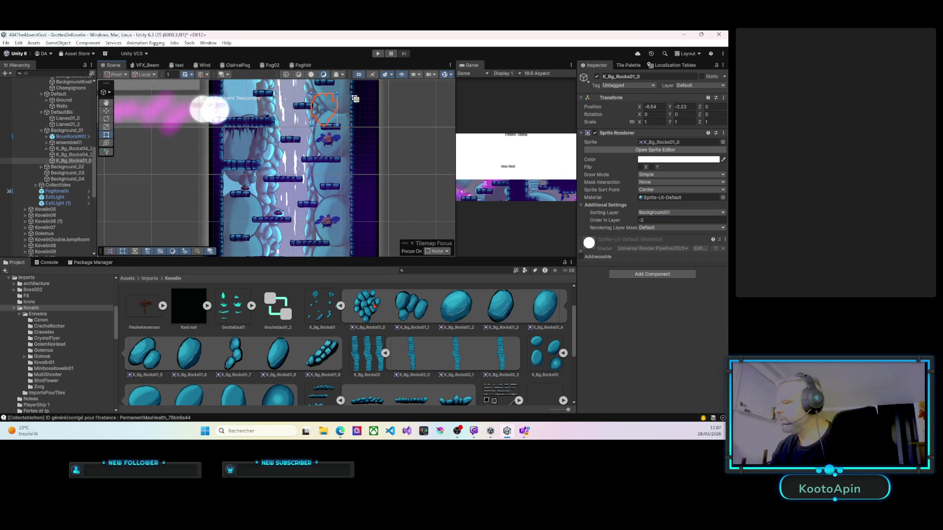
mouse_move(367, 310)
mouse_down()
mouse_move(344, 275)
mouse_move(143, 147)
mouse_move(409, 315)
mouse_up()
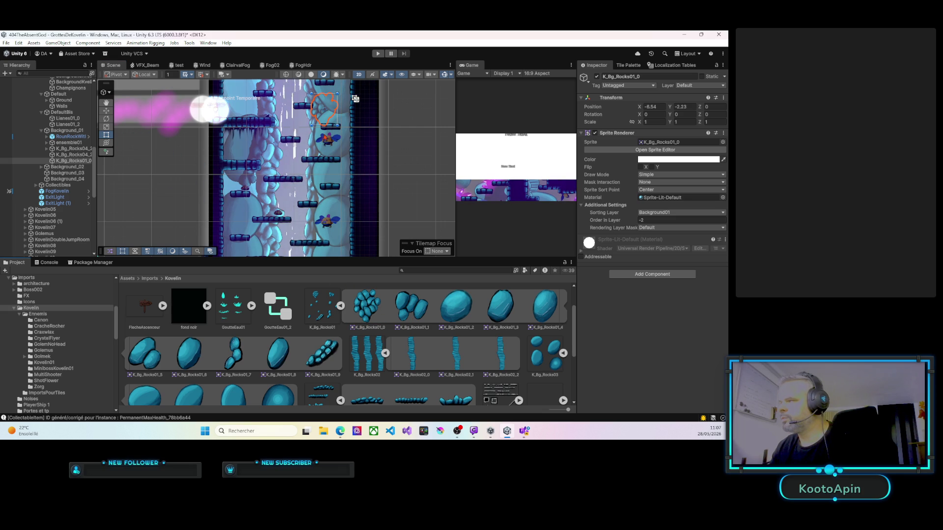
key(ctrl+d)
mouse_move(319, 110)
mouse_down()
mouse_move(230, 189)
mouse_move(257, 192)
mouse_up()
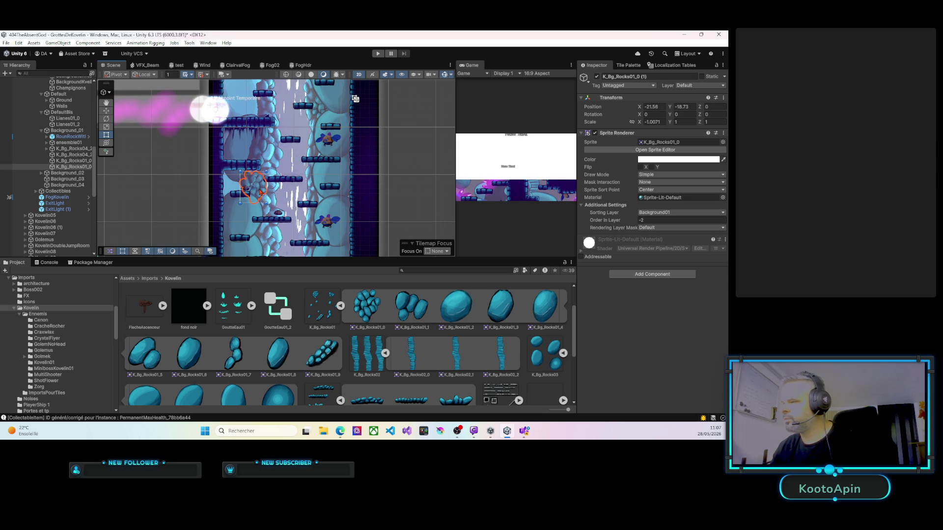
Step: Add two more rock copies along the lower left wall, the first at order -12
key(ctrl+d)
drag(248, 188, 225, 189)
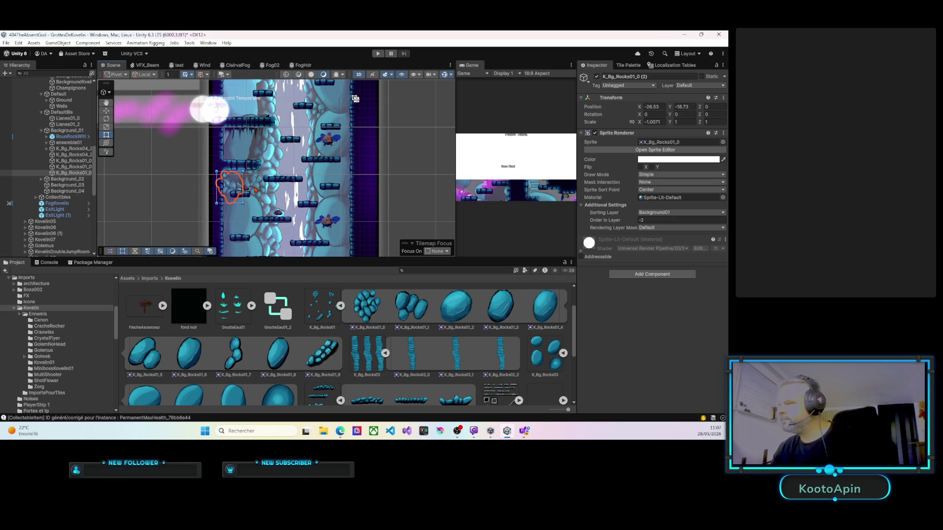
drag(632, 217, 627, 218)
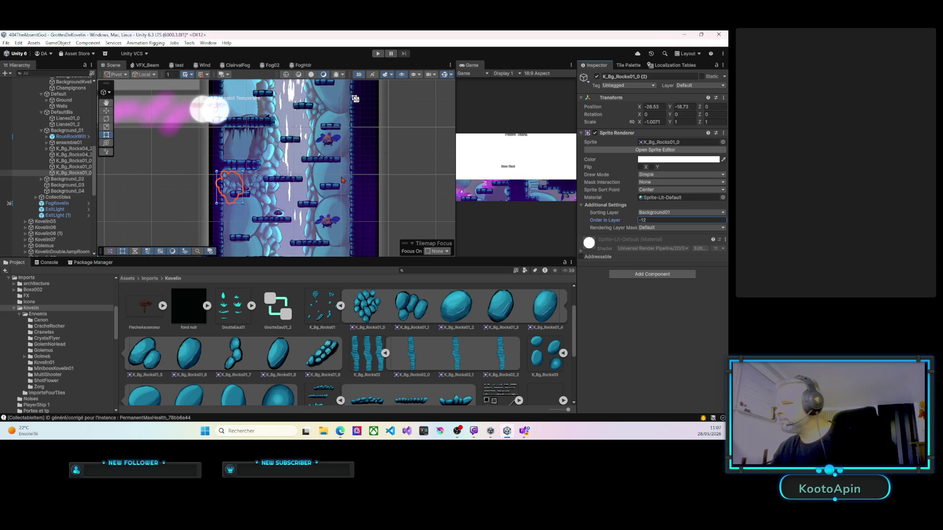
mouse_move(267, 184)
mouse_down()
mouse_move(285, 87)
mouse_move(249, 96)
mouse_move(256, 243)
mouse_move(277, 189)
mouse_up()
key(ctrl+d)
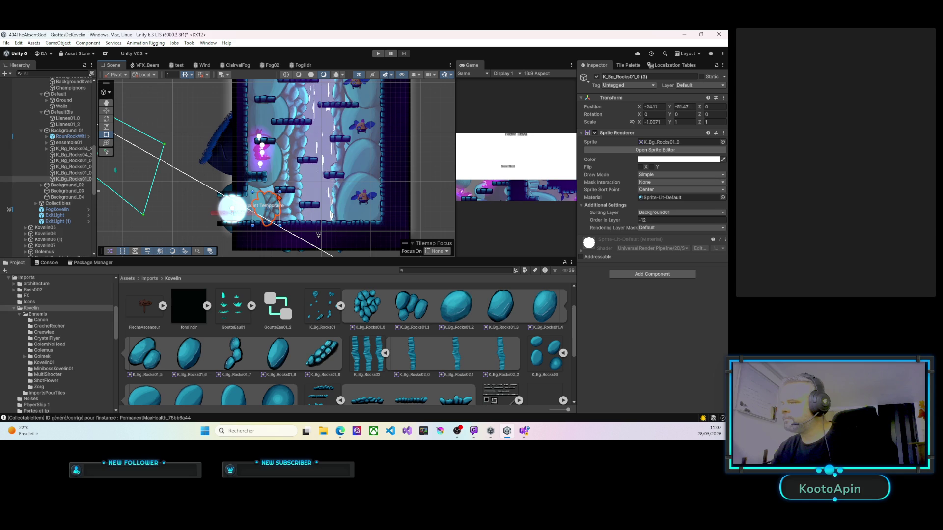
drag(271, 191, 271, 187)
key(ctrl+z)
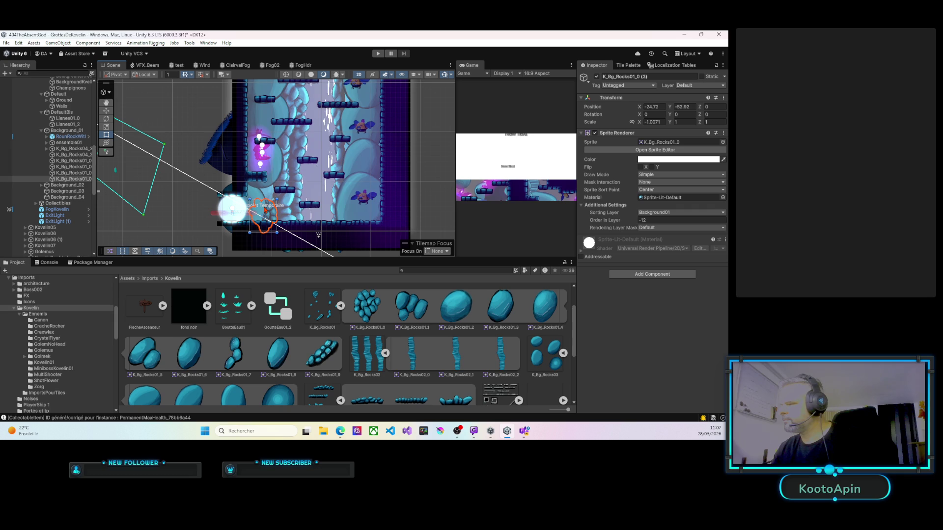
mouse_move(265, 209)
mouse_down()
mouse_move(292, 192)
mouse_move(267, 187)
mouse_move(274, 207)
mouse_up()
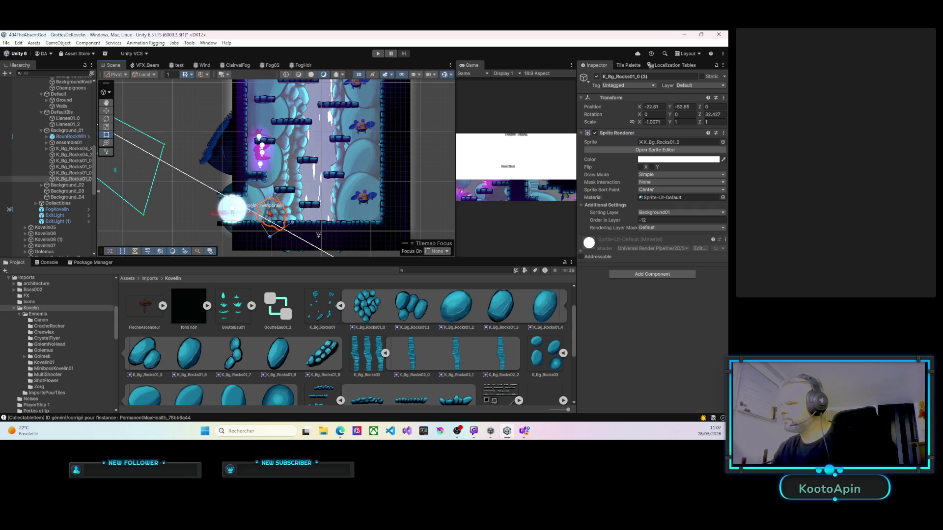
Step: Add further rock copies up the shaft wall, pushed back to Order in Layer -16
key(ctrl+d)
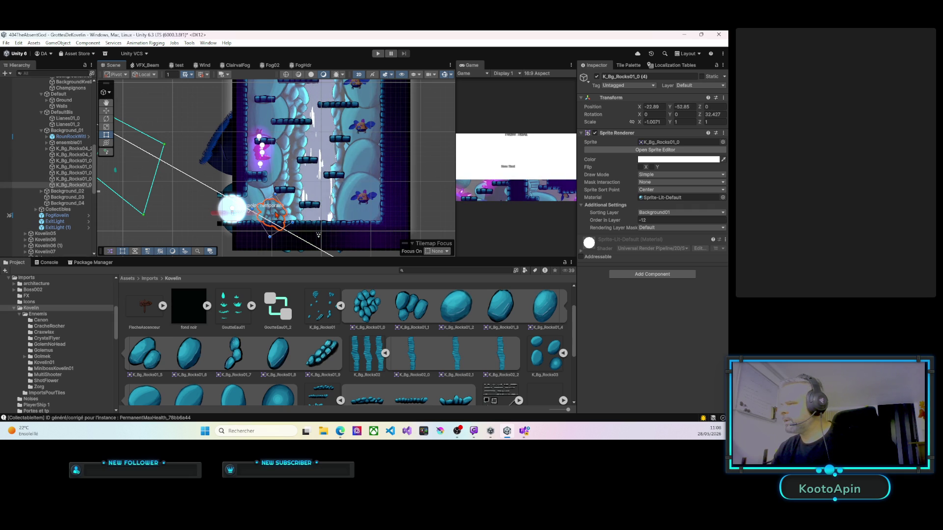
drag(273, 215, 268, 196)
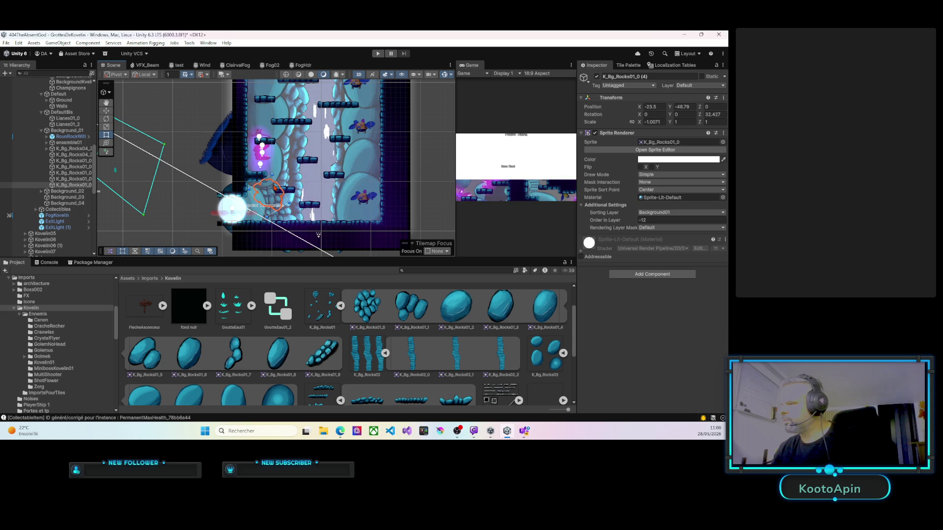
drag(634, 220, 631, 220)
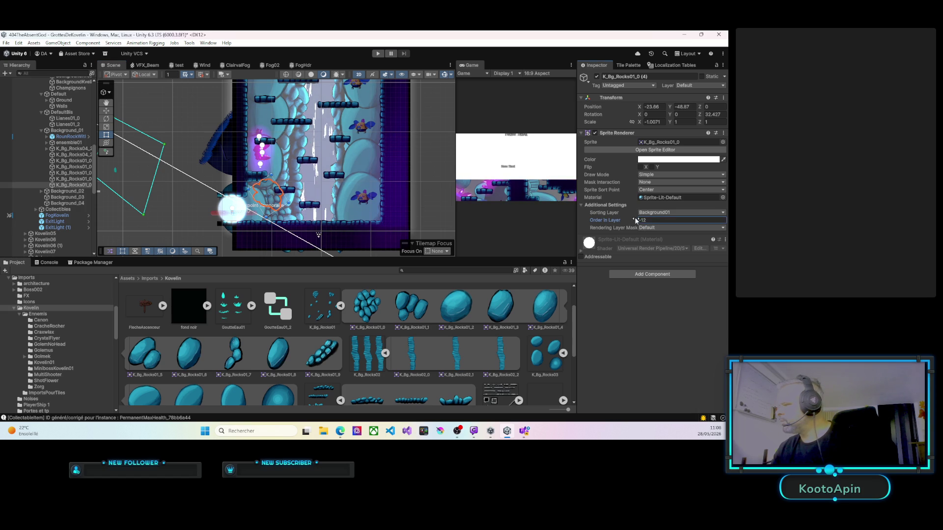
drag(331, 199, 316, 214)
key(ctrl+d)
mouse_move(254, 204)
mouse_down()
mouse_move(337, 157)
mouse_move(338, 196)
mouse_move(357, 206)
mouse_up()
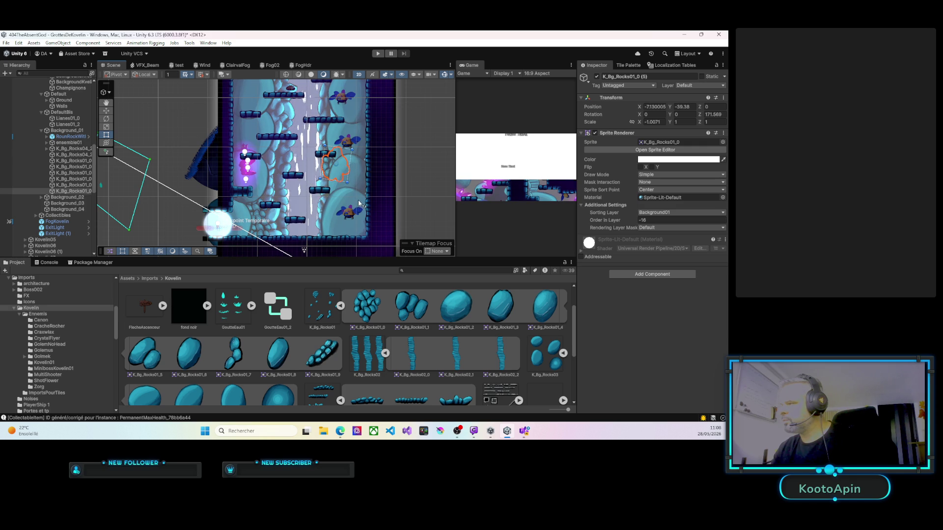
mouse_move(345, 160)
mouse_down()
mouse_move(332, 187)
mouse_move(332, 153)
mouse_move(324, 180)
mouse_up()
key(ctrl+d)
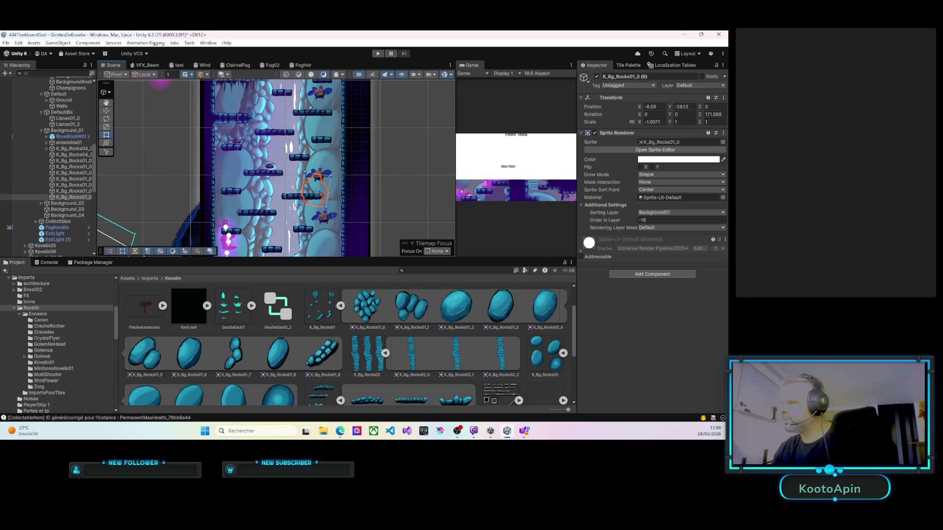
key(ctrl+d)
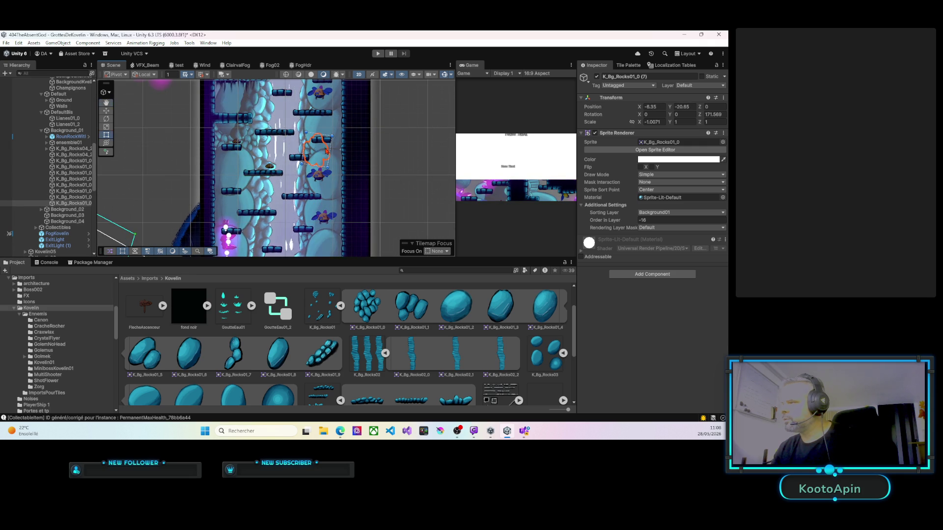
drag(325, 147, 322, 195)
key(ctrl+d)
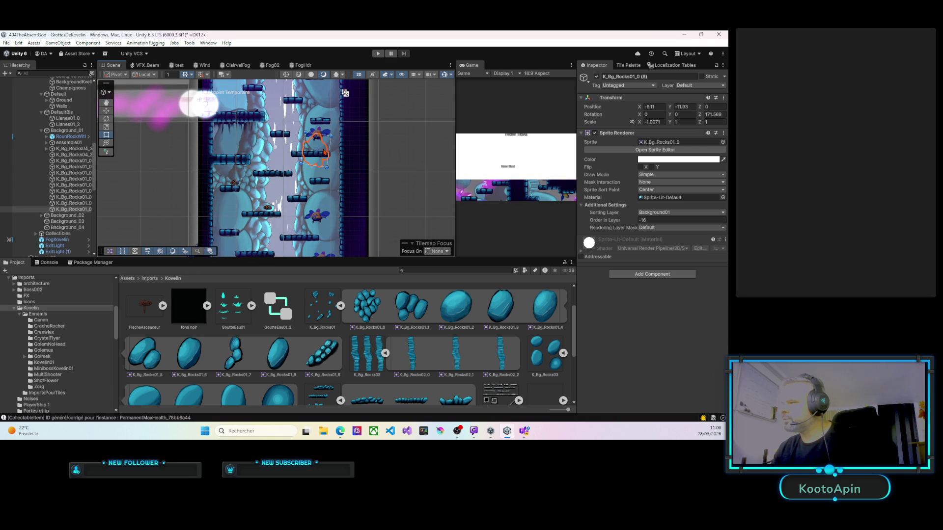
drag(310, 151, 281, 255)
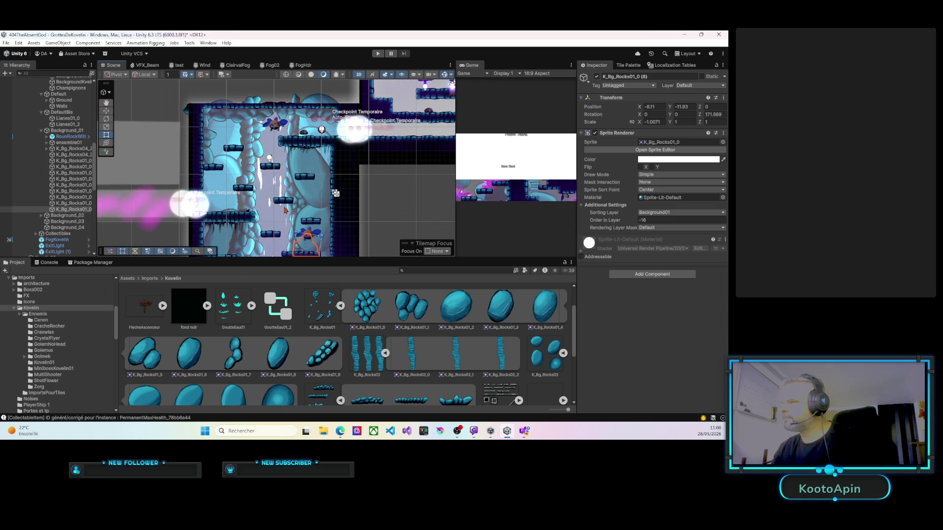
Step: Duplicate the rock several times, placing copies up the shaft toward the upper chamber
key(ctrl+d)
drag(302, 216, 313, 188)
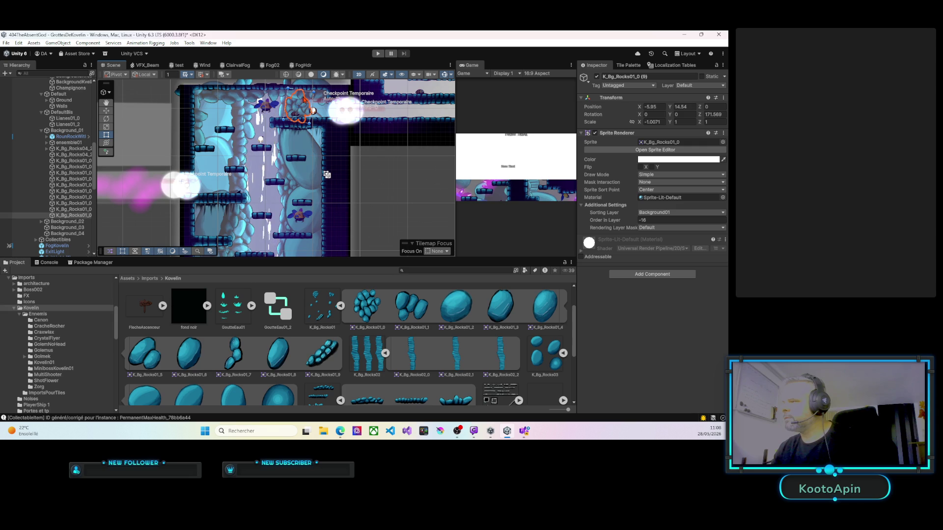
scroll(306, 131, up, 2)
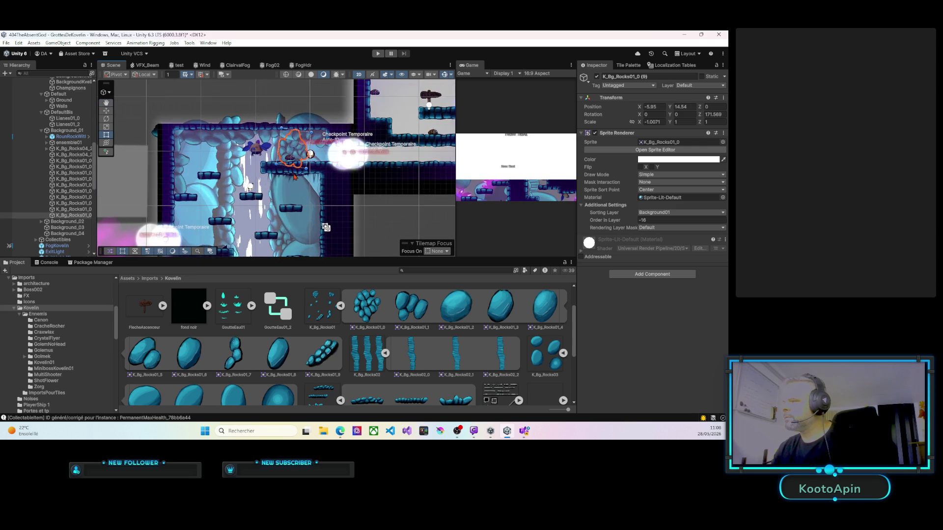
mouse_move(305, 131)
mouse_down()
mouse_move(276, 186)
mouse_move(298, 157)
mouse_up()
key(ctrl+d)
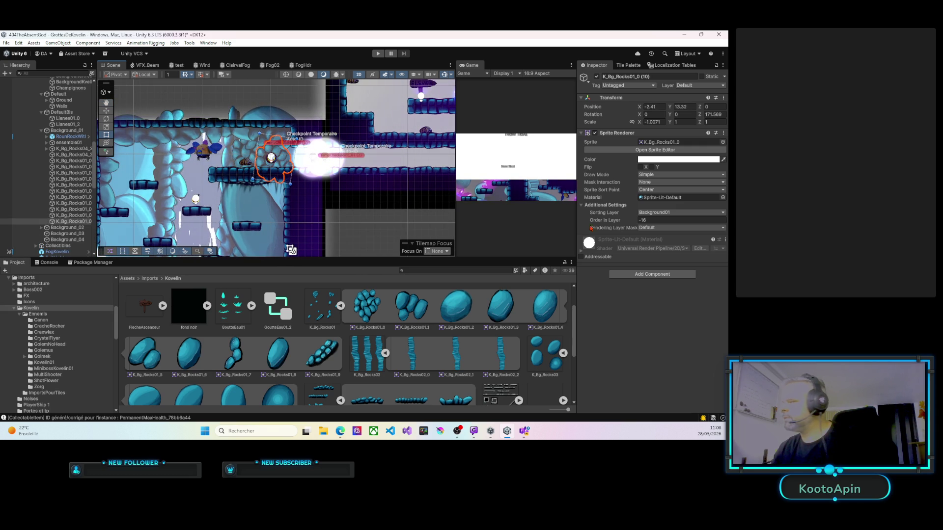
key(ctrl+d)
drag(273, 160, 294, 166)
Step: Set Order in Layer -36, then place a rotated copy on the upper chamber's left wall
drag(632, 222, 624, 223)
drag(228, 188, 293, 183)
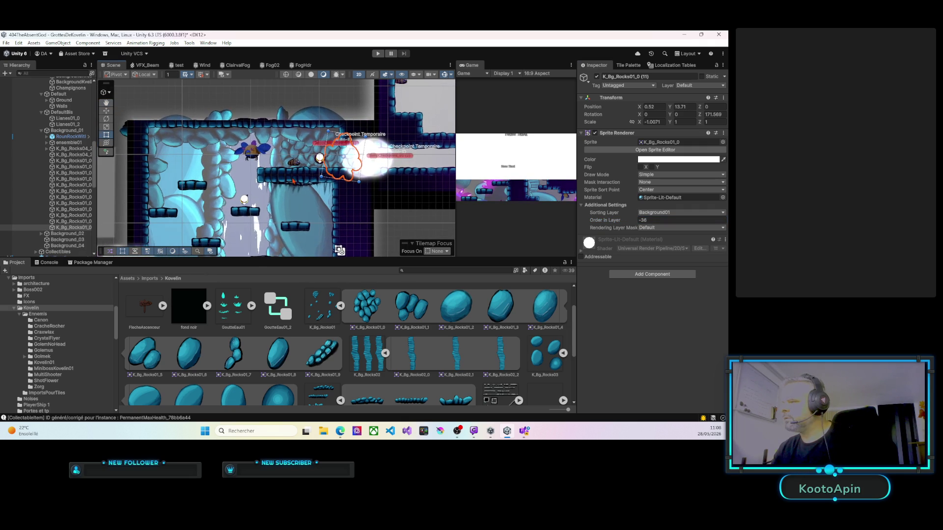
drag(224, 202, 258, 170)
key(ctrl+d)
drag(377, 141, 234, 178)
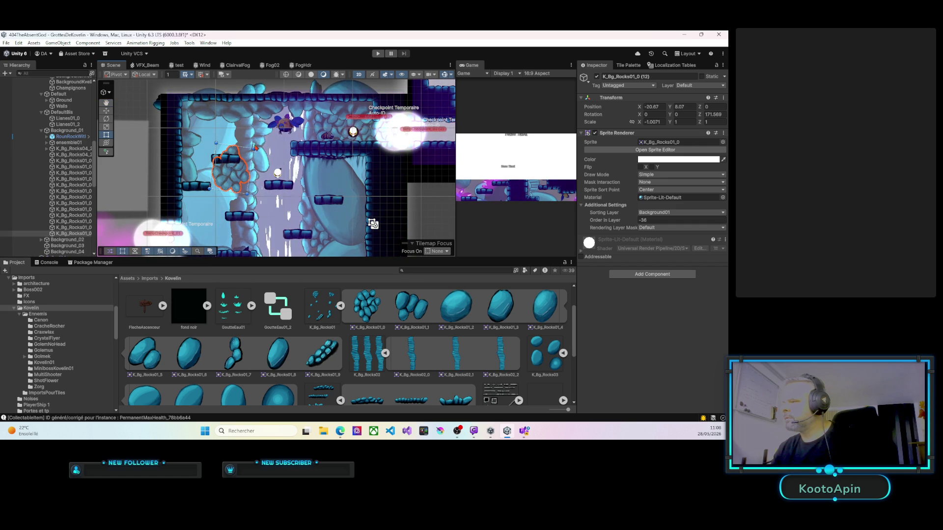
drag(264, 180, 210, 212)
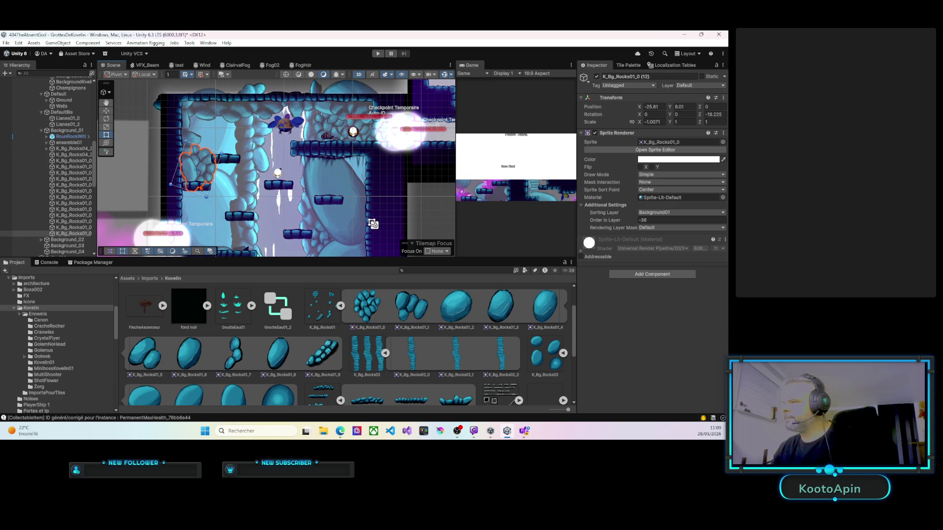
mouse_move(201, 191)
mouse_down()
mouse_move(189, 215)
mouse_move(236, 156)
mouse_up()
Step: Raise the oval rock K_Bg_Rocks03_2 (3) up the left wall and set its Order in Layer to -8
click(236, 207)
click(242, 142)
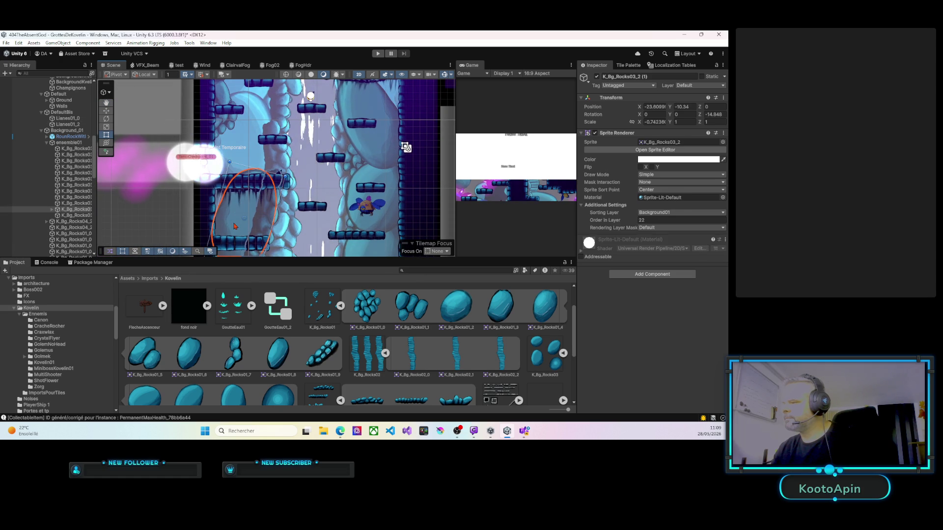
drag(241, 142, 232, 103)
drag(232, 167, 236, 205)
key(t)
drag(254, 167, 252, 133)
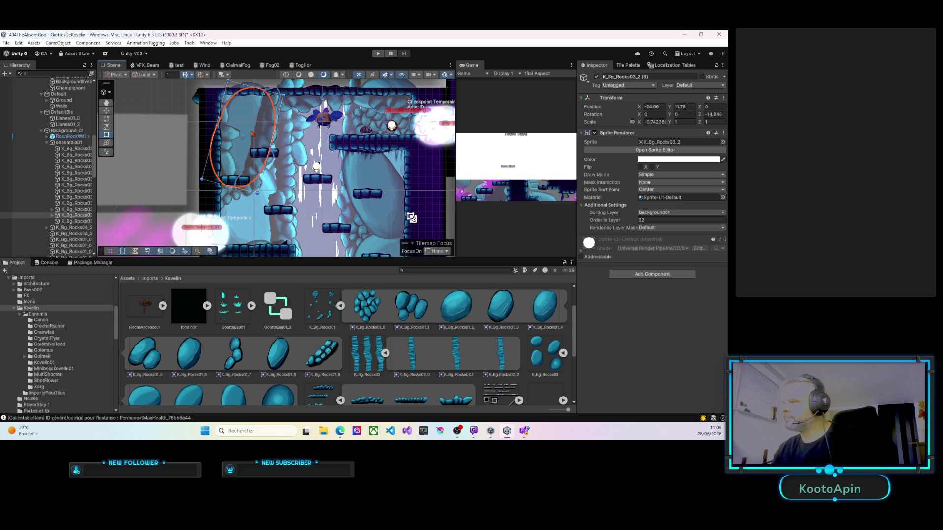
click(638, 221)
text(-8)
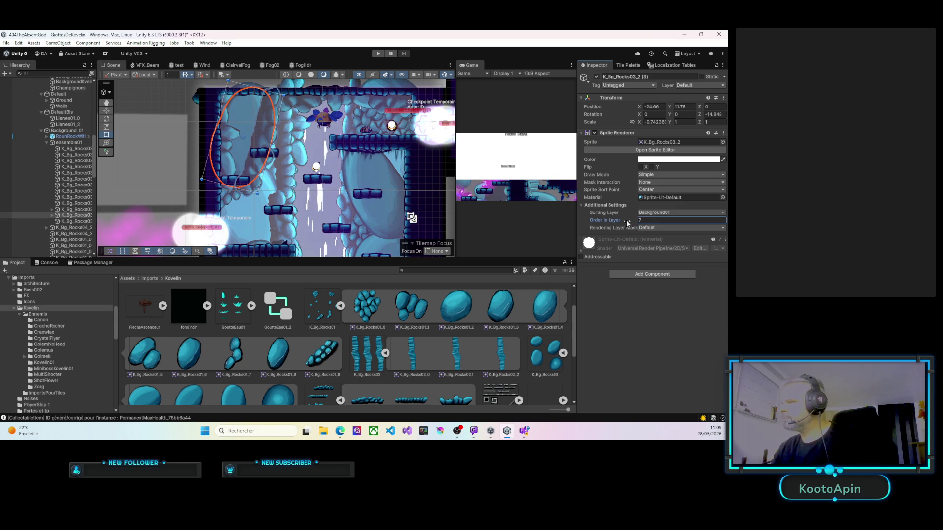
Step: Set the tall K_Bg_Rocks04_0 column to Order in Layer 10, nudge it left, and duplicate it
click(265, 142)
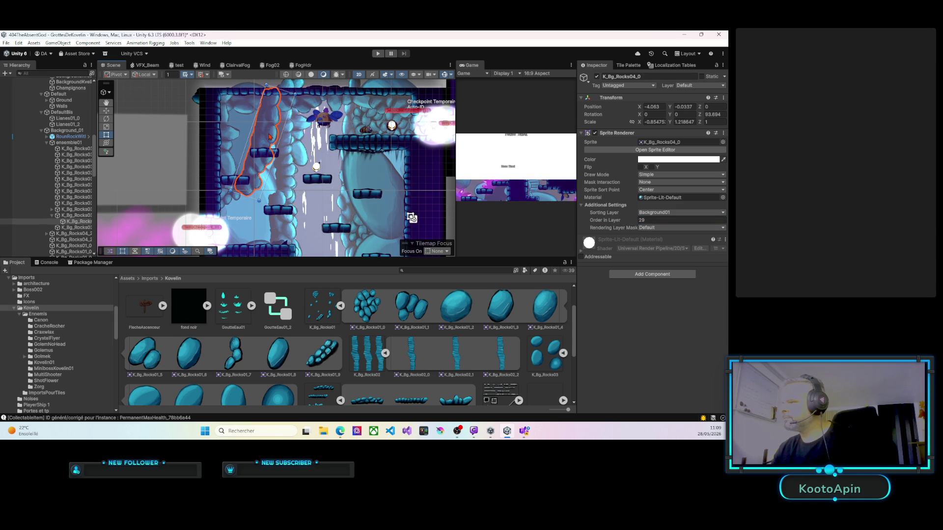
click(632, 219)
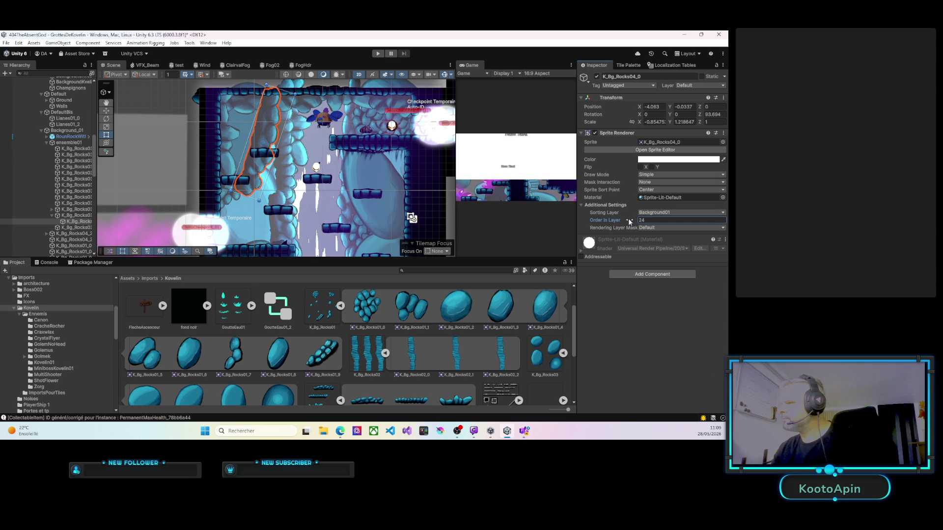
key(BackSpace)
text(3)
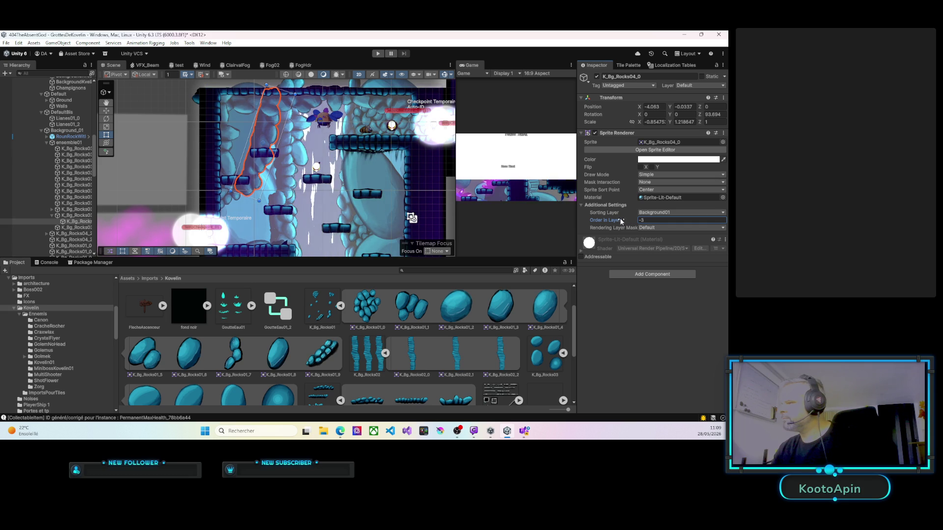
text(1)
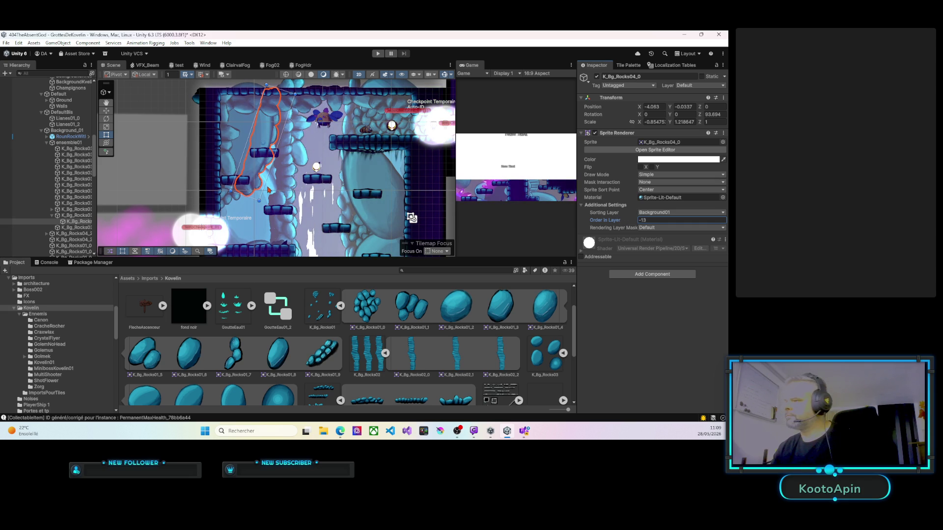
drag(271, 229, 278, 144)
click(278, 207)
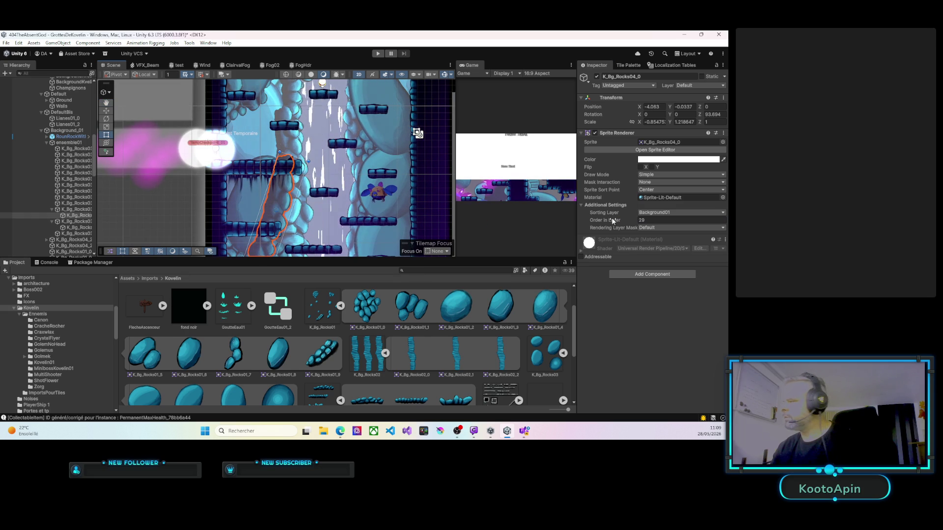
click(634, 222)
drag(635, 222, 631, 221)
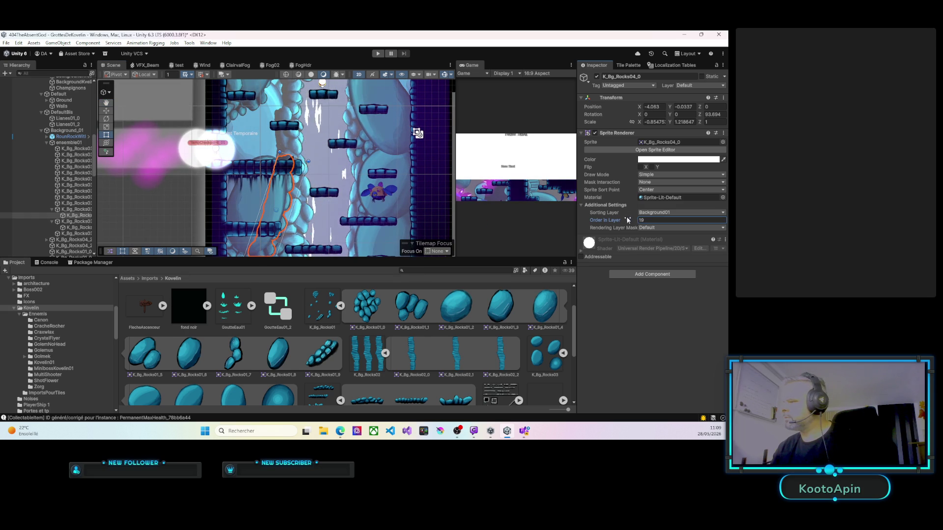
mouse_move(292, 208)
mouse_down()
mouse_move(307, 143)
mouse_move(304, 212)
mouse_move(303, 126)
mouse_up()
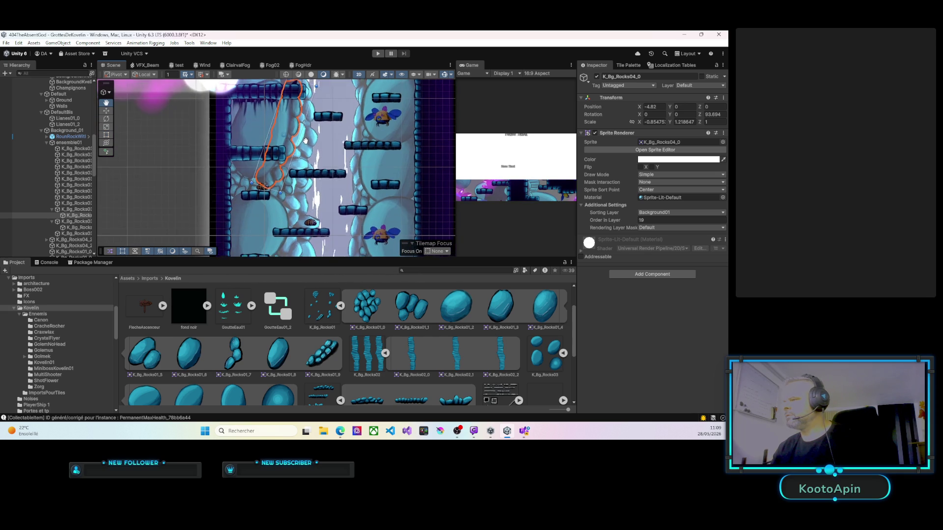
key(ctrl+d)
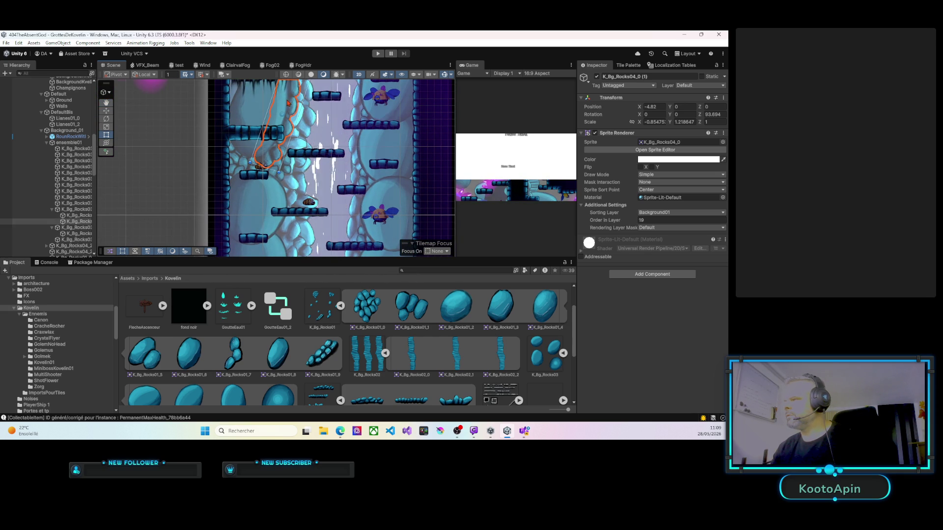
Step: Move the column copy down the left wall at order -3, then place another duplicate on the lower right wall
mouse_move(305, 148)
mouse_down()
mouse_move(291, 203)
mouse_move(297, 147)
mouse_up()
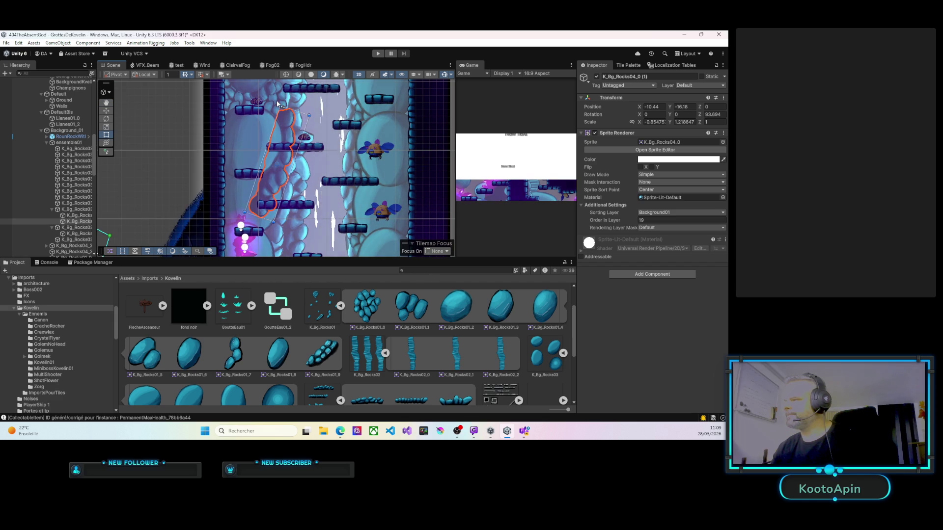
drag(271, 129, 269, 138)
drag(637, 223, 632, 223)
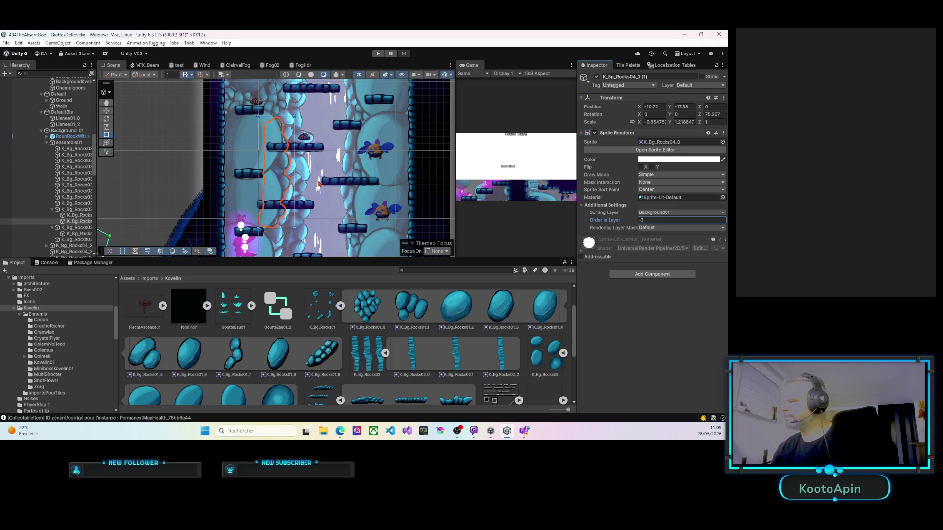
mouse_move(284, 170)
mouse_down()
mouse_move(285, 193)
mouse_move(326, 185)
mouse_move(347, 141)
mouse_move(336, 155)
mouse_up()
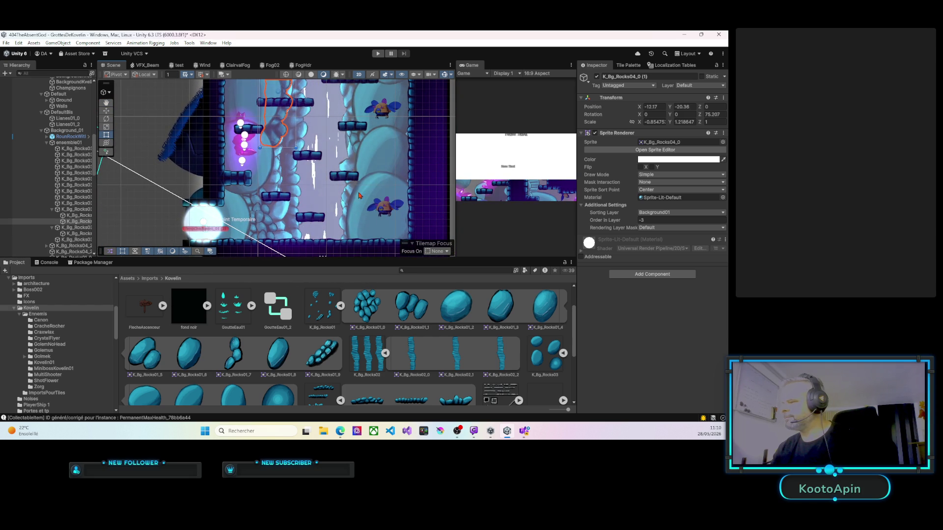
key(ctrl+d)
mouse_move(277, 130)
mouse_down()
mouse_move(357, 222)
mouse_move(299, 186)
mouse_move(357, 185)
mouse_move(358, 167)
mouse_move(350, 183)
mouse_up()
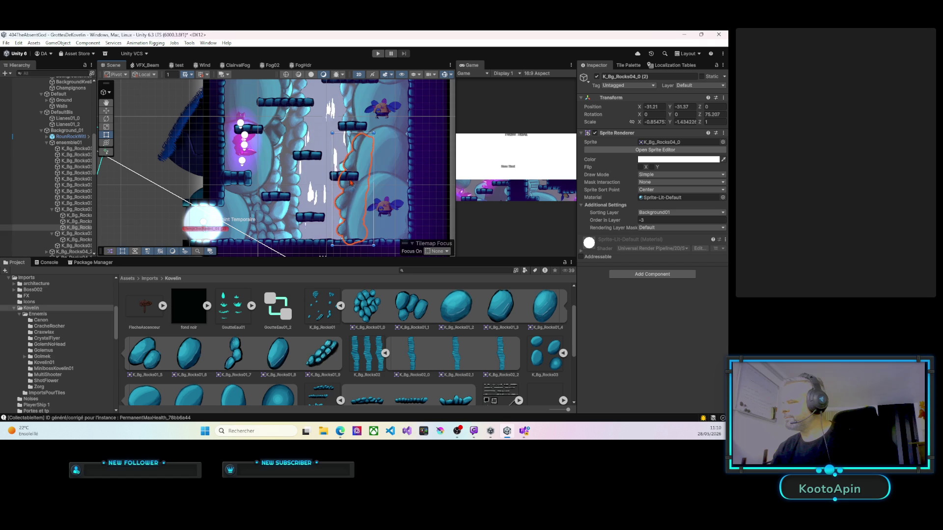
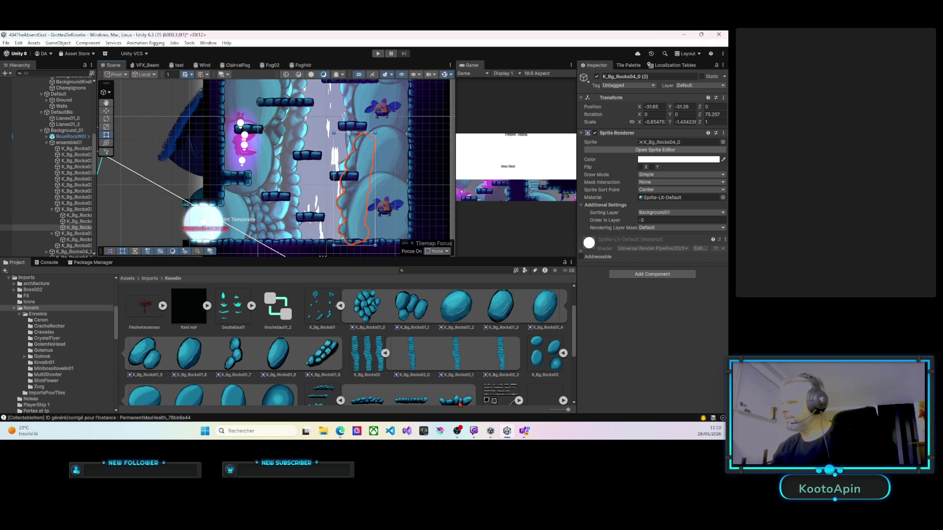
Step: Add a K_Bg_Rocks04_2 rock to the scene at Z 0 on the Background01 sorting layer
scroll(460, 404, down, 2)
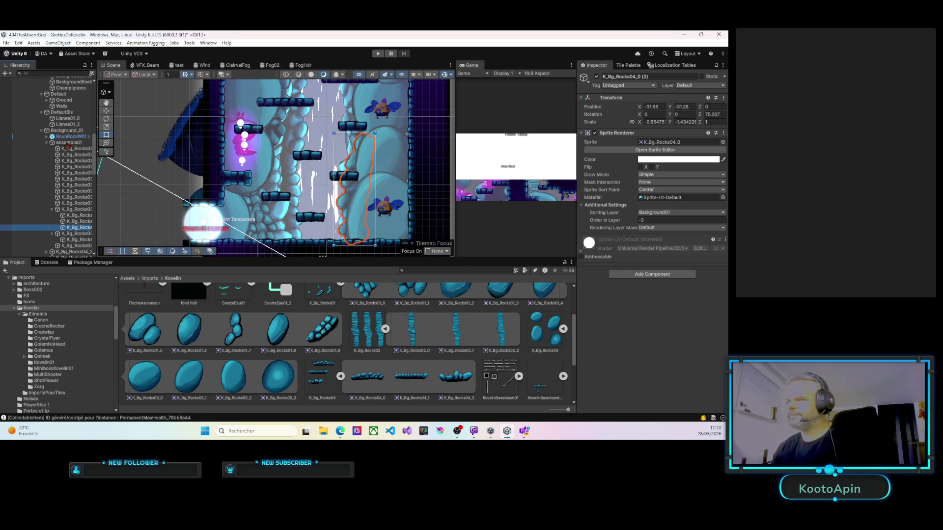
drag(68, 133, 68, 133)
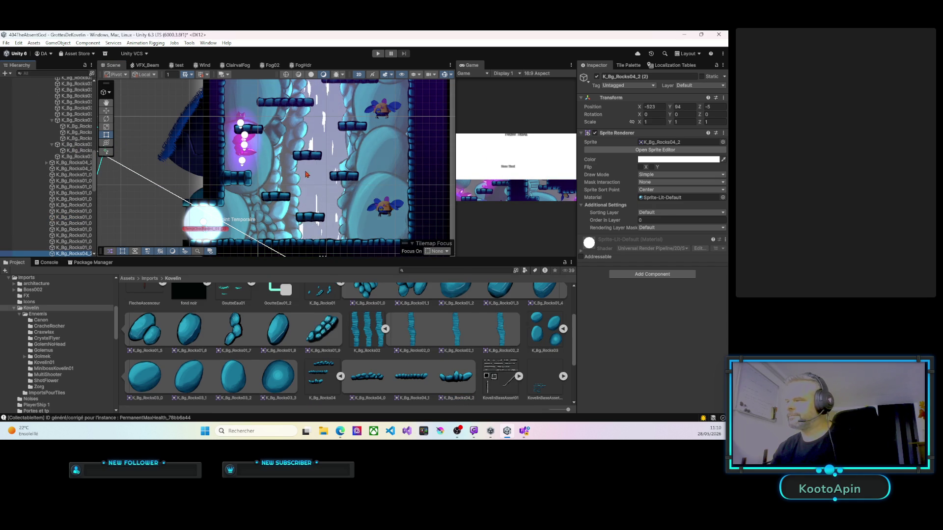
click(721, 107)
text(0)
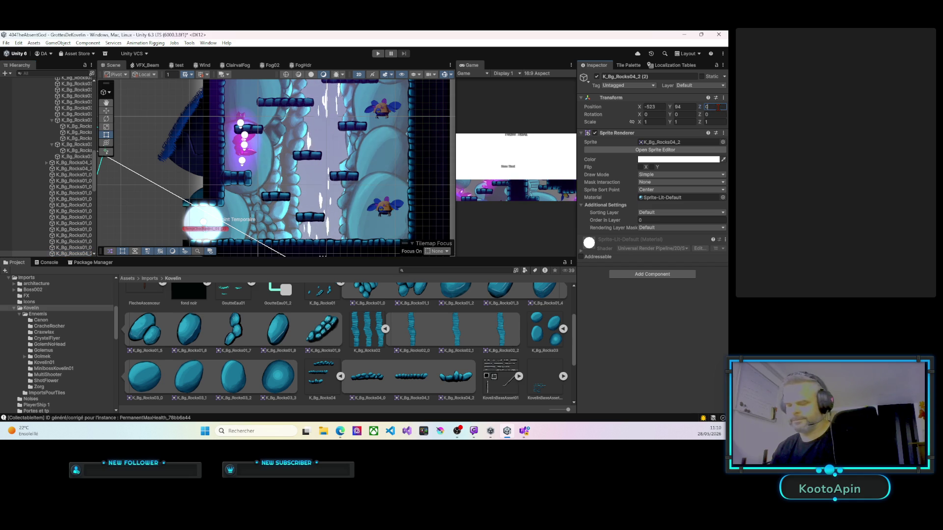
click(667, 212)
click(666, 254)
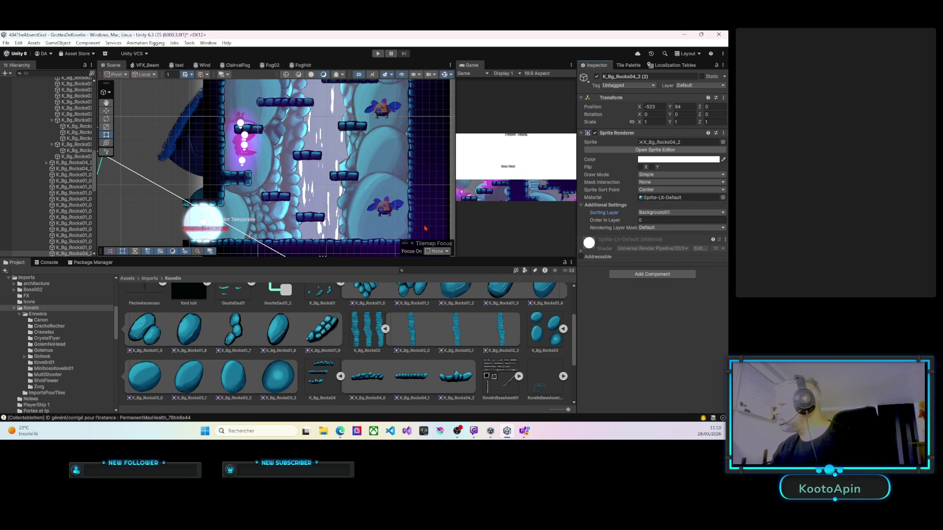
Step: Centre the rock with Move to View, then drag it right into the cave shaft
right_click(367, 199)
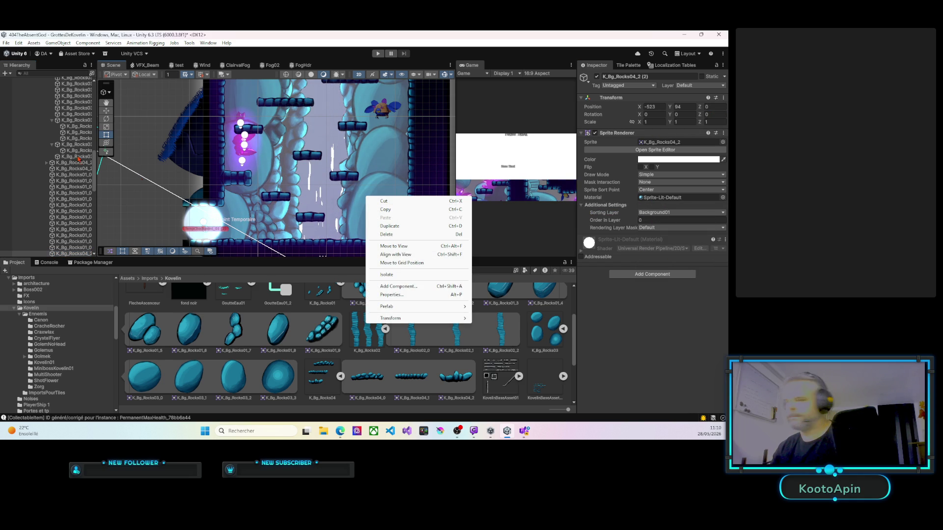
key(Escape)
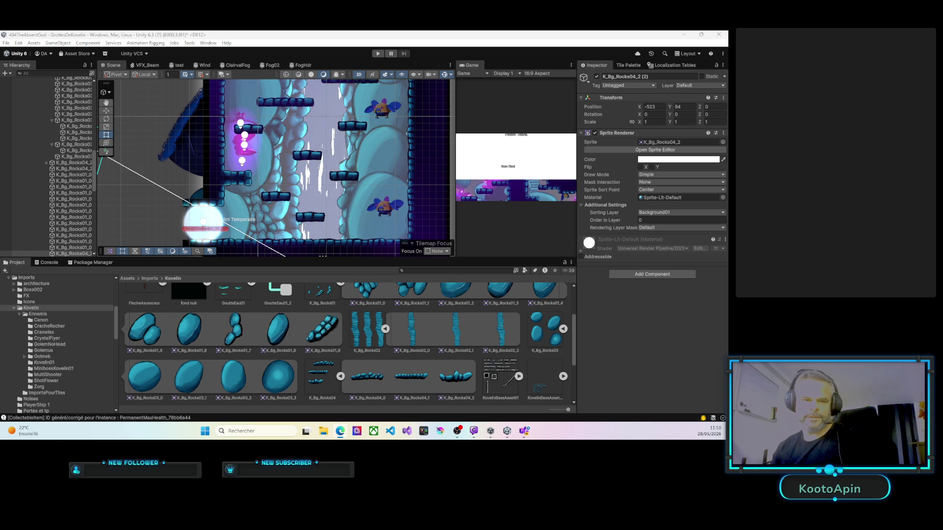
right_click(377, 178)
click(405, 228)
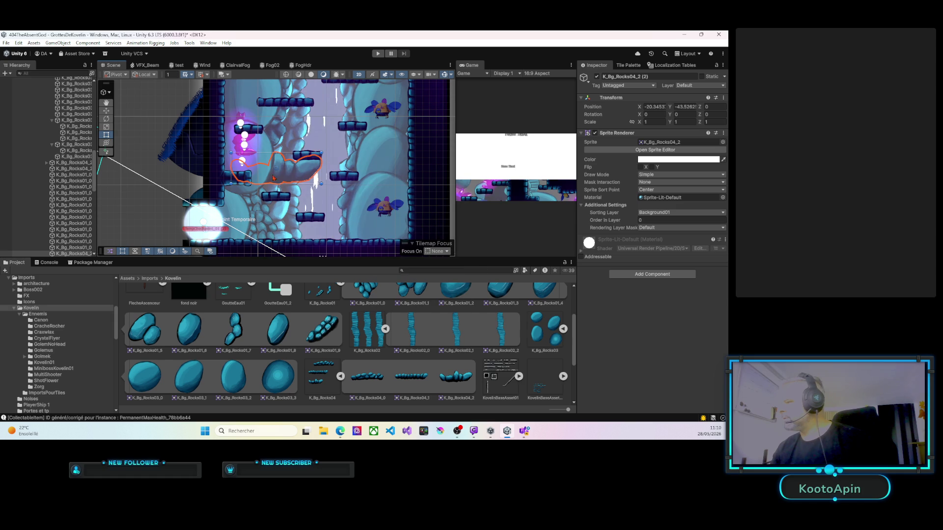
drag(281, 178, 384, 185)
Step: Set the rock's order in layer to 6, move it onto the right wall, then tilt and narrow it
click(639, 221)
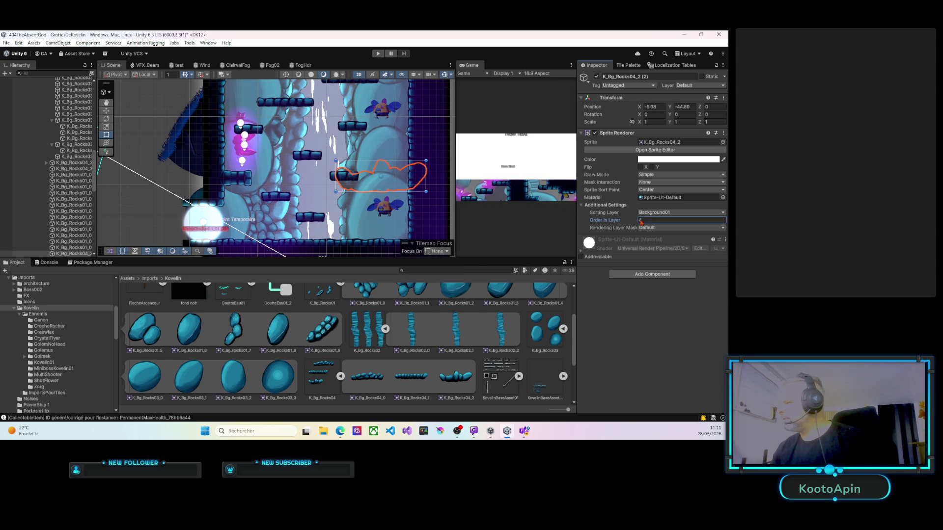
drag(373, 189, 394, 180)
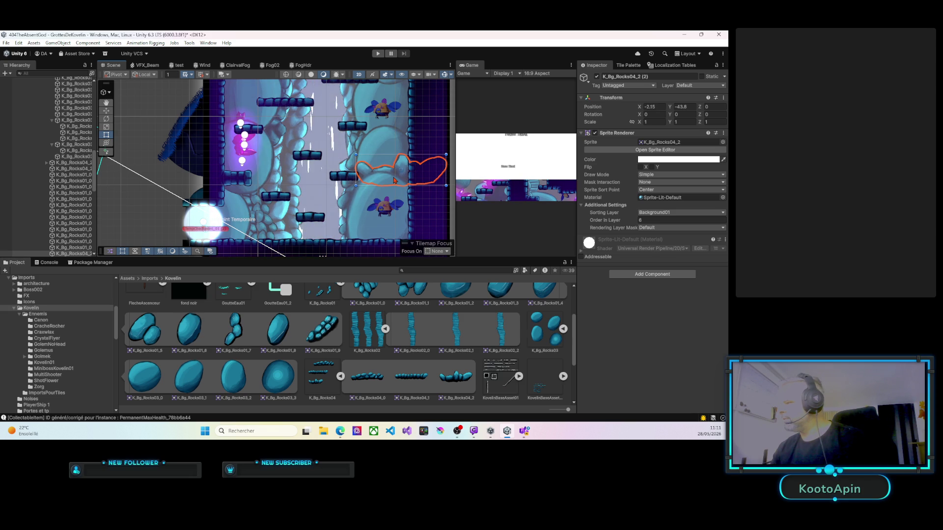
mouse_move(393, 180)
mouse_down()
mouse_move(397, 135)
mouse_move(393, 181)
mouse_up()
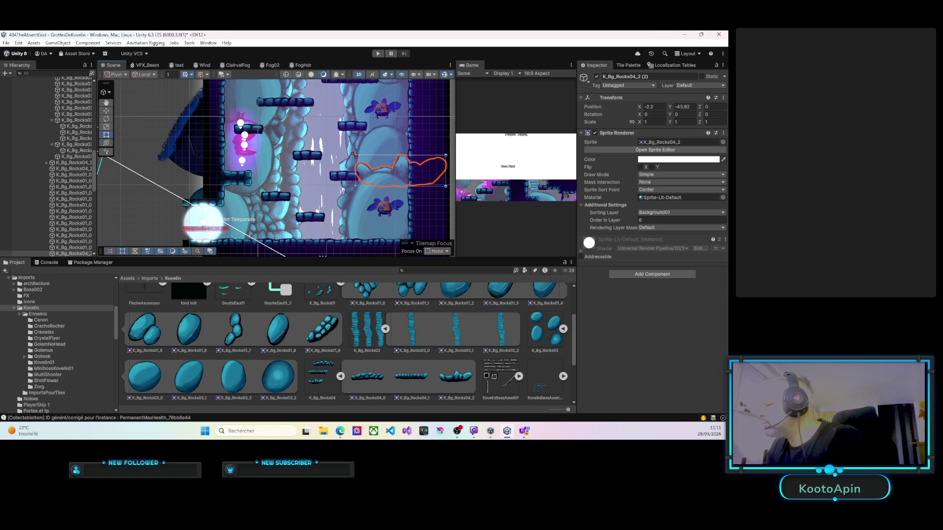
drag(354, 155, 391, 169)
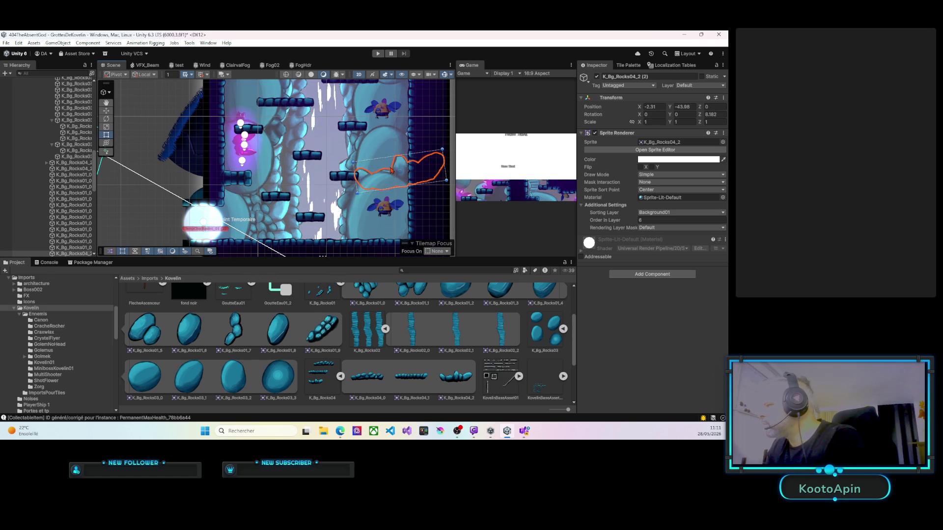
mouse_move(442, 153)
mouse_down()
mouse_move(405, 176)
mouse_move(414, 161)
mouse_move(373, 169)
mouse_move(421, 163)
mouse_up()
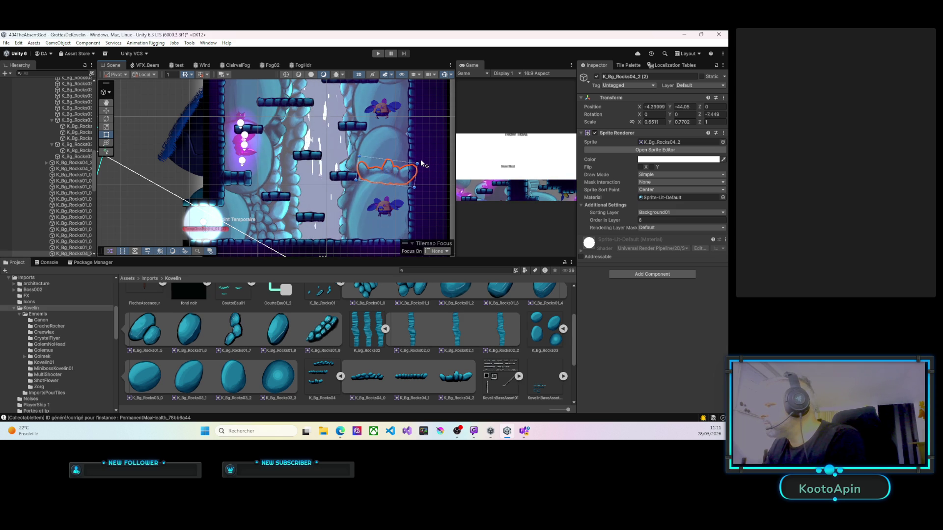
Step: Reselect the new rock and tilt it further to about 19 degrees
click(358, 159)
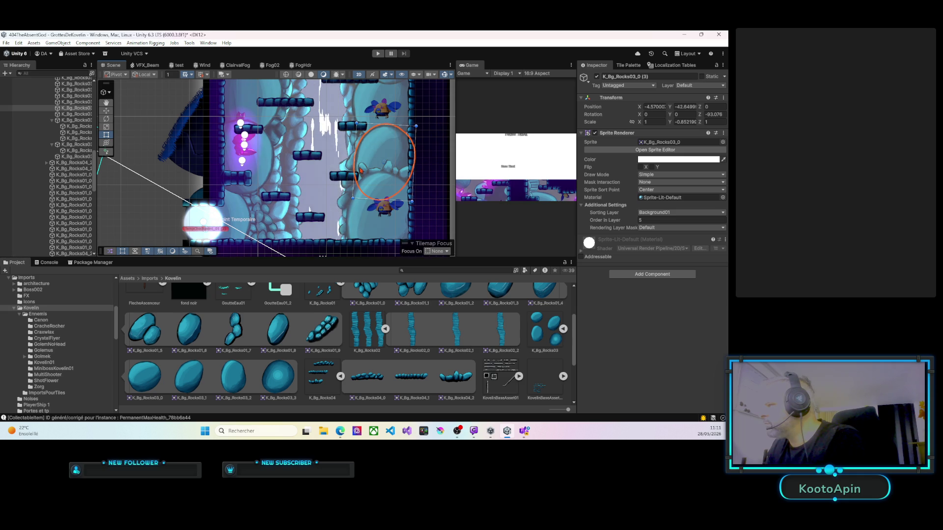
click(359, 157)
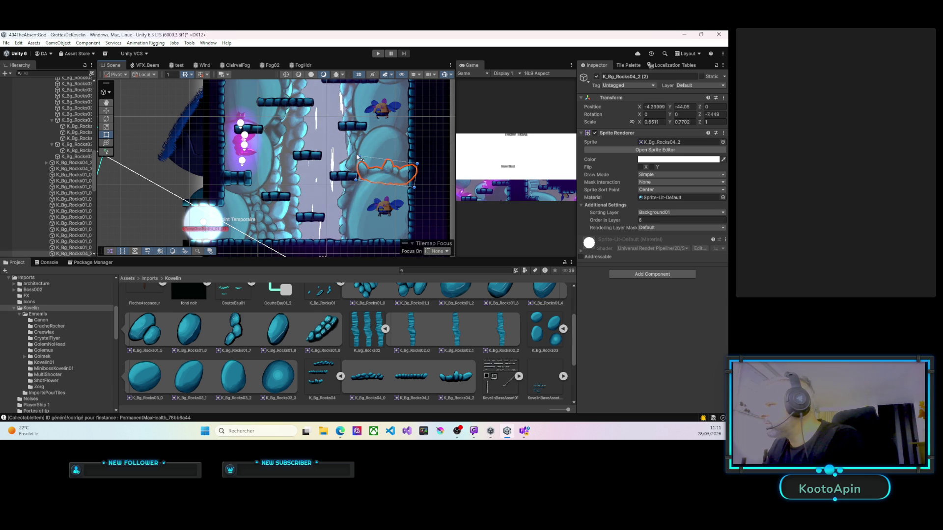
mouse_move(357, 157)
mouse_down()
mouse_move(371, 177)
mouse_move(355, 185)
mouse_move(356, 177)
mouse_up()
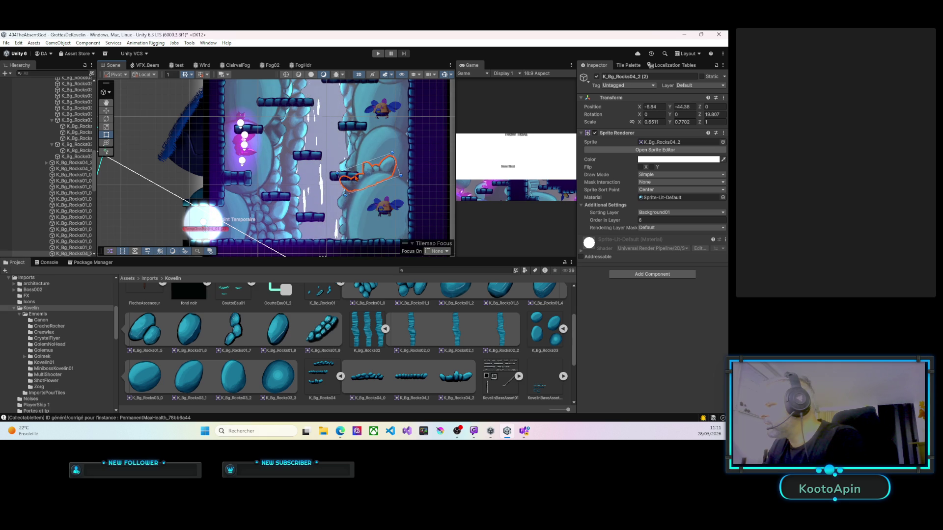
Step: Pan up to the upper shaft and select the K_Bg_Rocks03_2 (6) rock
scroll(336, 198, down, 2)
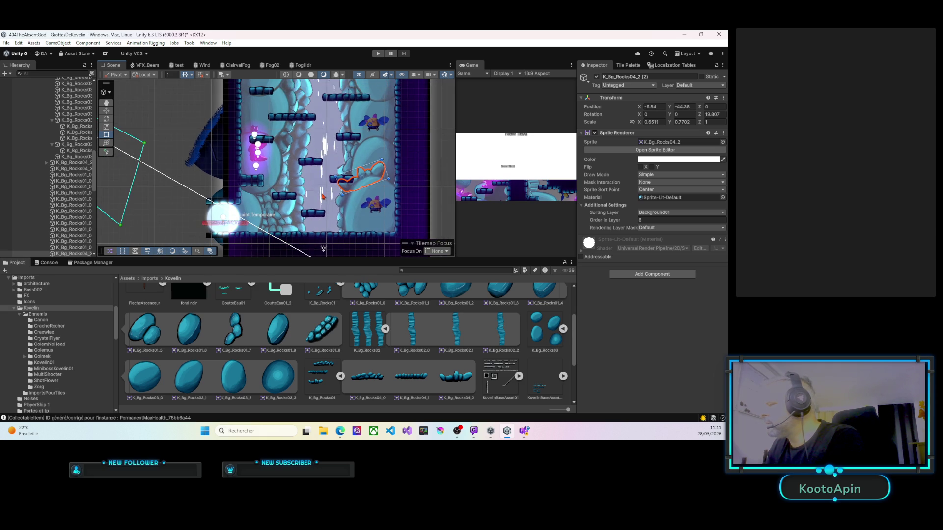
mouse_move(335, 198)
mouse_down()
mouse_move(310, 180)
mouse_move(313, 203)
mouse_up()
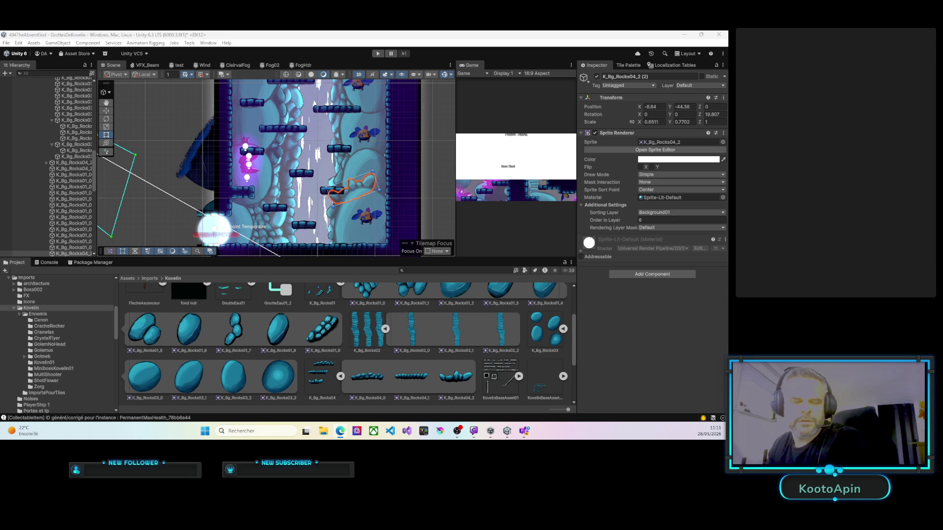
drag(316, 133, 318, 189)
drag(297, 127, 297, 179)
click(267, 169)
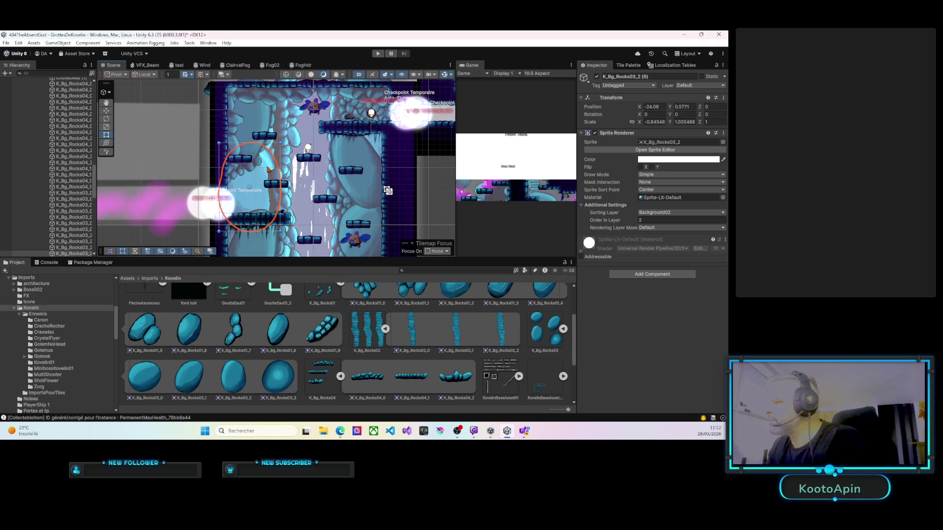
Step: Add a K_Bg_Rocks04_0 rock under K_Bg_Rocks03_2 at Z 0 on the Background02 sorting layer
scroll(76, 206, up, 3)
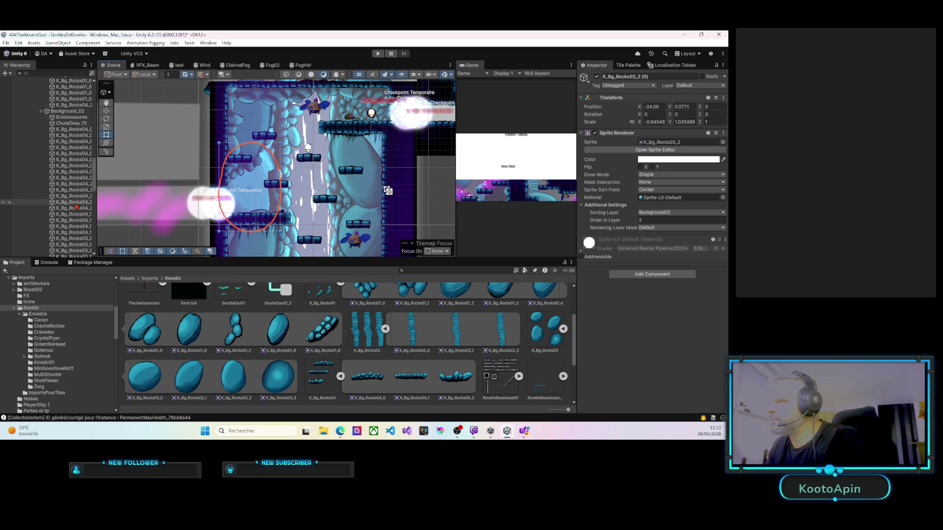
scroll(76, 207, down, 8)
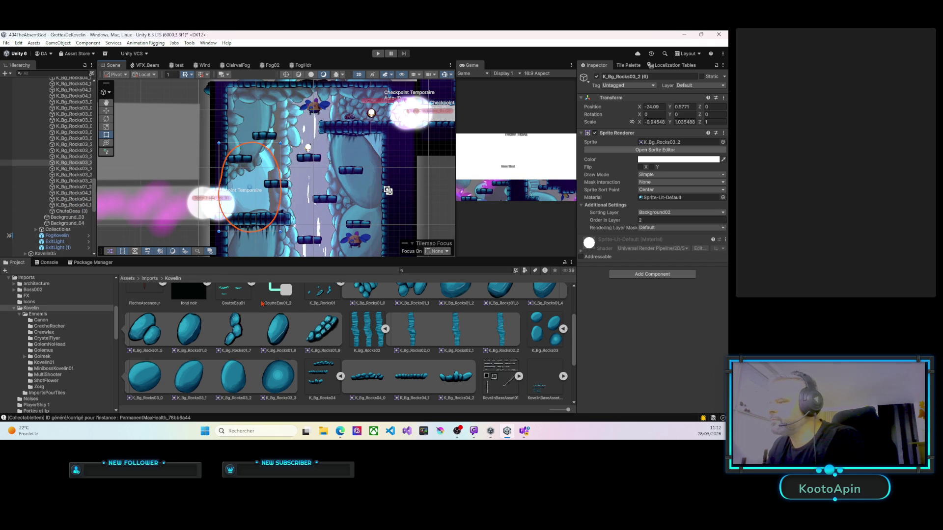
click(86, 163)
drag(78, 166, 77, 166)
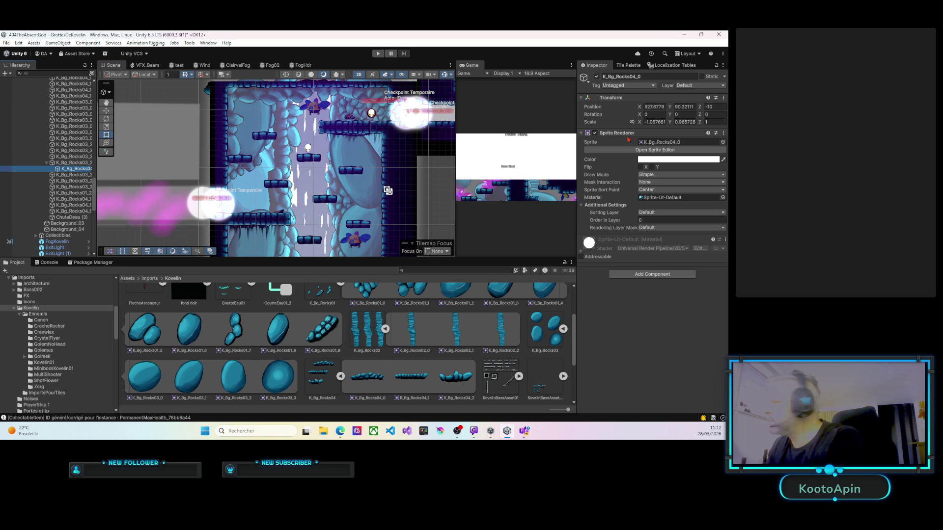
click(714, 106)
text(0)
click(678, 212)
click(667, 246)
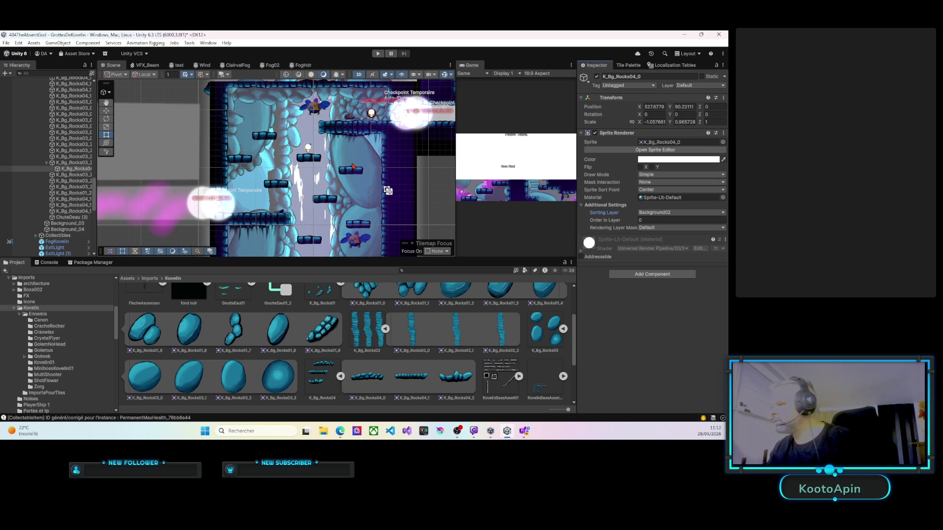
Step: Zero the rock's X and Y, then move, shrink and rotate the column near the left checkpoint
right_click(275, 167)
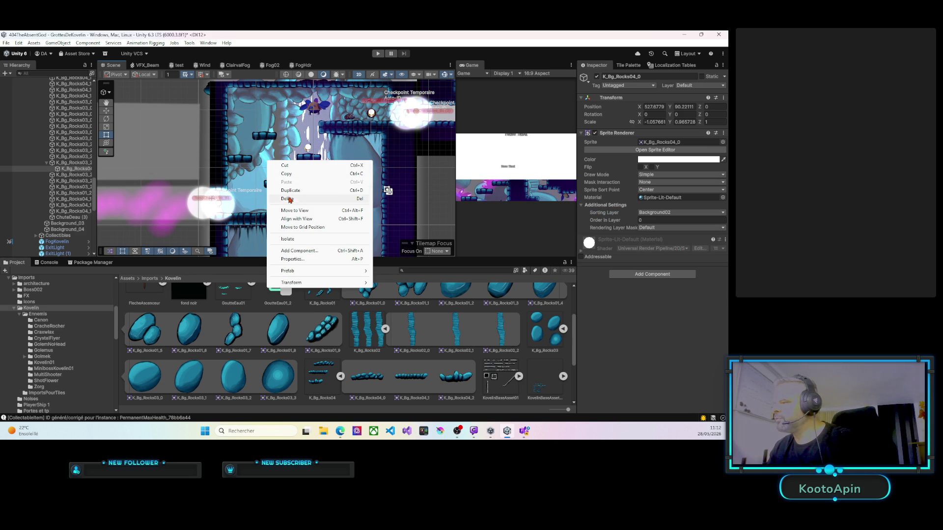
click(653, 106)
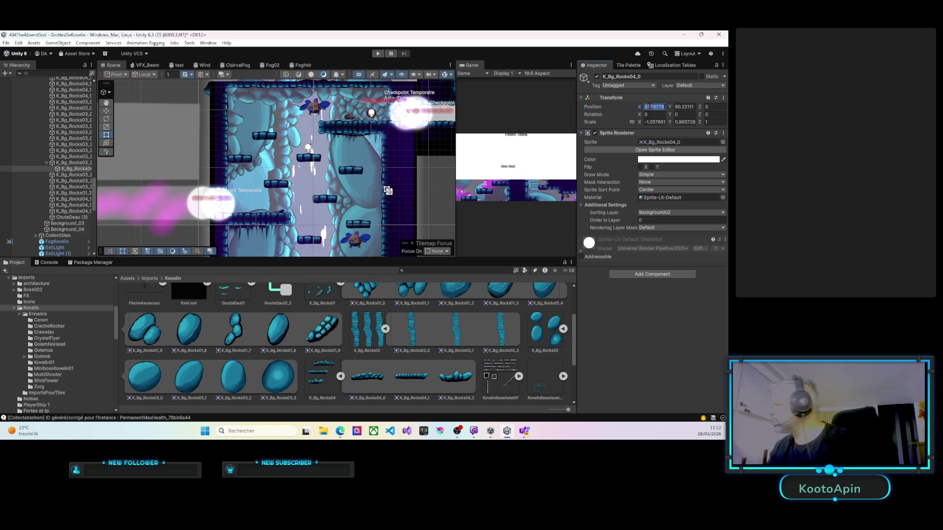
text(0)
key(Tab)
text(0)
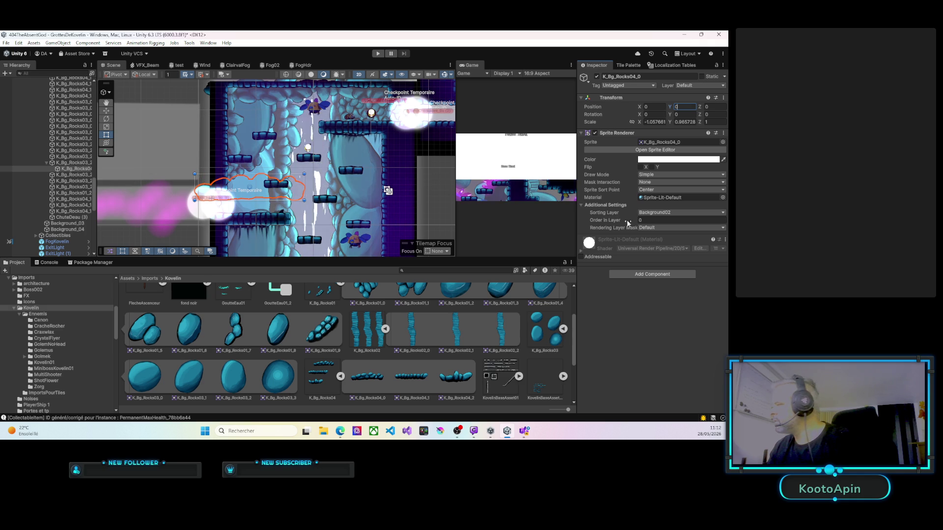
drag(223, 185, 239, 159)
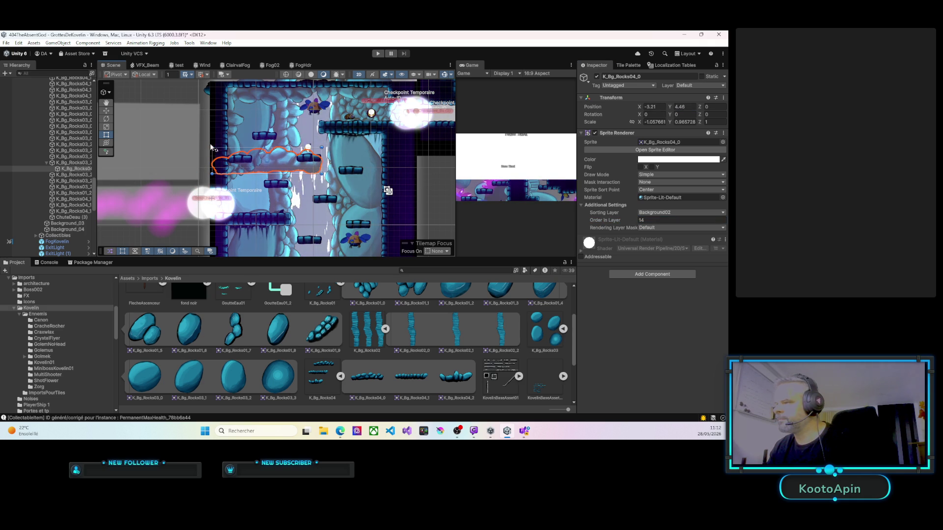
mouse_move(212, 146)
mouse_down()
mouse_move(266, 161)
mouse_move(245, 137)
mouse_move(255, 132)
mouse_move(266, 152)
mouse_up()
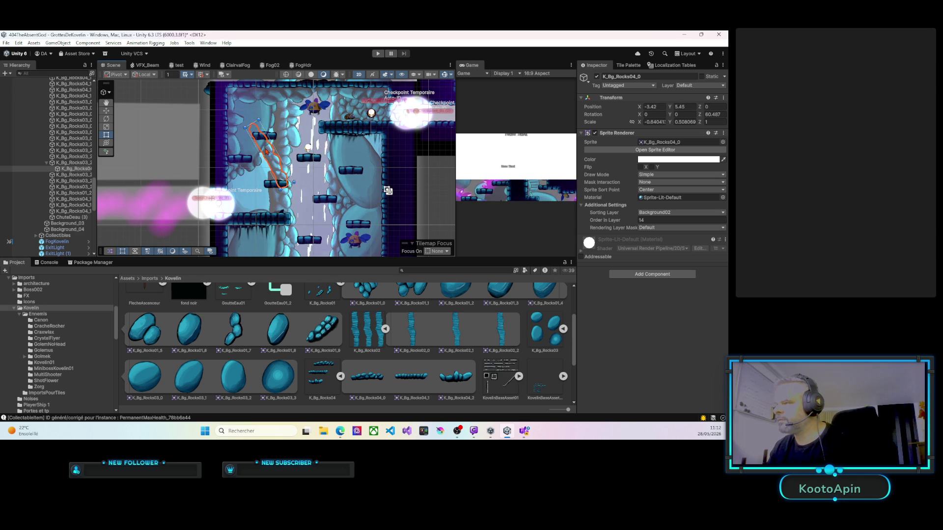
drag(281, 197, 268, 196)
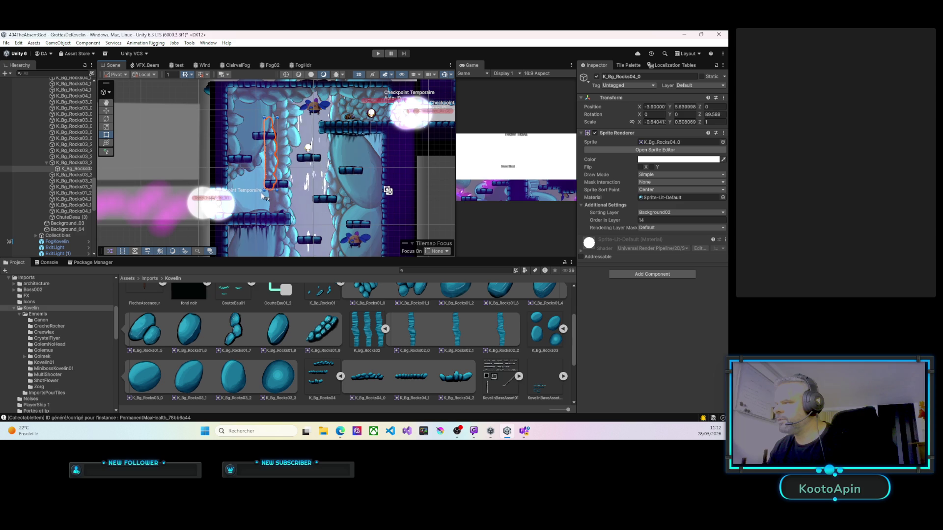
drag(268, 177, 267, 181)
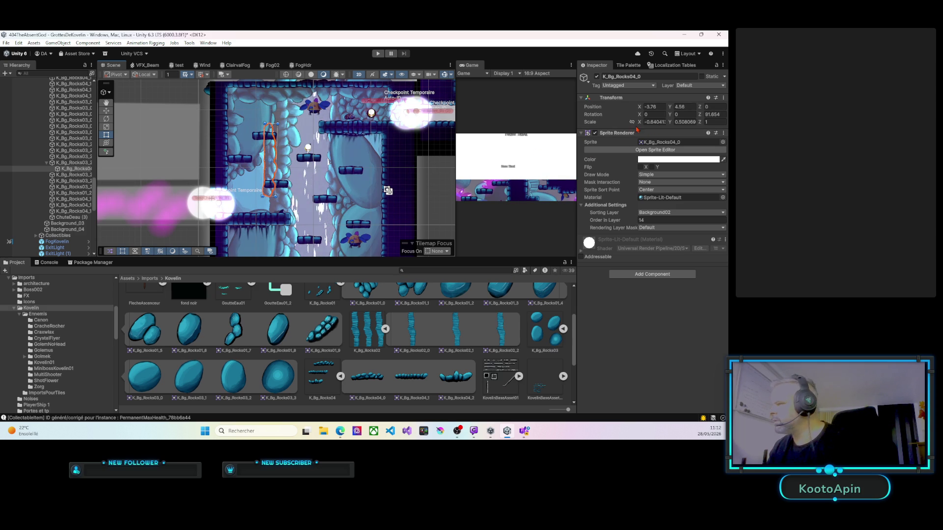
Step: Change the column's order in layer, reposition it beside the platforms and tilt it diagonally
click(638, 220)
text(3)
key(BackSpace)
text(6)
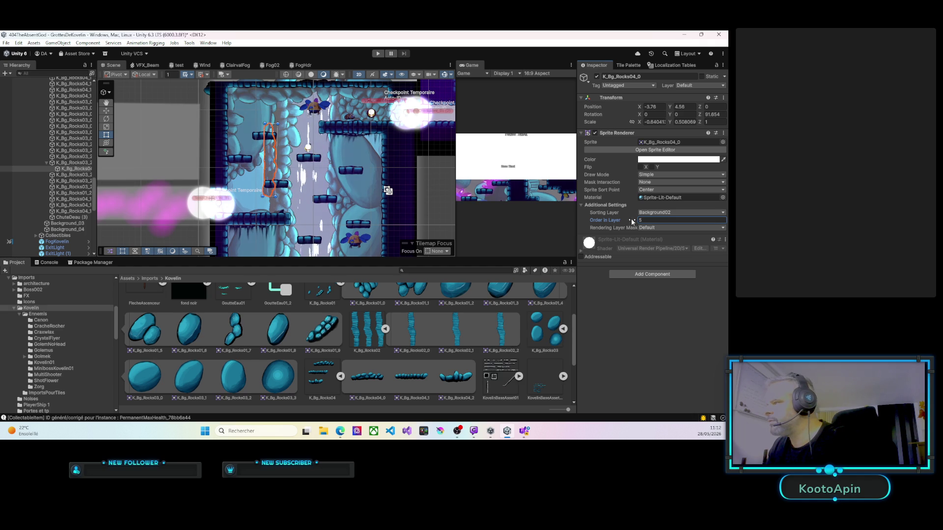
scroll(288, 167, up, 3)
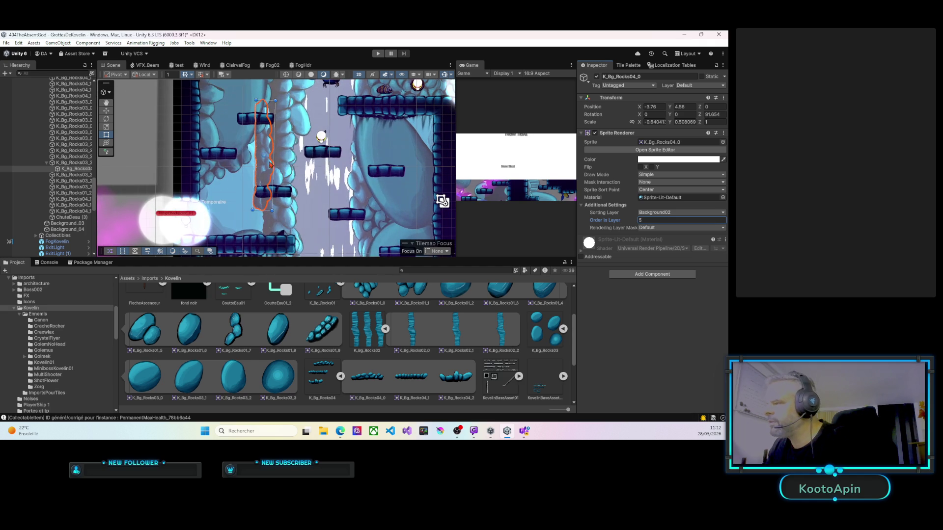
mouse_move(262, 158)
mouse_down()
mouse_move(252, 162)
mouse_move(282, 161)
mouse_move(267, 159)
mouse_up()
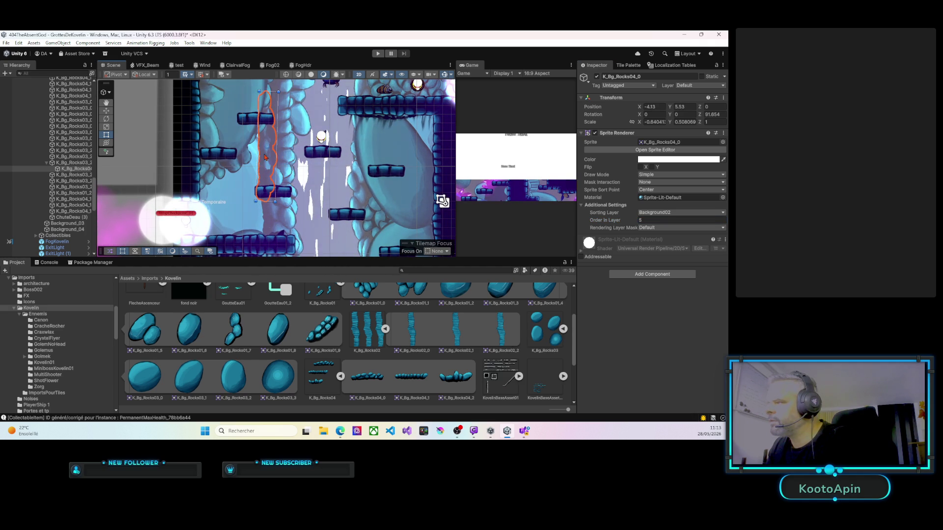
click(247, 89)
click(262, 136)
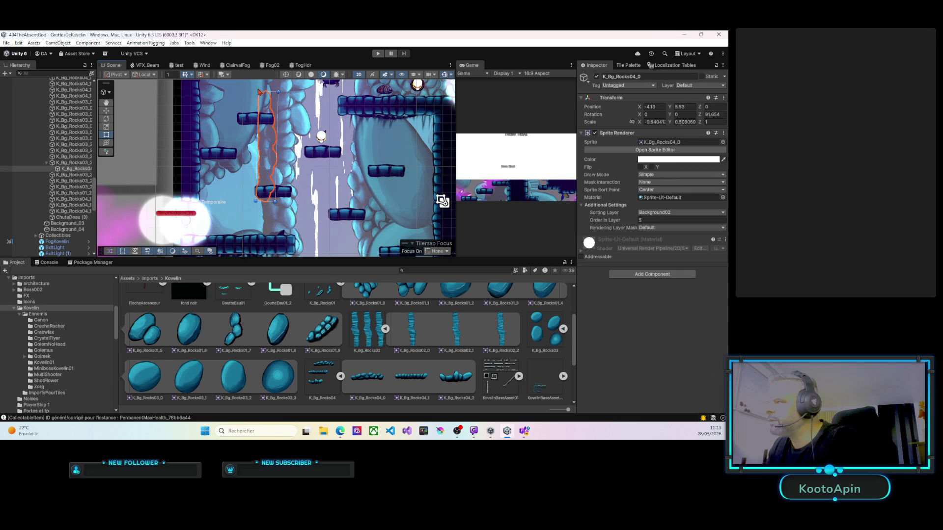
drag(259, 91, 225, 102)
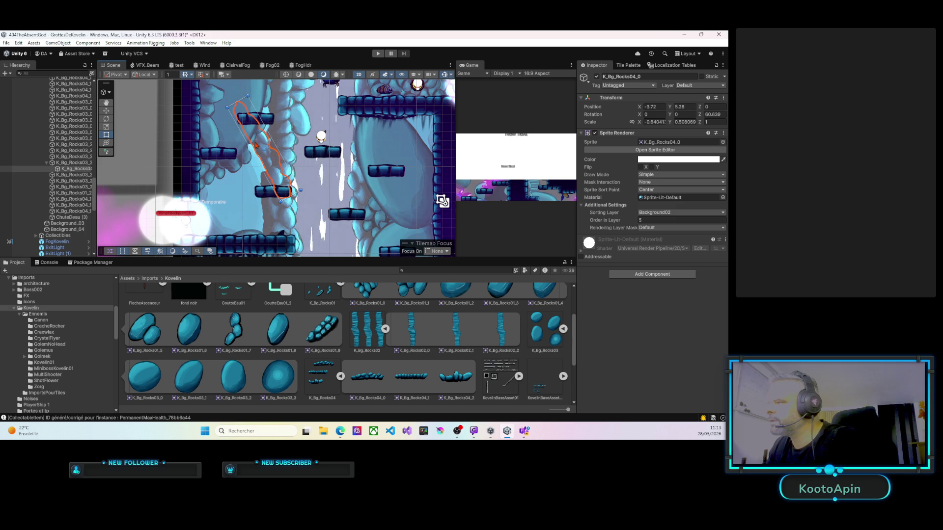
Step: Set the column's order in layer to 1, shift it, and rotate it to about 57 degrees
click(638, 220)
text(1)
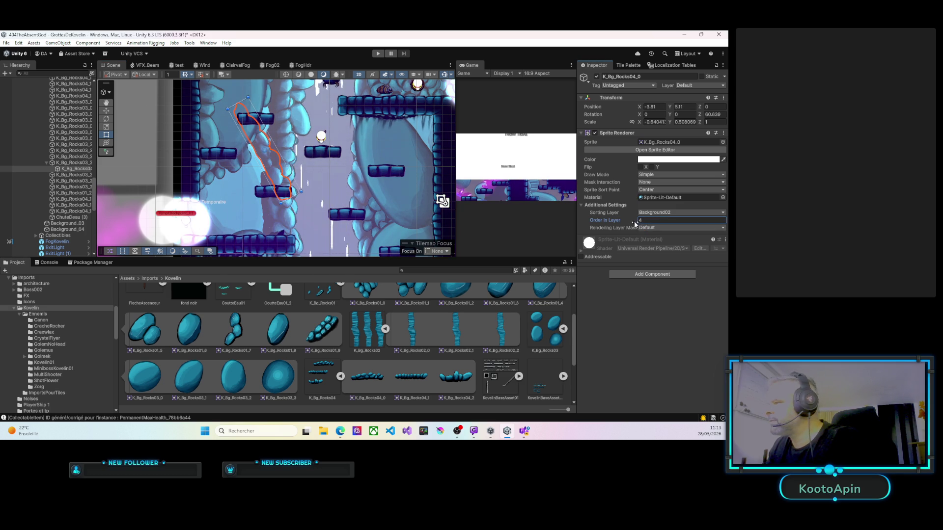
drag(267, 141, 272, 143)
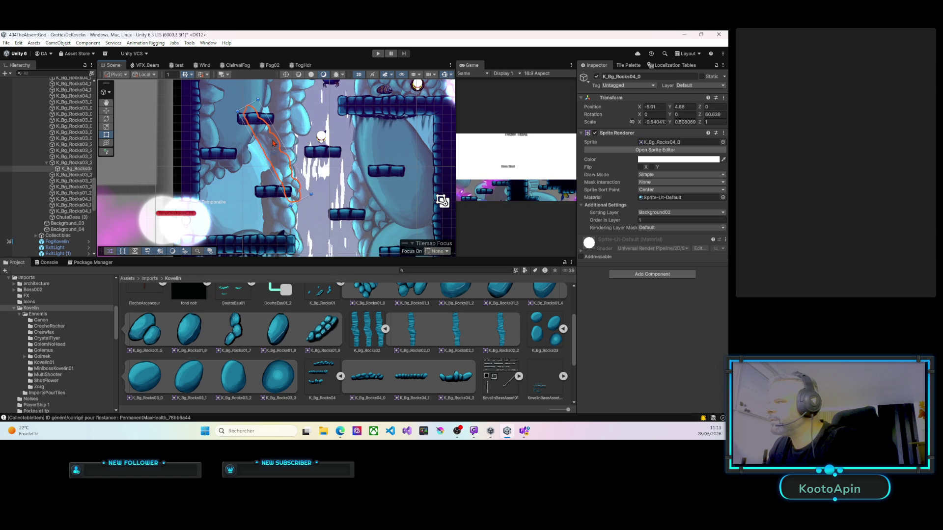
scroll(268, 141, up, 3)
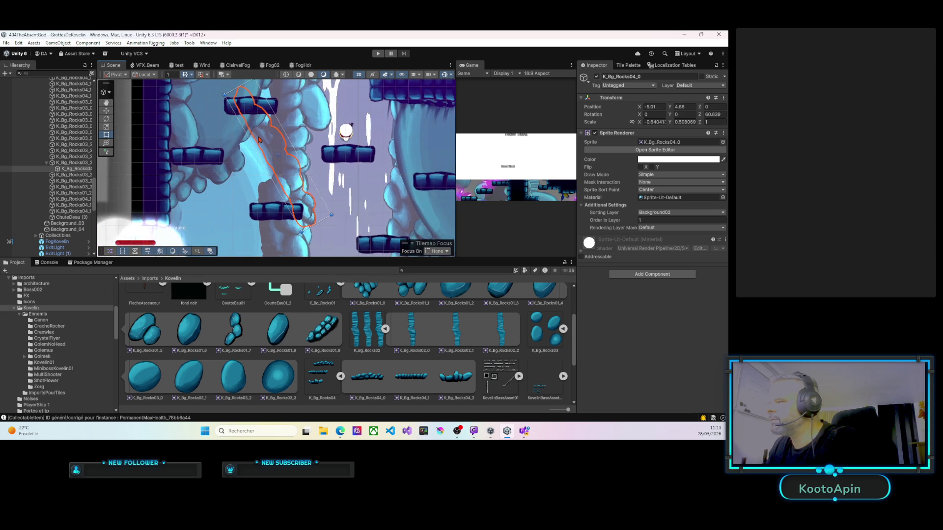
scroll(259, 139, down, 3)
scroll(263, 119, up, 2)
drag(264, 112, 282, 115)
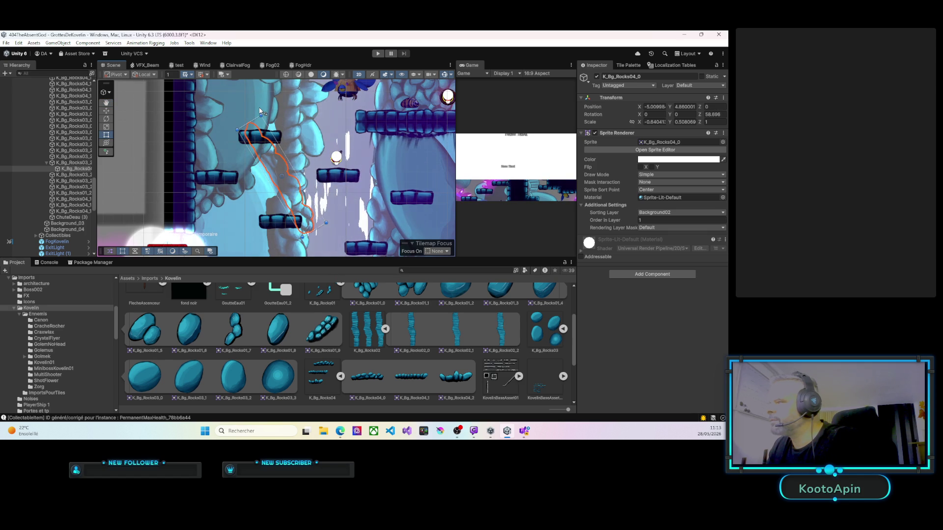
Step: Pan across the level and select the large oval rock
scroll(305, 144, down, 5)
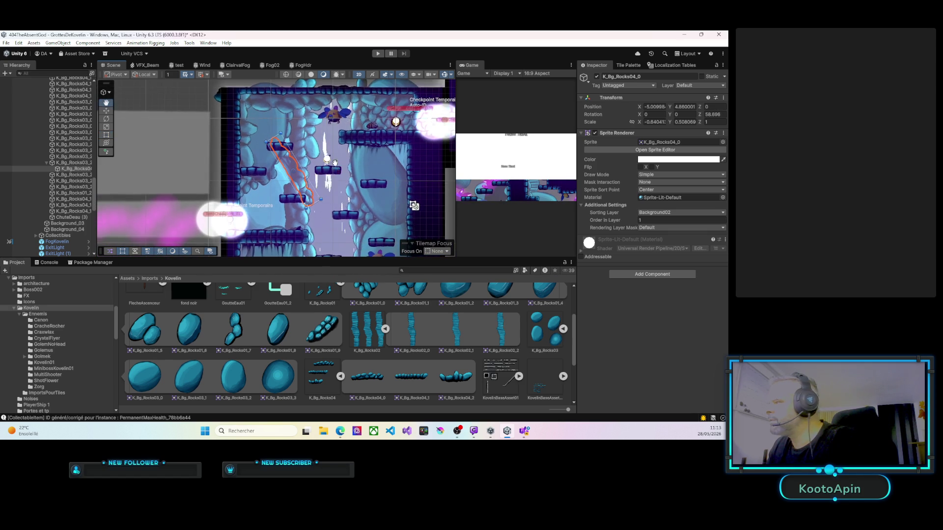
drag(305, 144, 296, 149)
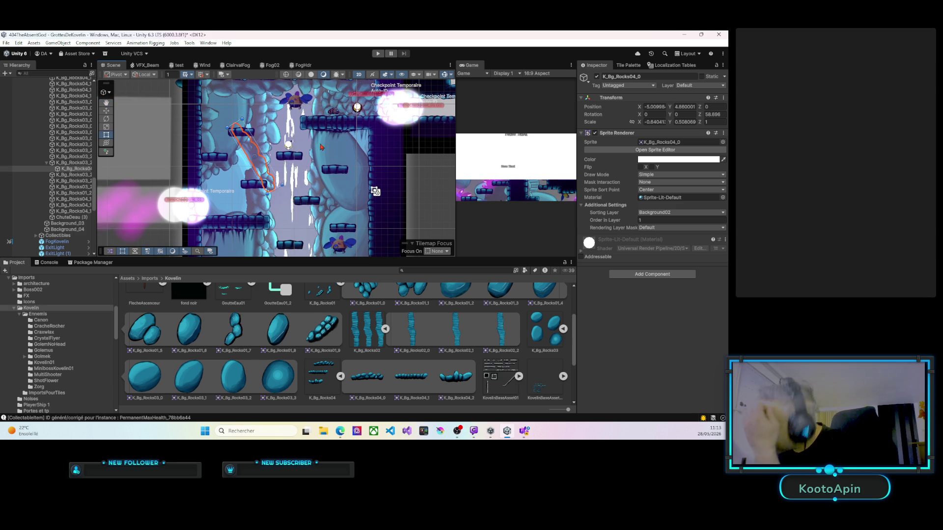
click(350, 148)
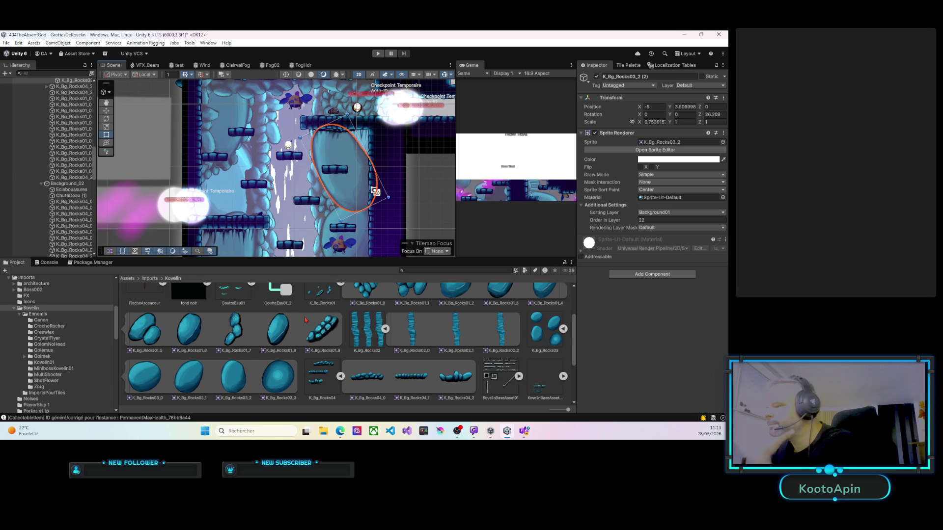
Step: Duplicate the small clustered rock K_Bg_Rocks01_0 and place the copy higher up to the right
scroll(301, 336, up, 2)
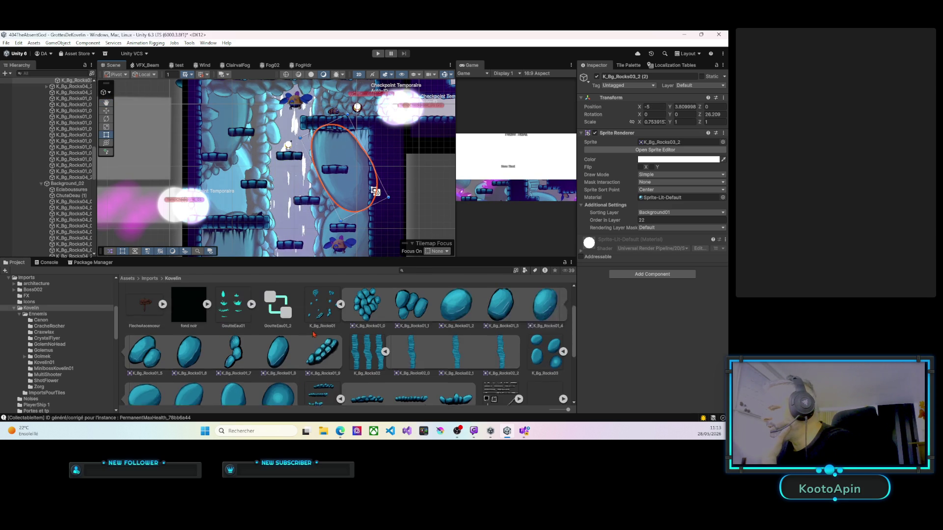
click(326, 212)
key(ctrl+d)
drag(326, 212, 358, 143)
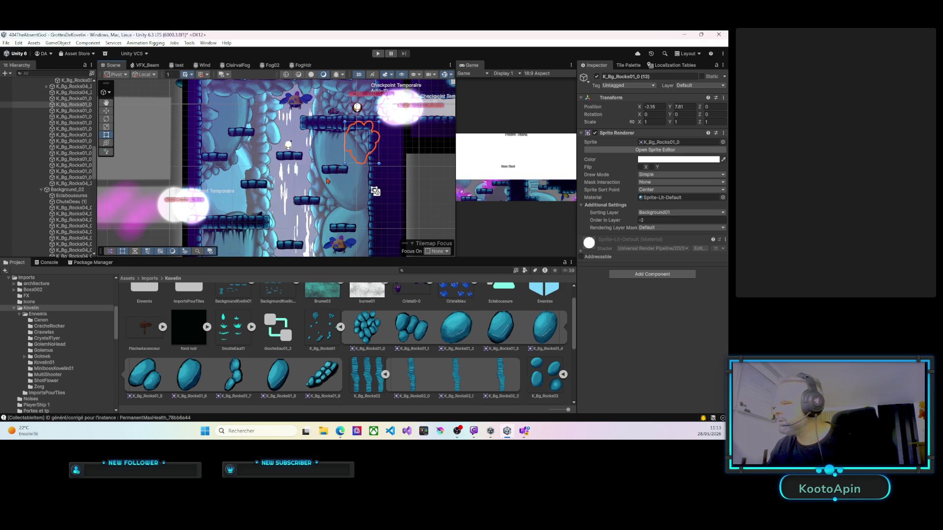
mouse_move(309, 206)
mouse_down()
mouse_move(319, 206)
mouse_move(324, 74)
mouse_move(340, 153)
mouse_move(294, 166)
mouse_move(235, 215)
mouse_up()
Step: Make a second copy lower down with order in layer 11, then enter Play mode
key(ctrl+d)
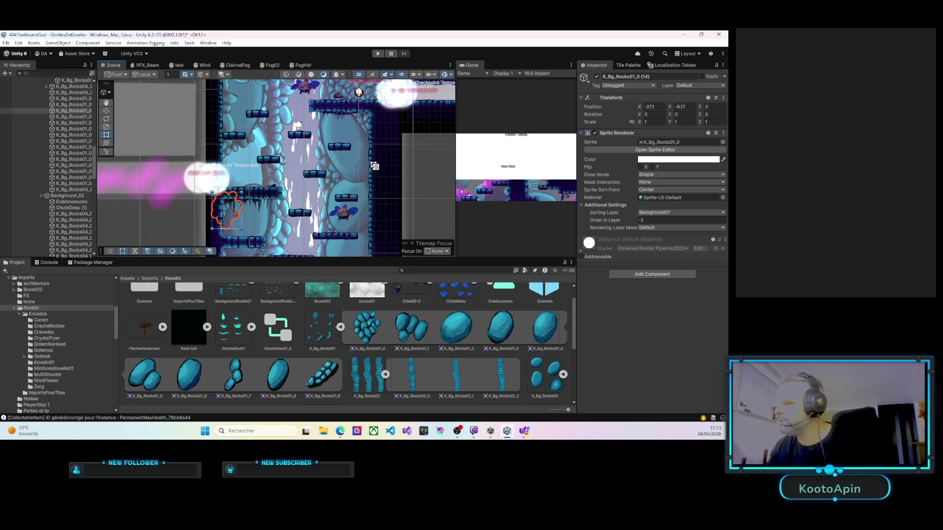
drag(269, 233, 265, 189)
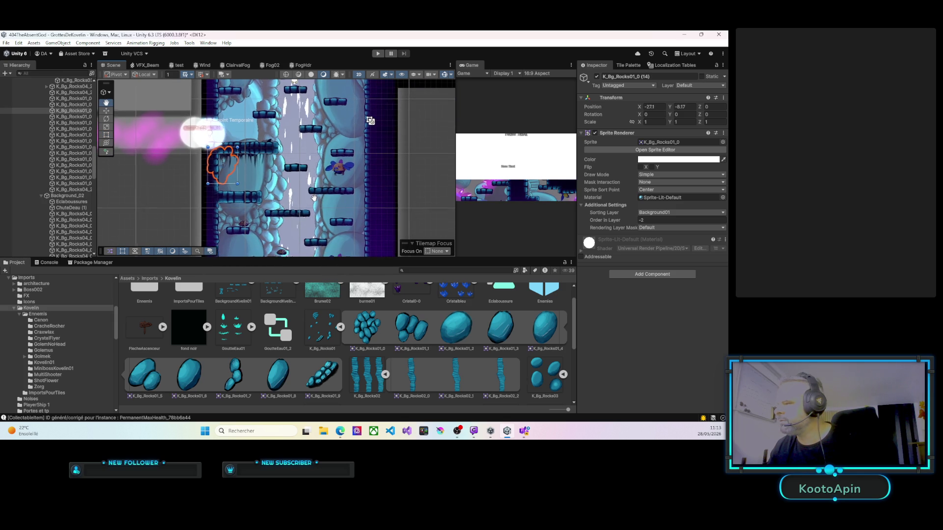
mouse_move(635, 224)
mouse_down()
mouse_move(644, 222)
mouse_move(632, 222)
mouse_up()
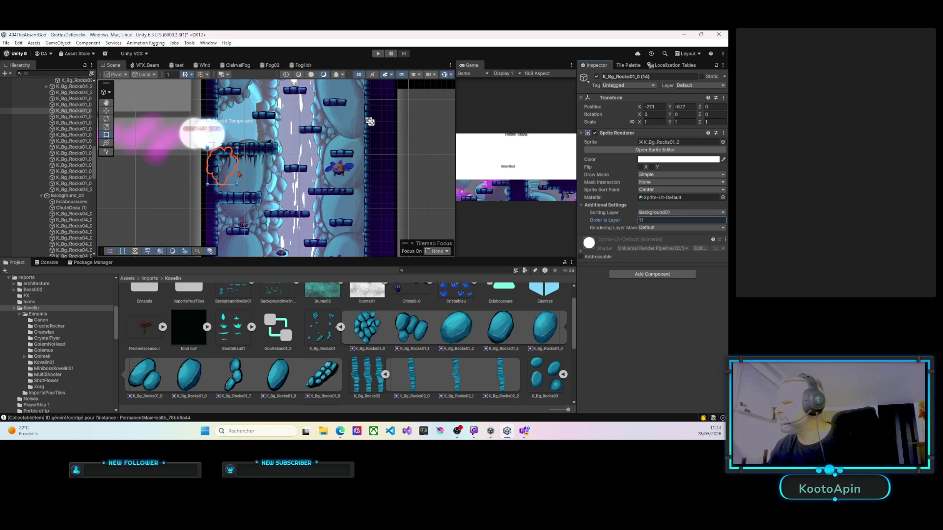
scroll(275, 186, down, 5)
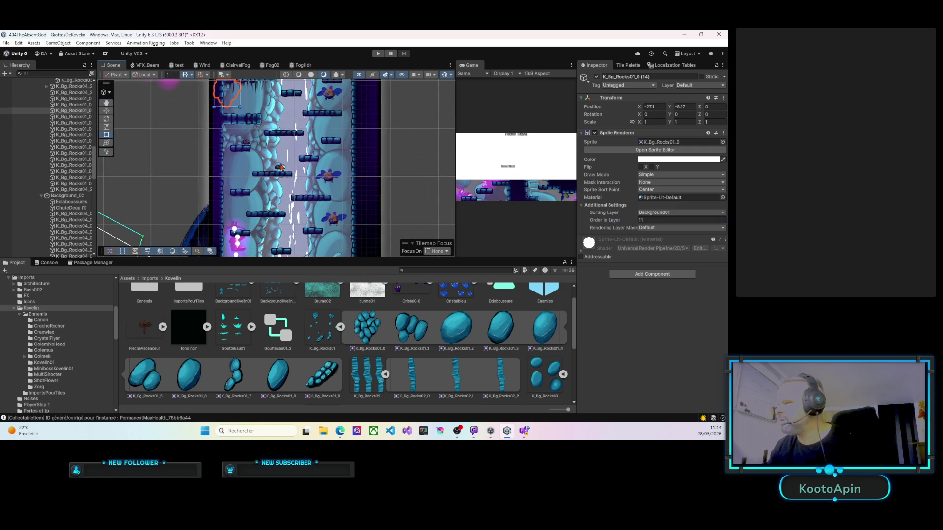
mouse_move(298, 197)
mouse_down()
mouse_move(259, 194)
mouse_move(260, 225)
mouse_move(283, 220)
mouse_move(287, 321)
mouse_move(290, 273)
mouse_up()
drag(286, 134, 299, 116)
click(378, 54)
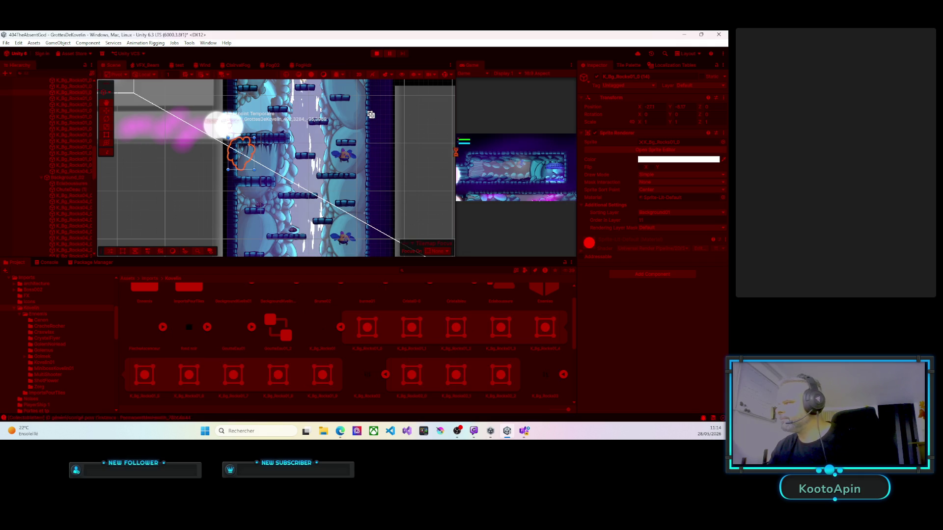
Step: Widen the Game view and run the character right through the crystal corridor
drag(426, 149, 183, 147)
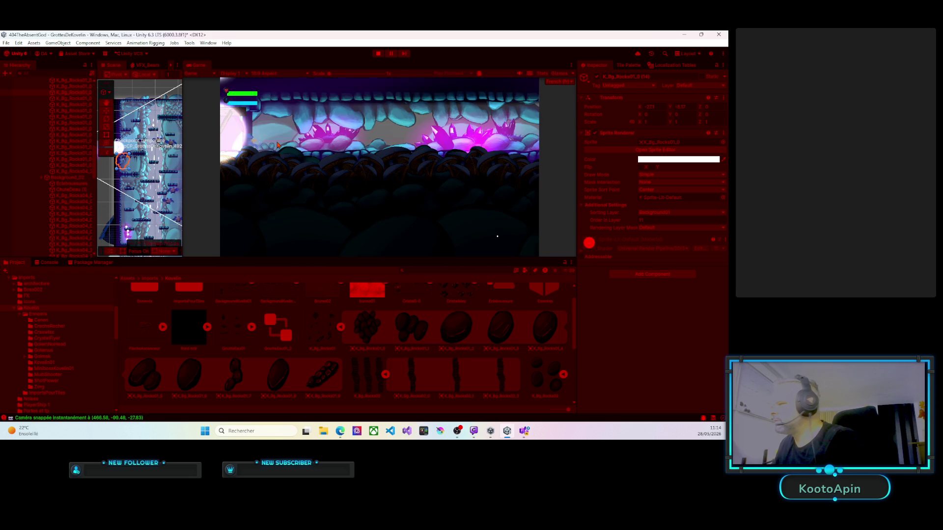
key(d)
key(d)
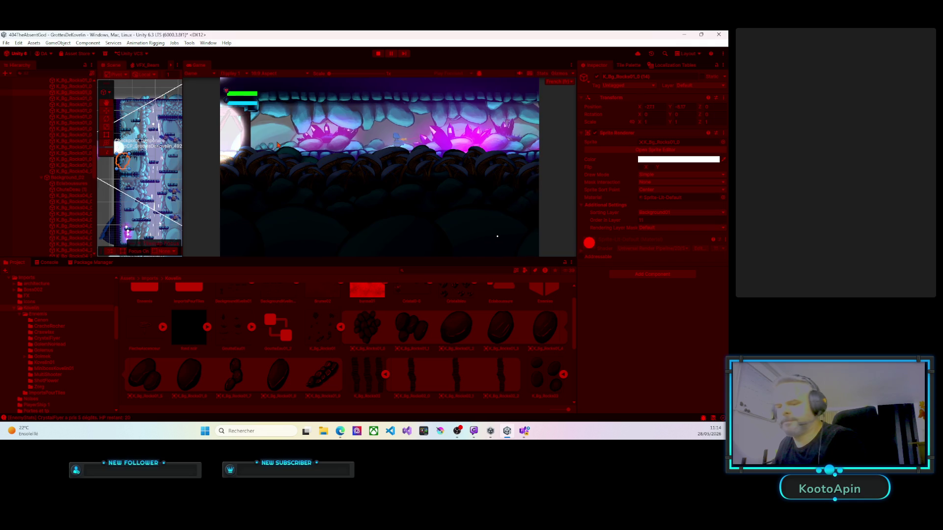
key(d)
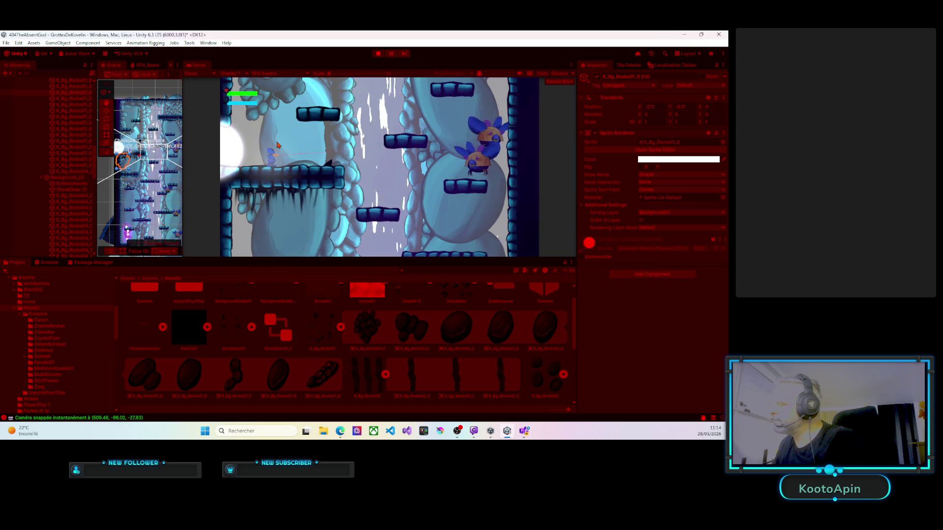